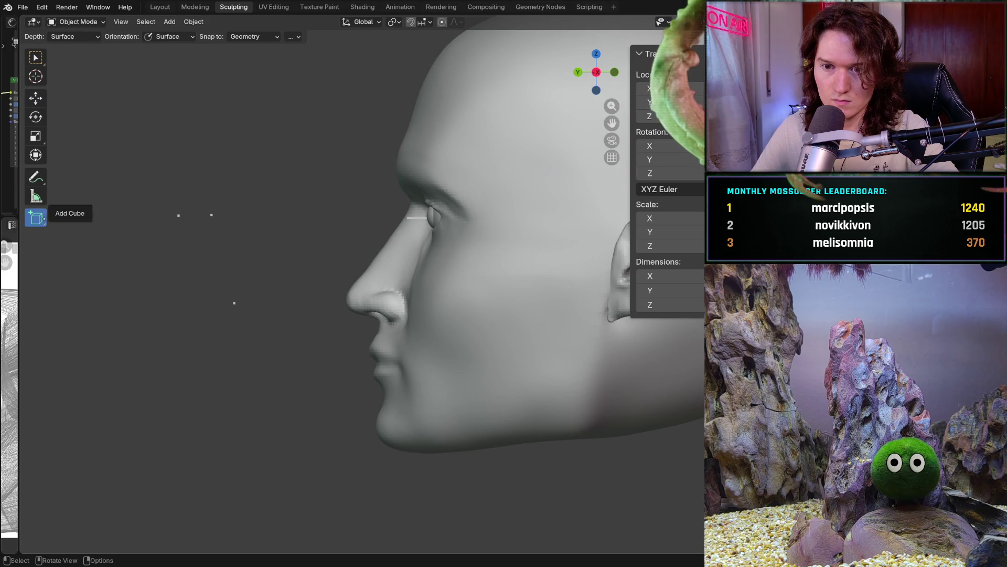
Draw a new cube beside the head and flatten it into a thin bar via its X, Y, Z dimensions
mouse_move(142, 325)
mouse_down()
mouse_move(229, 365)
mouse_move(273, 431)
mouse_up()
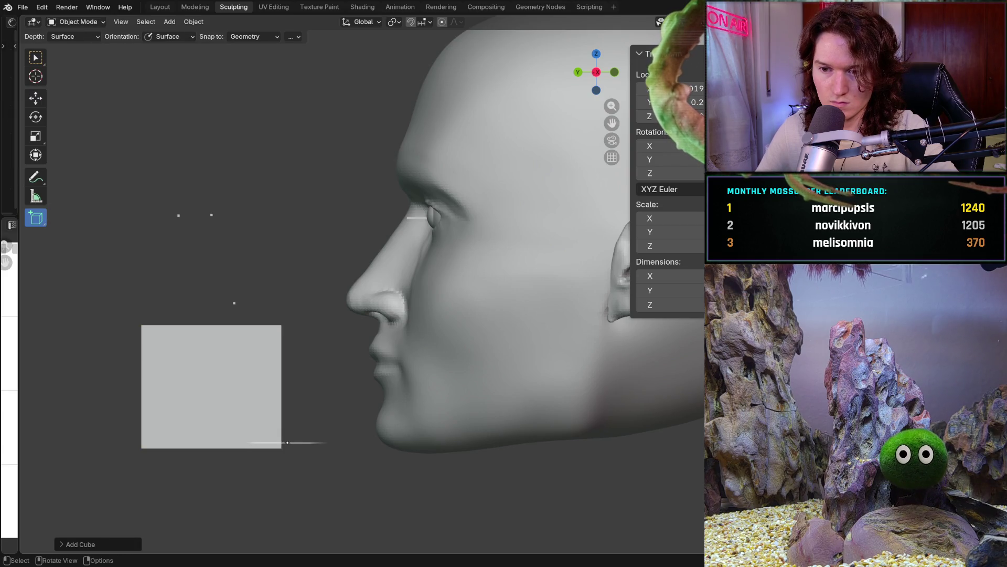
click(323, 444)
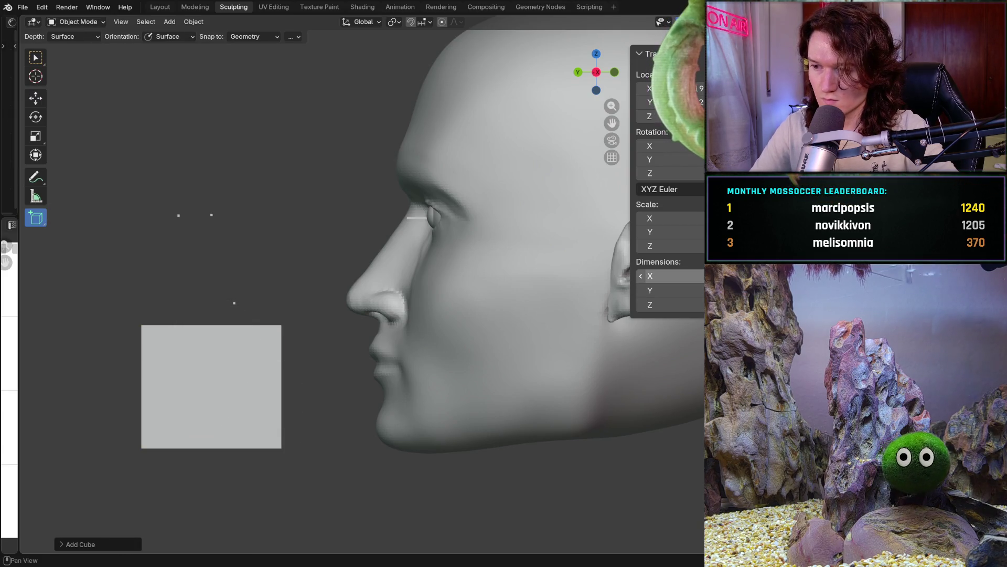
click(665, 290)
text(0.035)
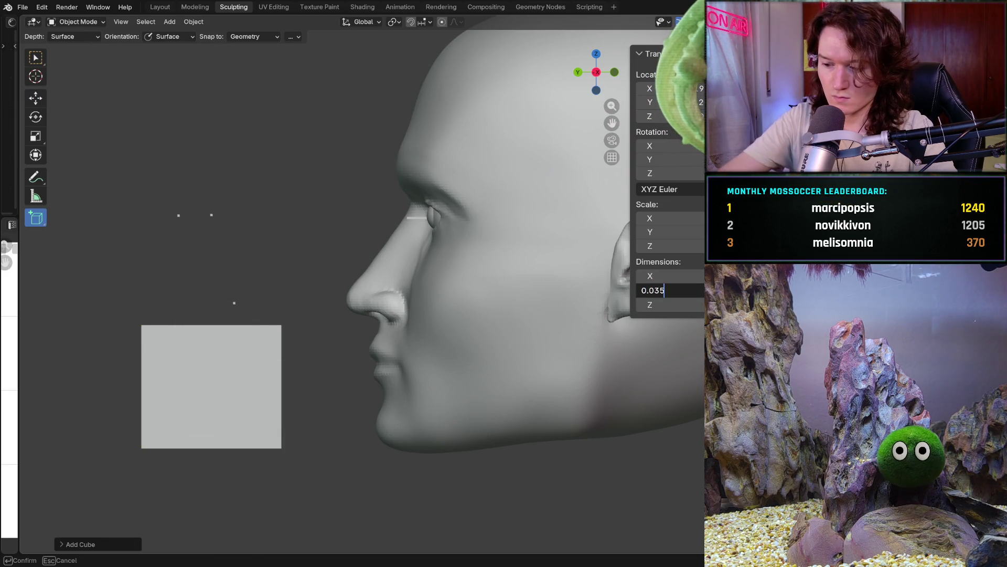
key(Return)
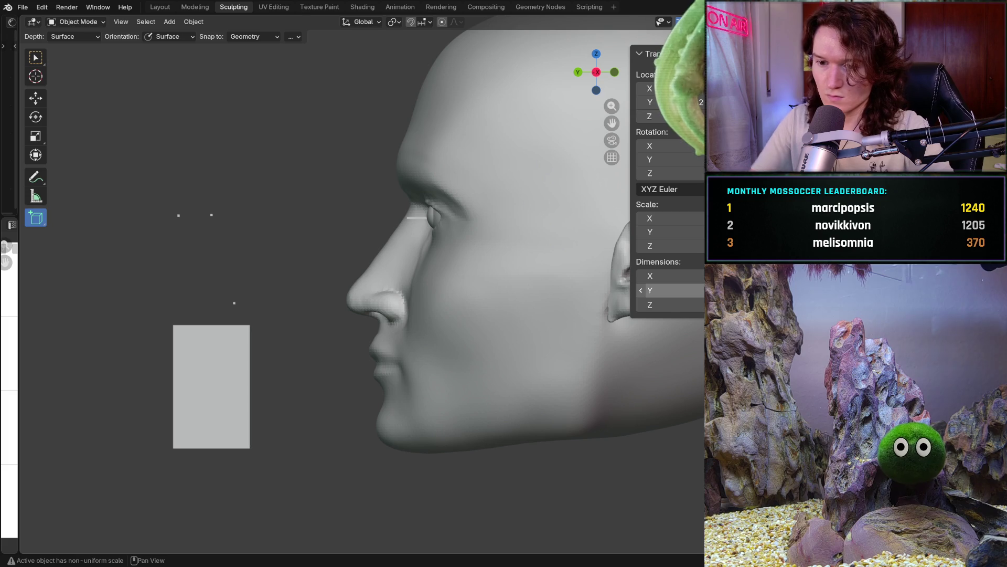
click(666, 304)
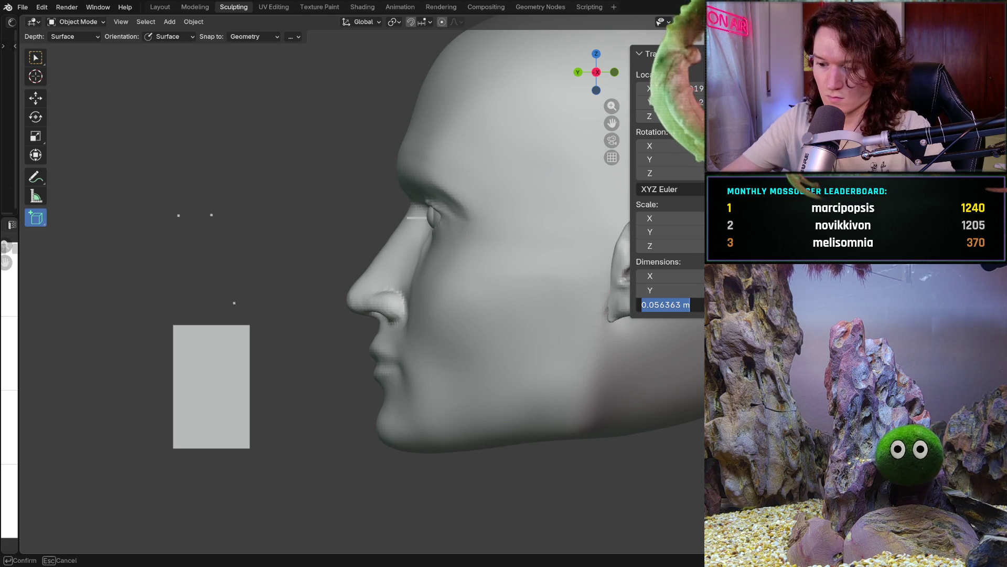
text(0.0)
key(Return)
click(665, 275)
key(Return)
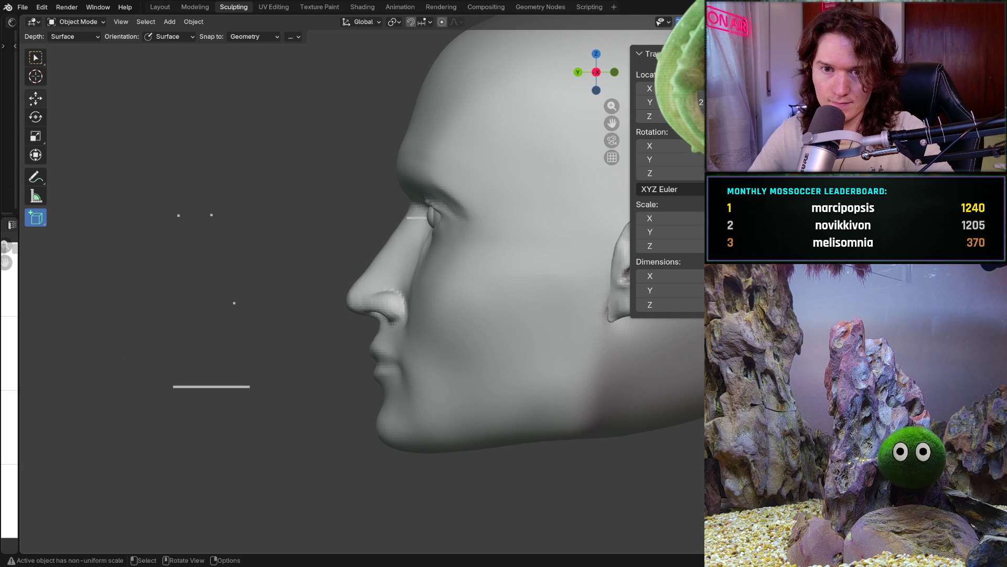
key(shift+space)
Raise the guide bar to nose height and slide it sideways onto the nose
key(g)
drag(164, 386, 165, 386)
drag(212, 336, 212, 246)
drag(168, 302, 352, 300)
middle_drag(353, 300, 462, 304)
drag(346, 301, 435, 301)
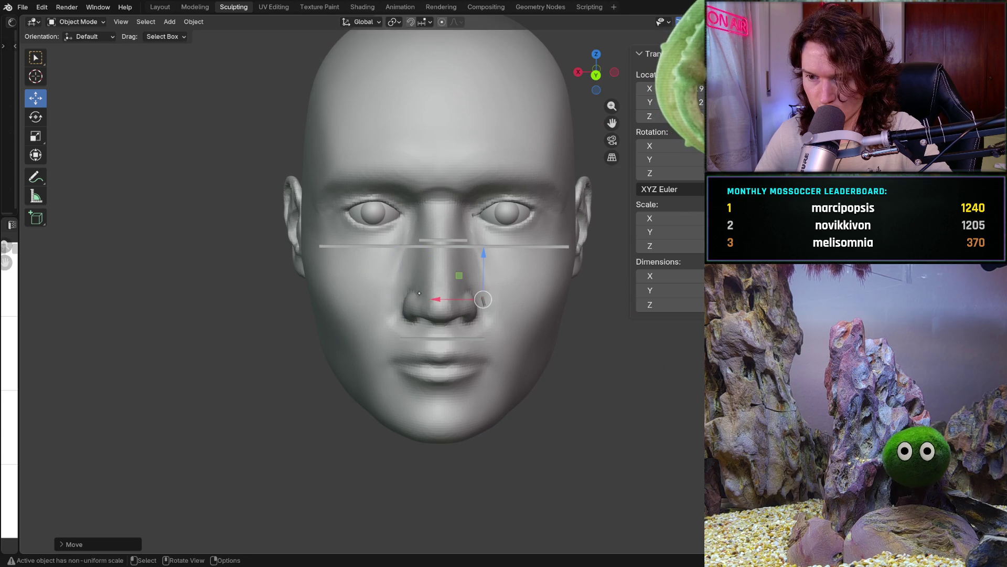
Check from the side views and slide the bar along its length under the nostril
key(KP_3)
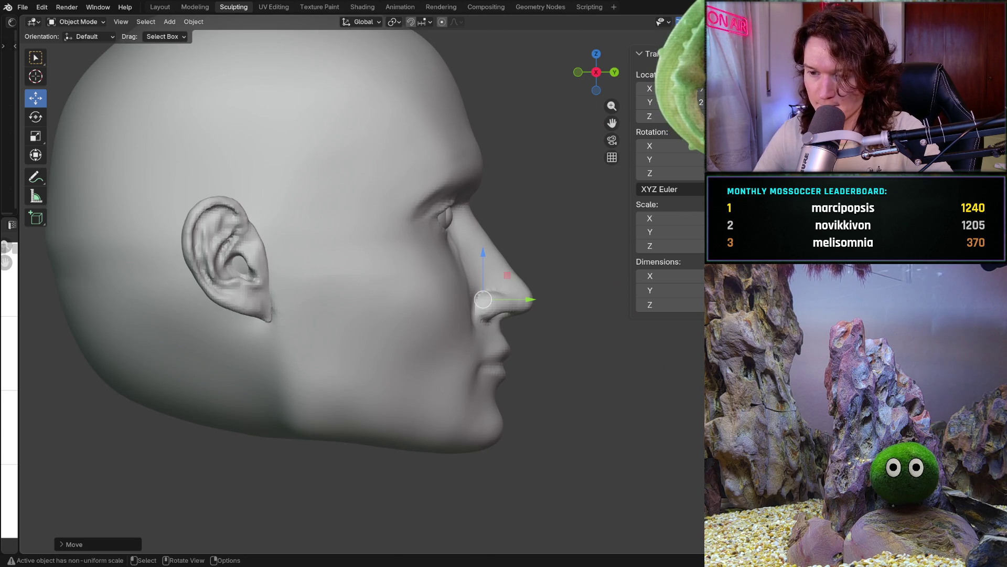
middle_drag(472, 304, 315, 315)
mouse_move(324, 370)
ctrl+middle_down()
mouse_move(336, 362)
mouse_move(353, 392)
ctrl+middle_up()
scroll(353, 392, up, 3)
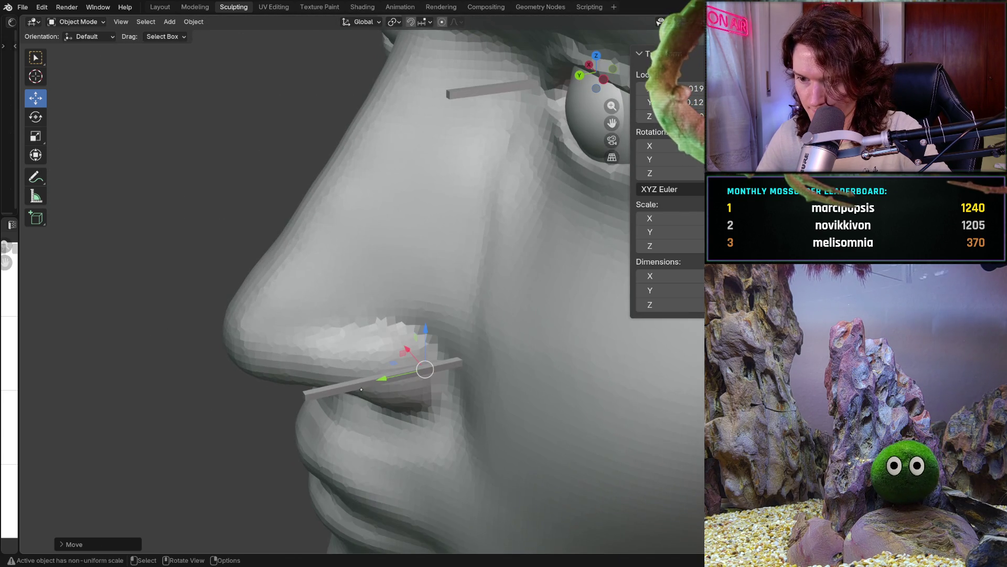
drag(381, 378, 351, 387)
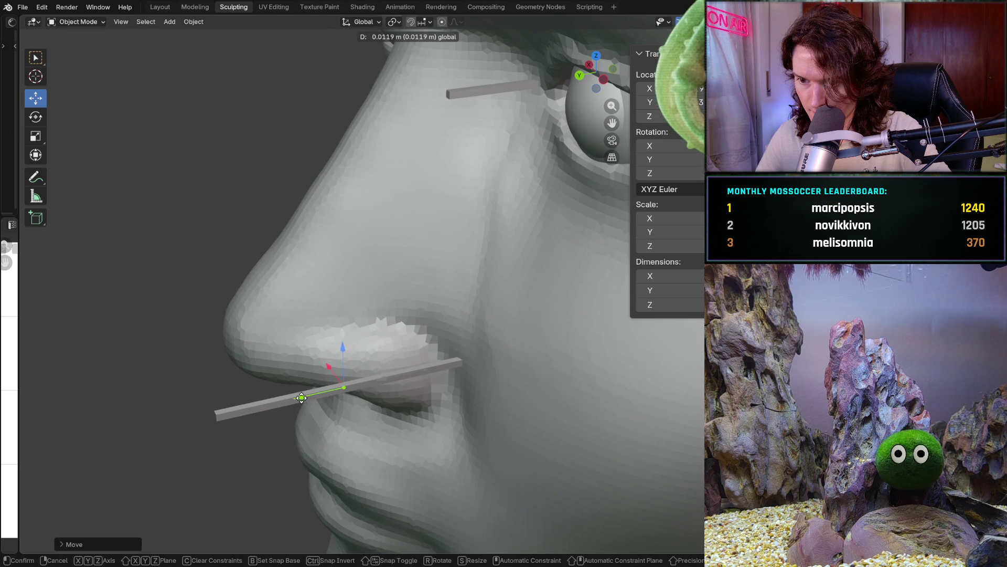
drag(300, 398, 300, 395)
key(KP_3)
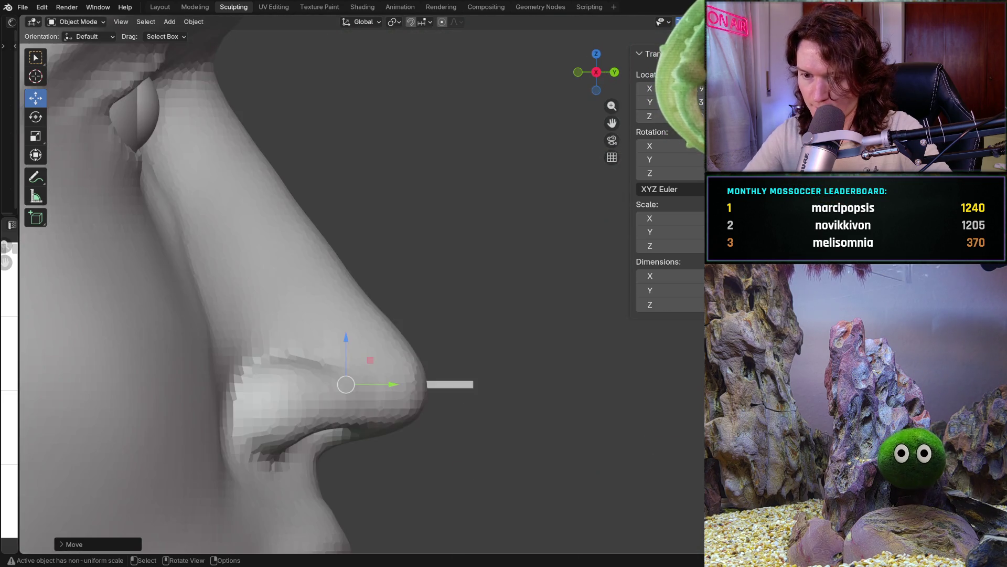
key(ctrl+KP_3)
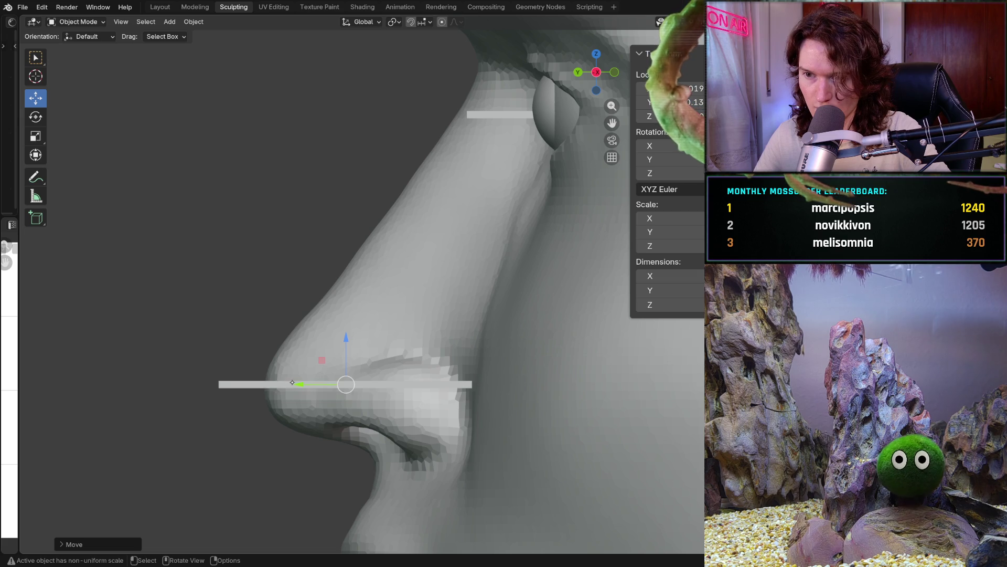
scroll(293, 380, down, 3)
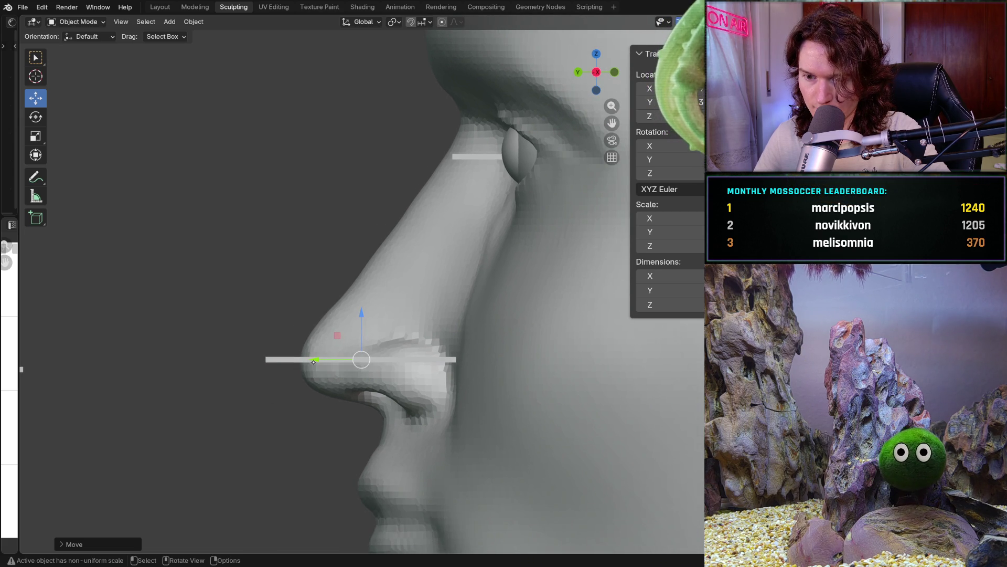
drag(315, 360, 318, 362)
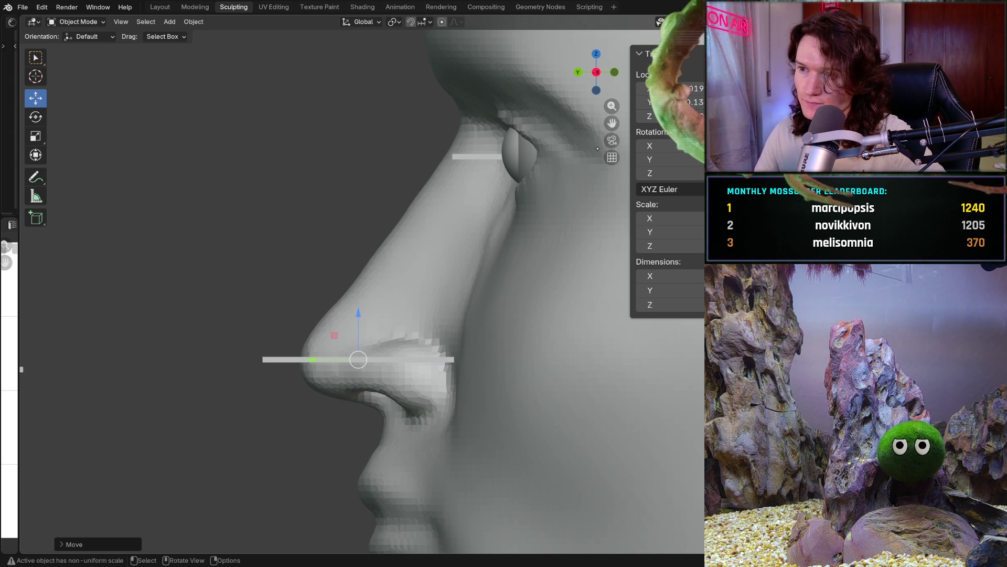
mouse_move(368, 314)
middle_down()
mouse_move(525, 314)
mouse_move(367, 335)
middle_up()
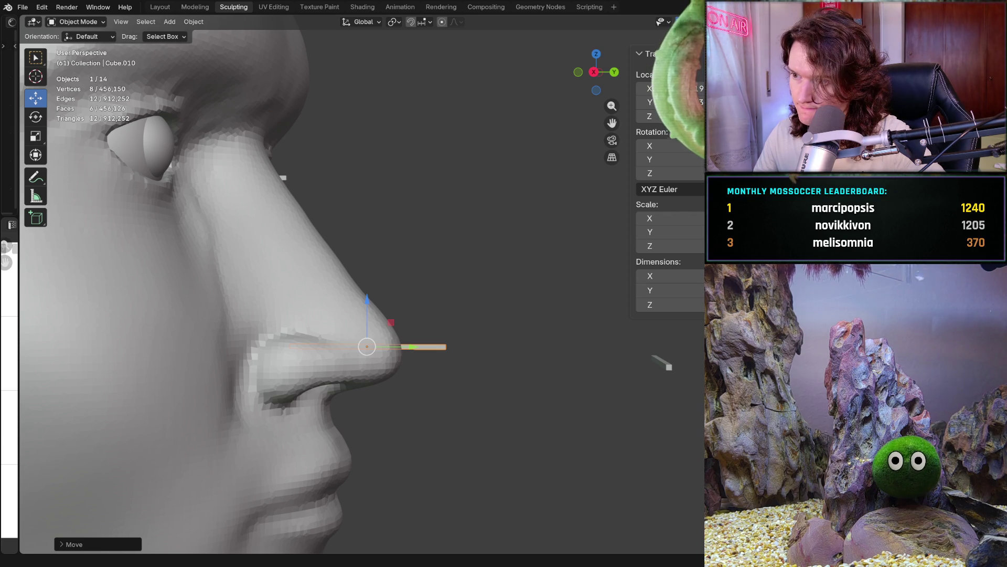
Compare the guide bar against the side reference photo in Right Orthographic view
shift+middle_drag(367, 315, 397, 271)
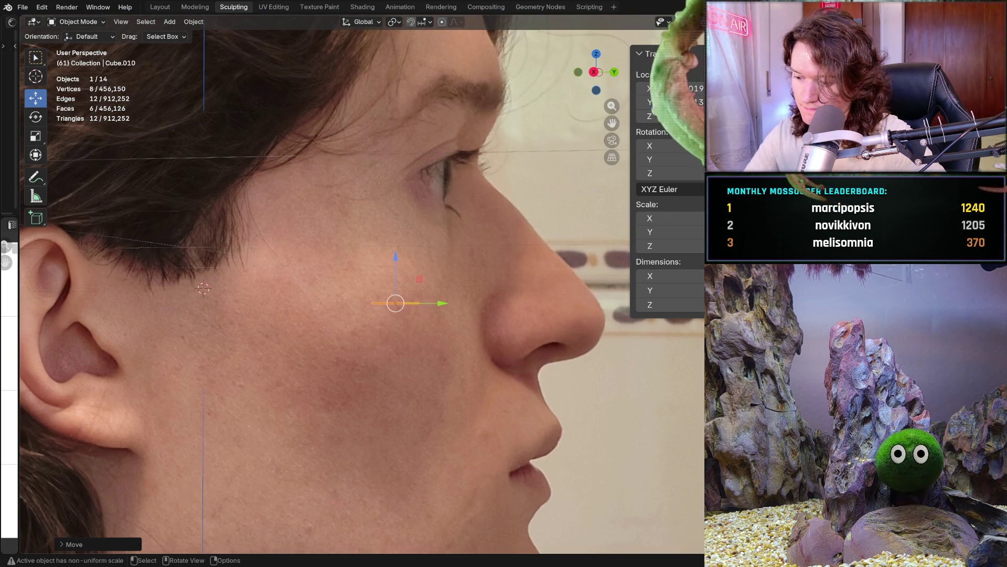
key(KP_3)
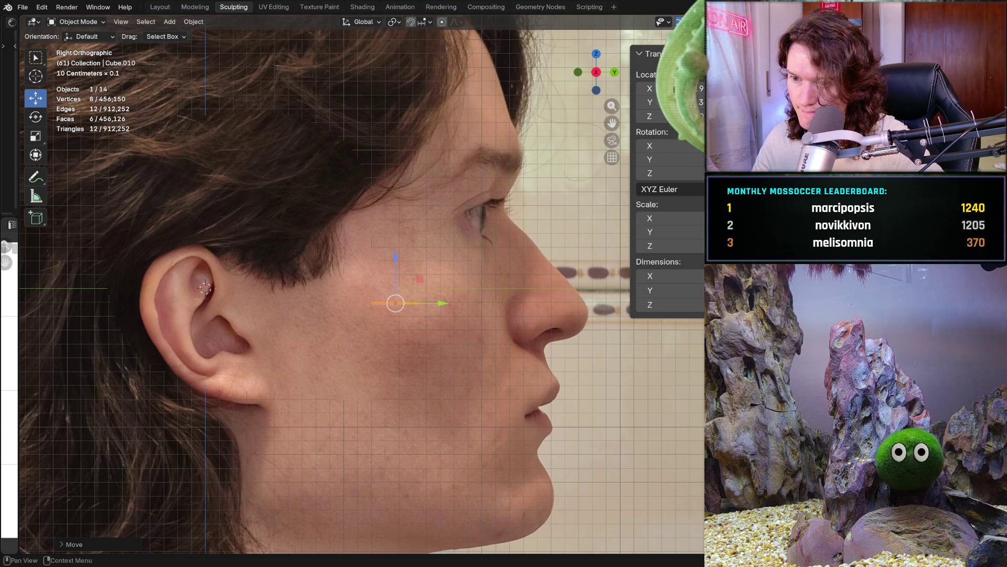
middle_drag(367, 315, 472, 307)
middle_drag(395, 303, 395, 304)
scroll(382, 333, up, 5)
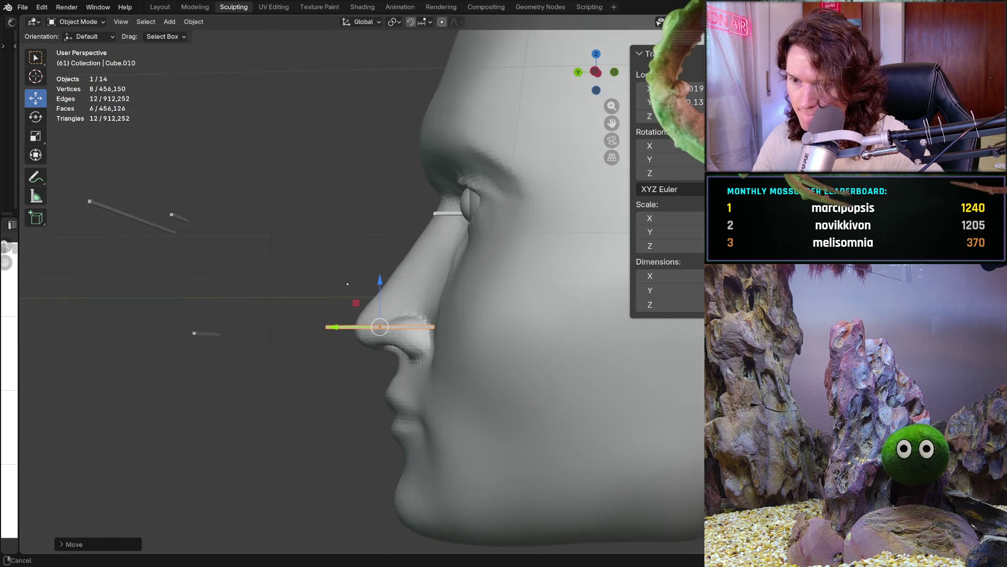
Trial-move the guide bar near the nose, cancel, and bring up the interaction mode list
key(g)
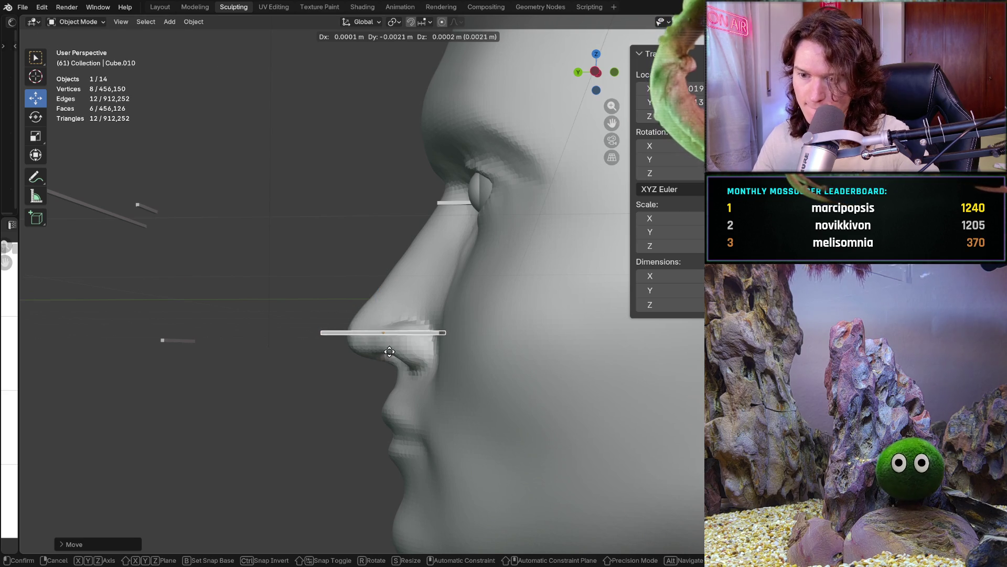
key(Escape)
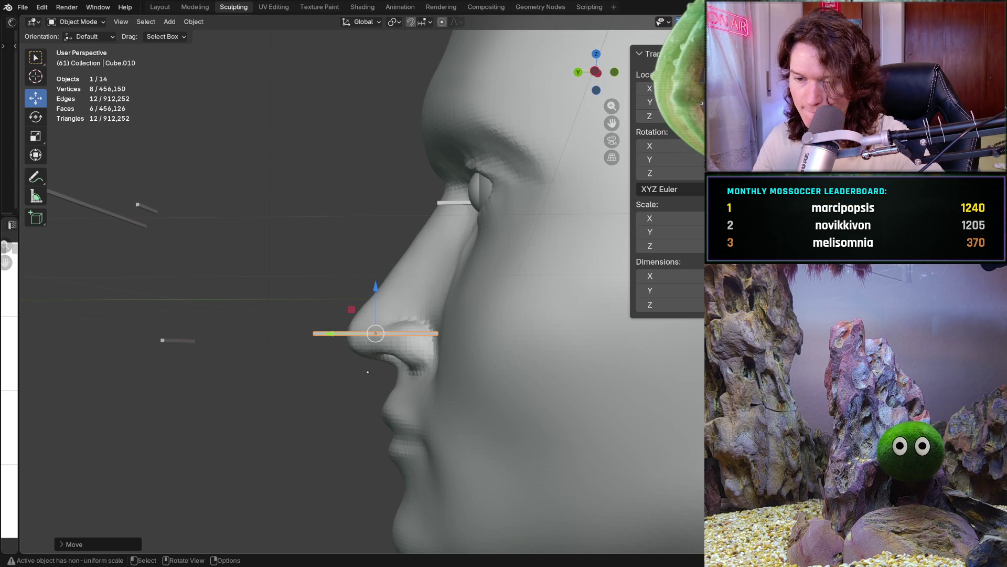
mouse_move(362, 373)
ctrl+middle_down()
mouse_move(362, 357)
mouse_move(394, 371)
ctrl+middle_up()
key(g)
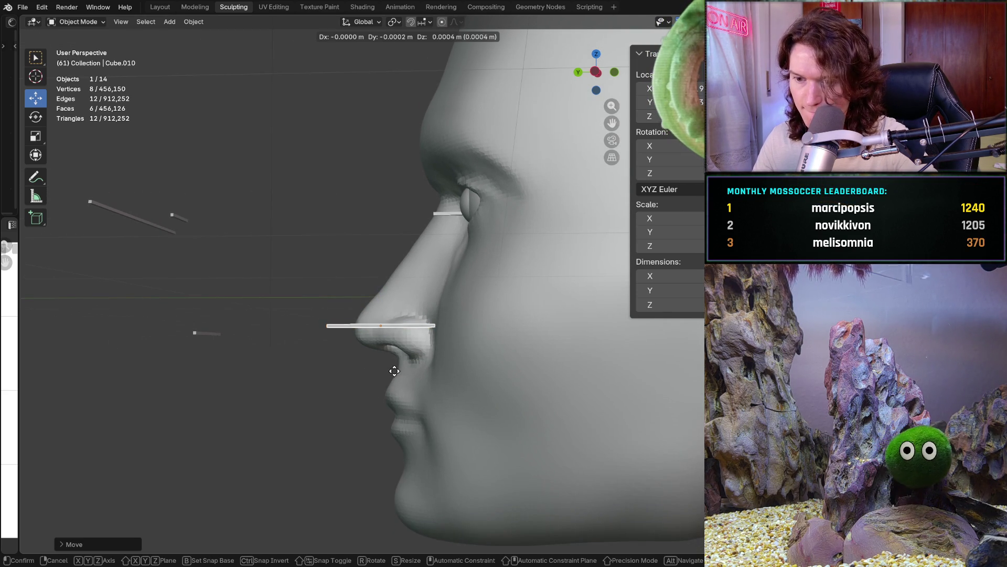
key(Escape)
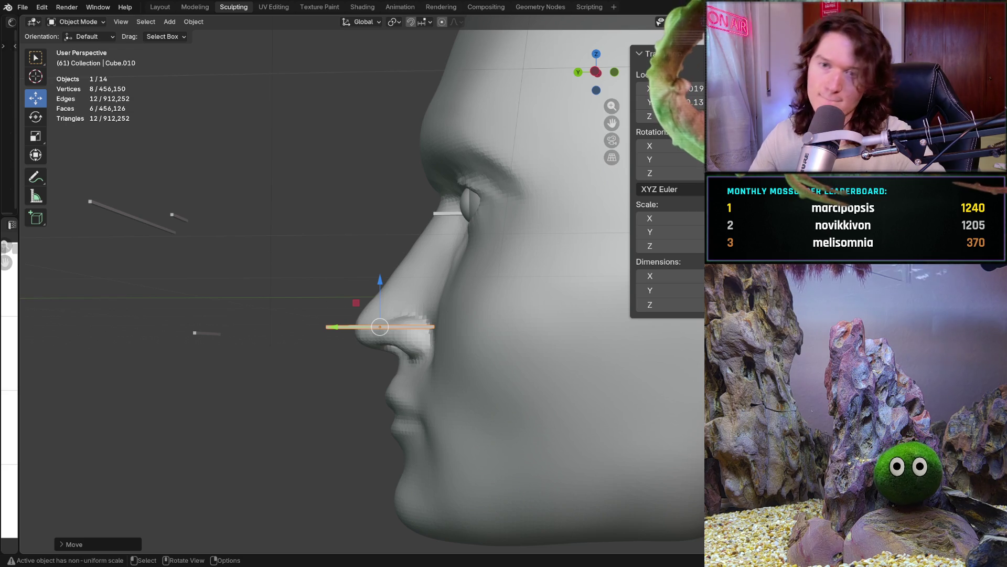
click(77, 21)
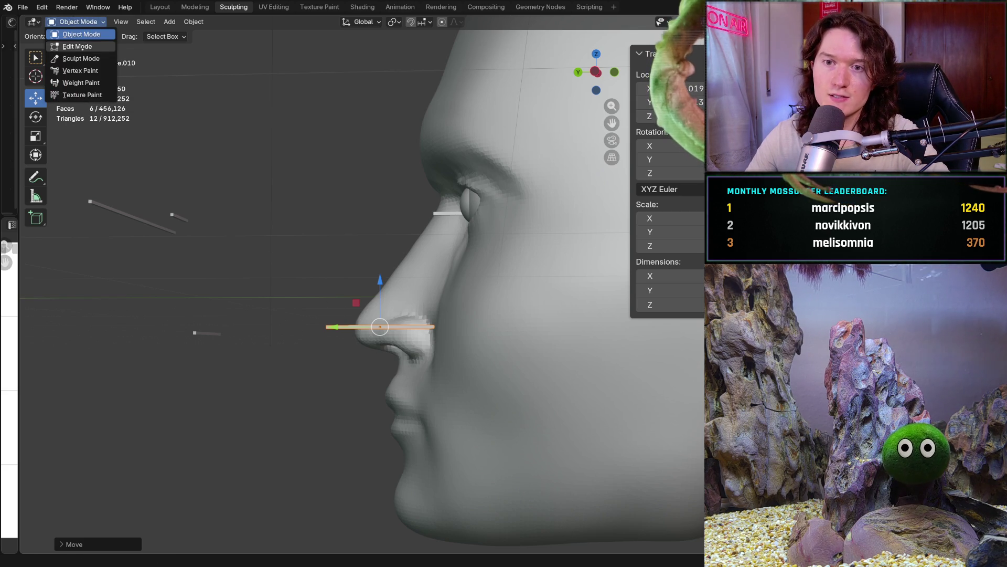
Enter Sculpt Mode with the Mask brush active on the Head object
click(80, 59)
mouse_move(355, 322)
shift+middle_down()
mouse_move(306, 300)
mouse_move(384, 315)
mouse_move(336, 329)
mouse_move(359, 328)
shift+middle_up()
click(382, 507)
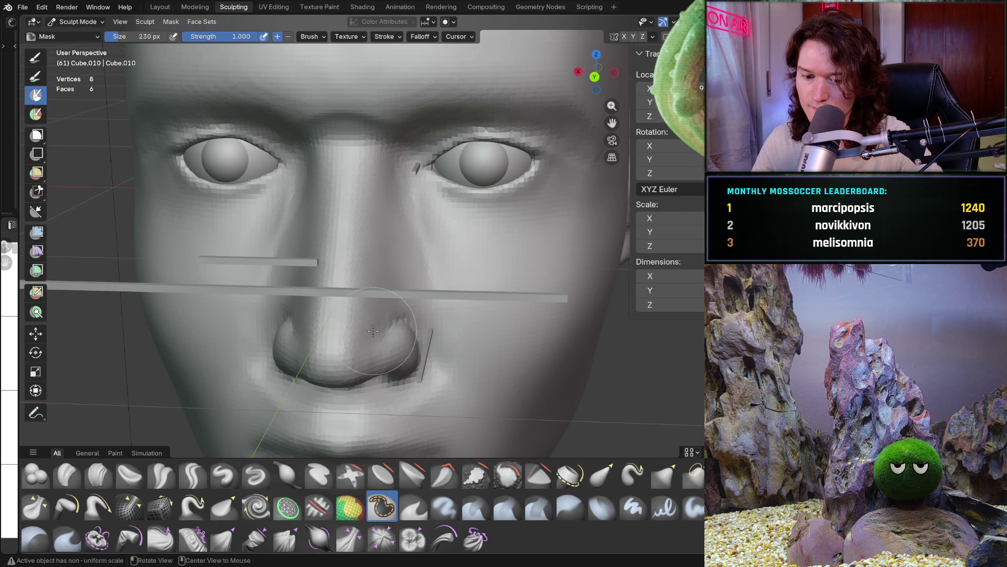
key(alt+q)
Paint a mask over the nose tip, around the nostril and under the nose
middle_drag(347, 331, 269, 314)
middle_drag(361, 324, 392, 334)
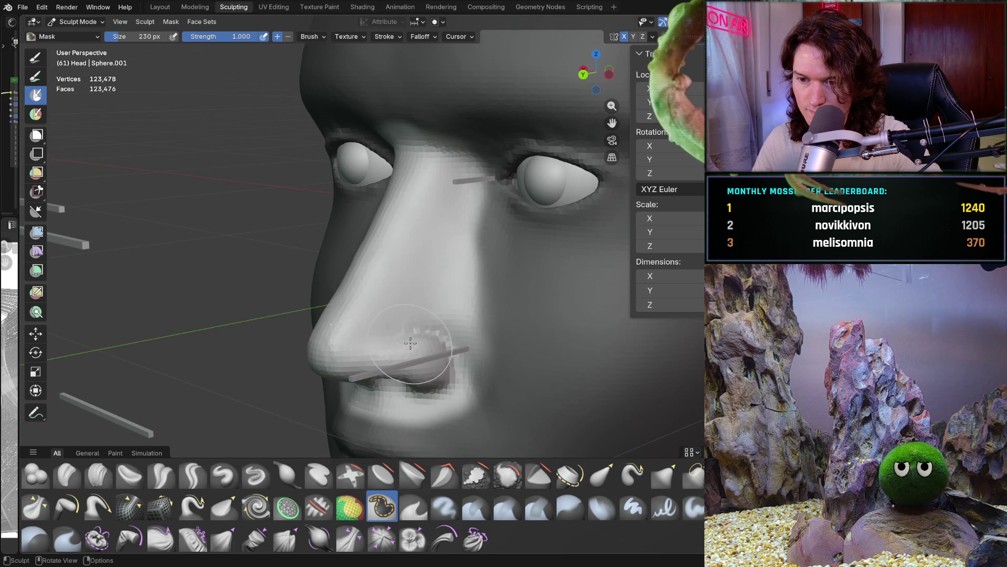
middle_drag(410, 342, 400, 323)
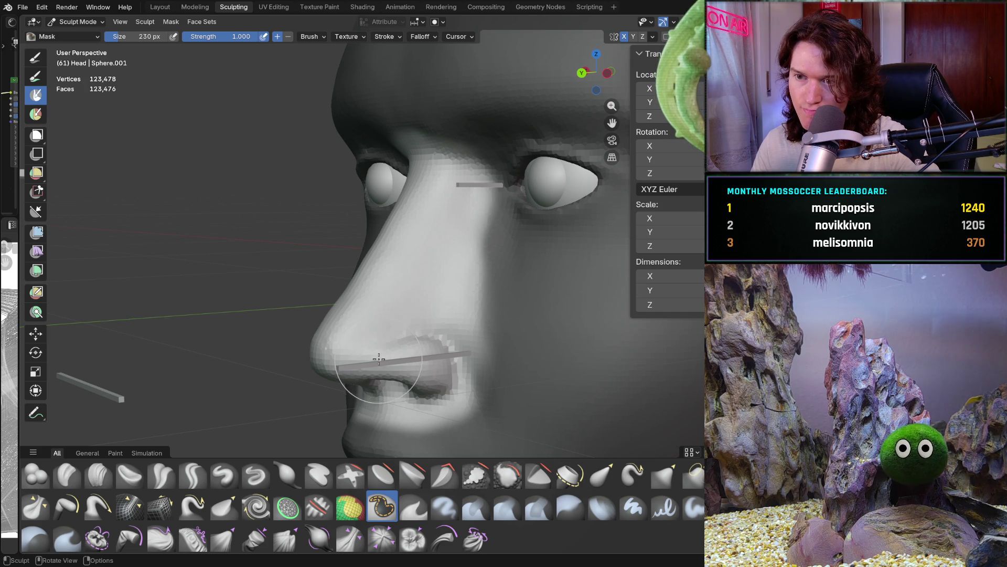
mouse_move(372, 363)
middle_down()
mouse_move(332, 371)
mouse_move(327, 391)
middle_up()
scroll(327, 392, up, 2)
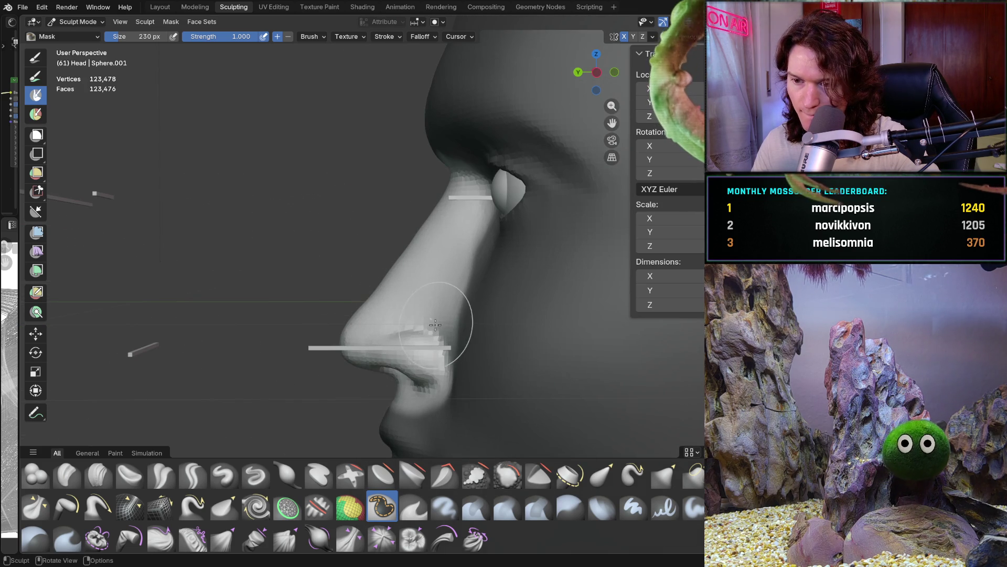
middle_drag(425, 339, 479, 355)
scroll(461, 349, up, 2)
drag(344, 314, 366, 320)
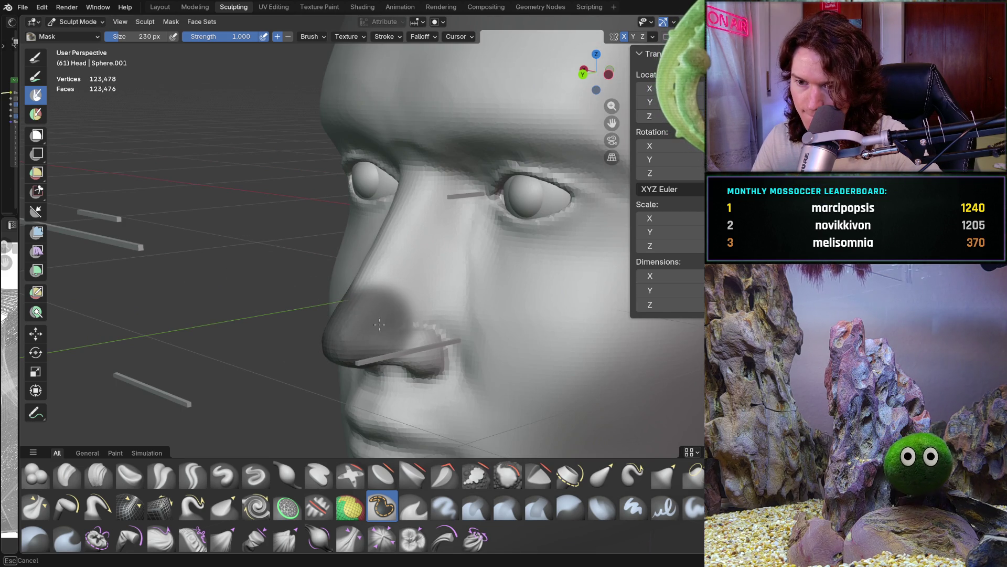
drag(434, 344, 399, 385)
middle_drag(399, 386, 387, 349)
mouse_move(387, 349)
mouse_down()
mouse_move(439, 357)
mouse_move(416, 337)
mouse_up()
middle_drag(416, 337, 517, 360)
drag(391, 362, 410, 352)
Switch to an orthographic left side view of the nose
drag(337, 358, 366, 415)
mouse_move(367, 415)
middle_down()
mouse_move(252, 363)
mouse_move(383, 349)
middle_up()
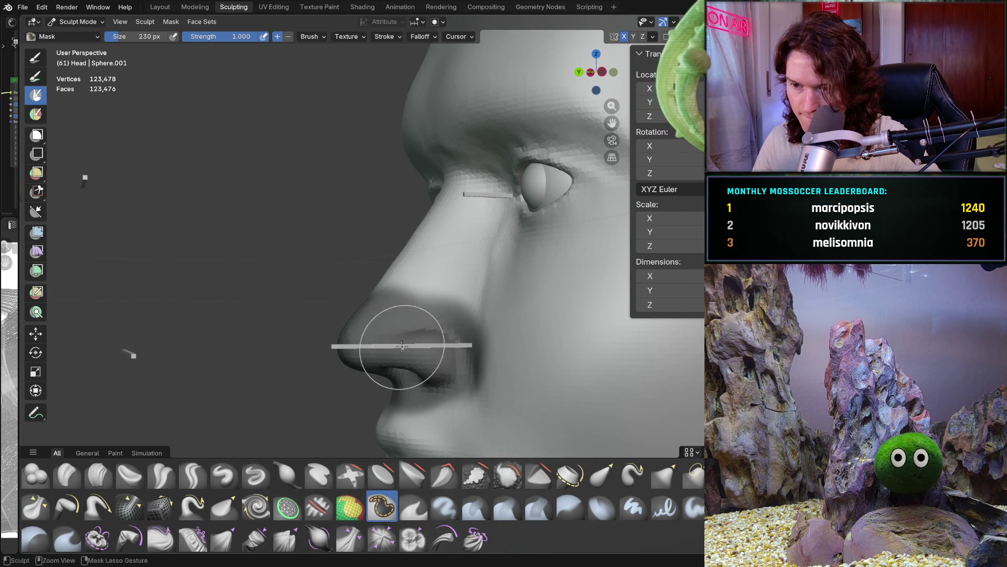
key(KP_5)
key(ctrl+KP_3)
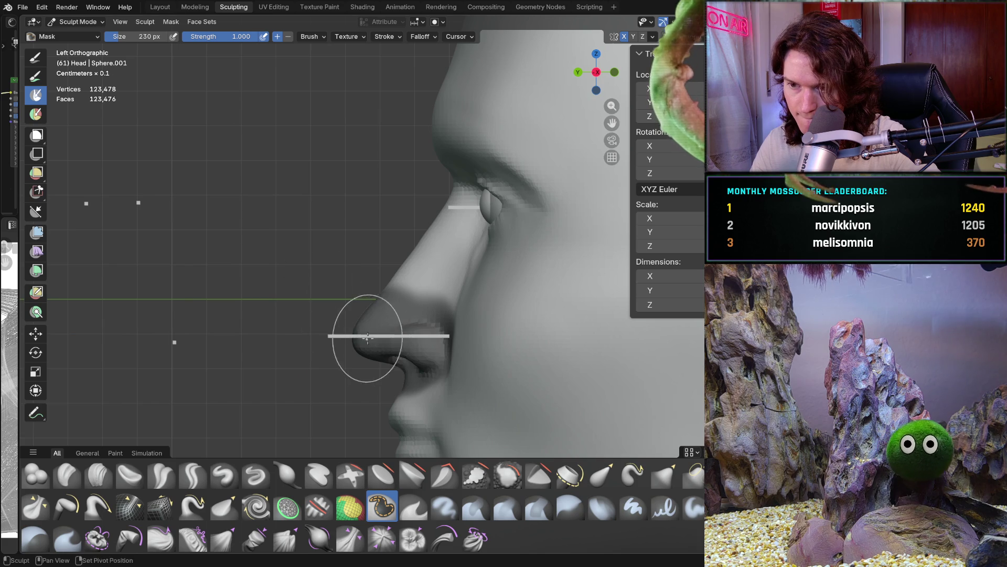
Invert the mask and set up the Grab brush at 582 px size and 0.475 strength
shift+scroll(331, 293, down, 2)
key(ctrl+i)
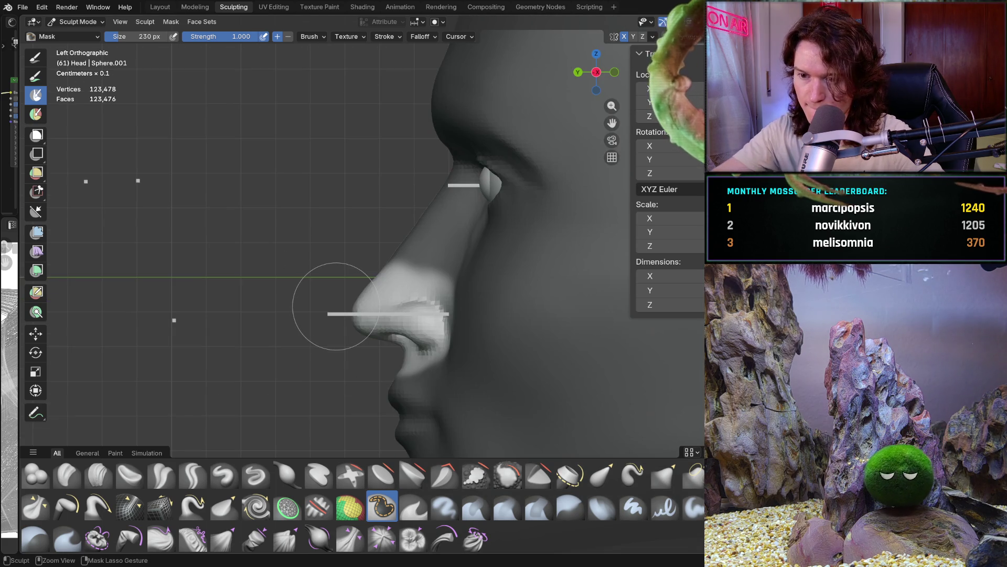
key(g)
key(f)
click(357, 318)
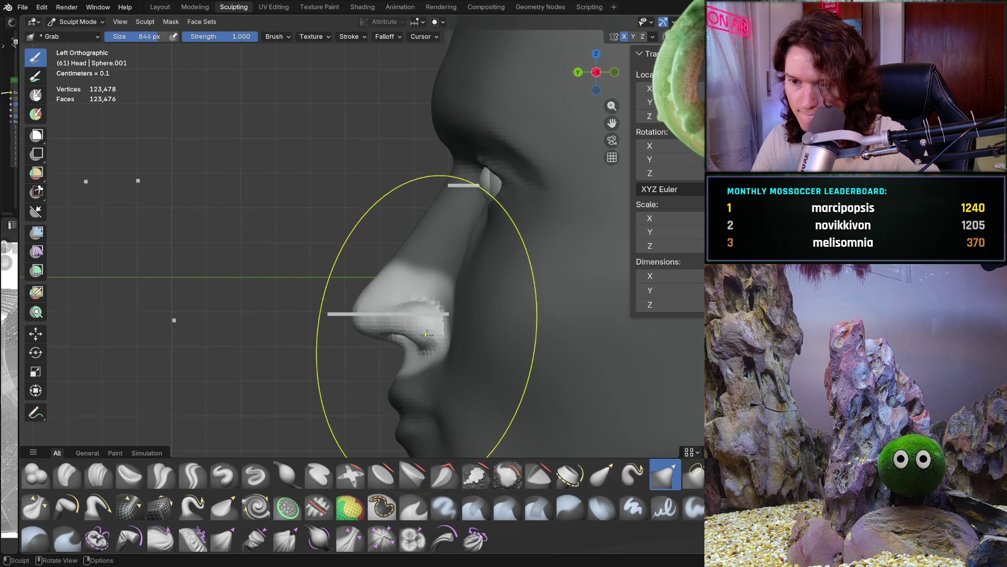
key(f)
click(429, 329)
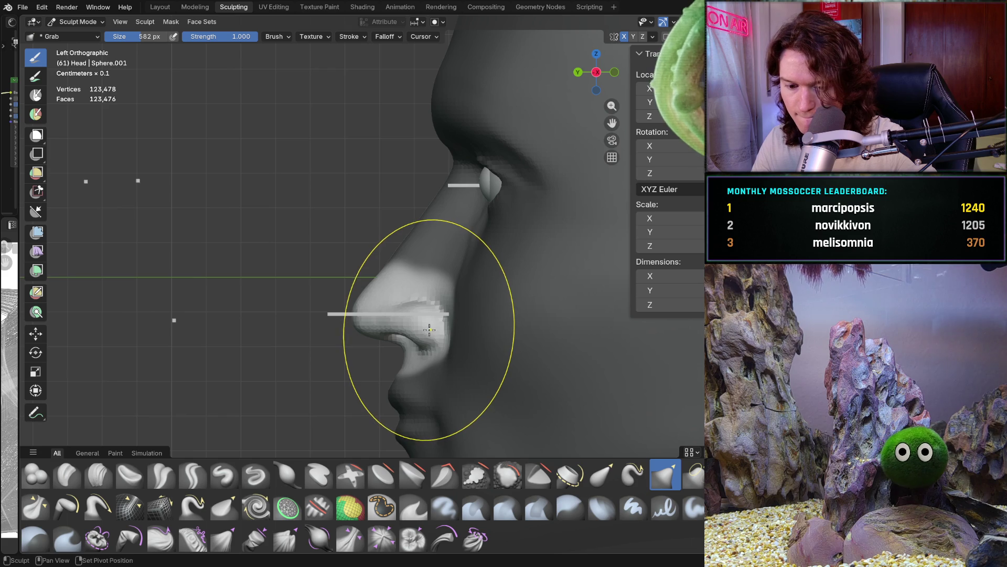
key(shift+f)
click(410, 326)
Pull the unmasked nostril wing with the Grab brush to align the nose base with the bar
mouse_move(409, 326)
mouse_down()
mouse_move(429, 326)
mouse_move(415, 315)
mouse_up()
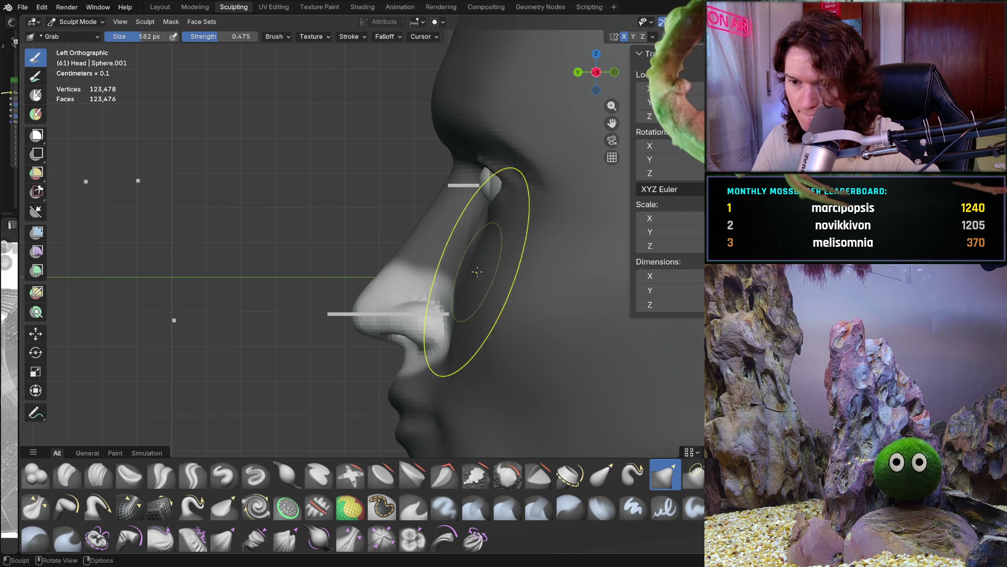
click(653, 36)
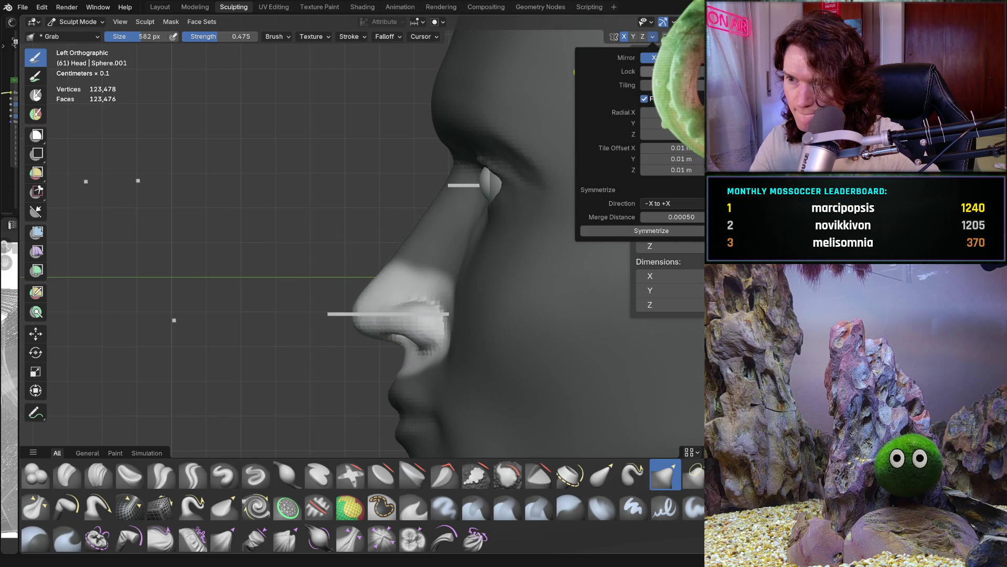
drag(401, 319, 422, 321)
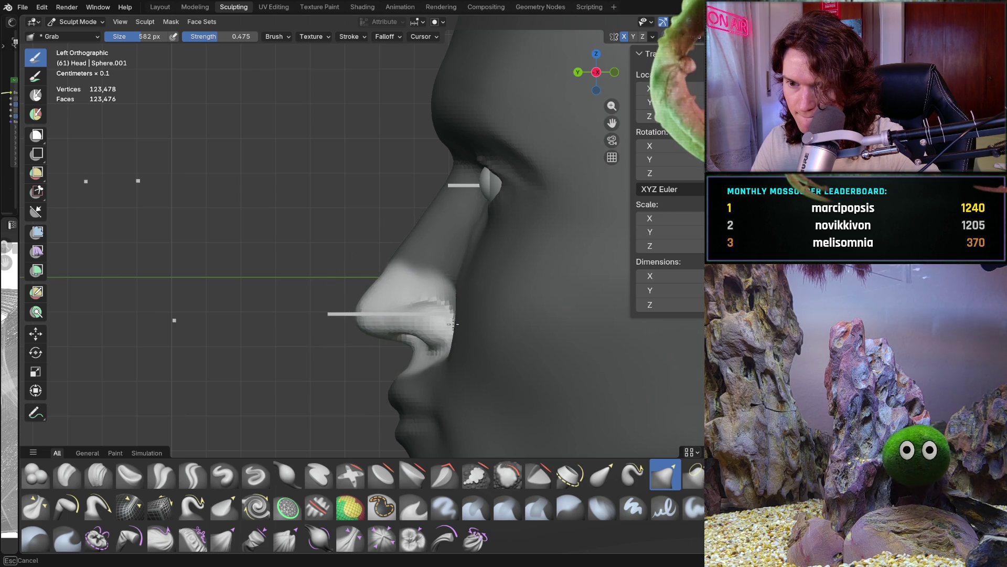
drag(454, 324, 428, 289)
mouse_move(427, 290)
middle_down()
mouse_move(490, 365)
mouse_move(519, 369)
mouse_move(604, 314)
mouse_move(638, 310)
mouse_move(471, 258)
middle_up()
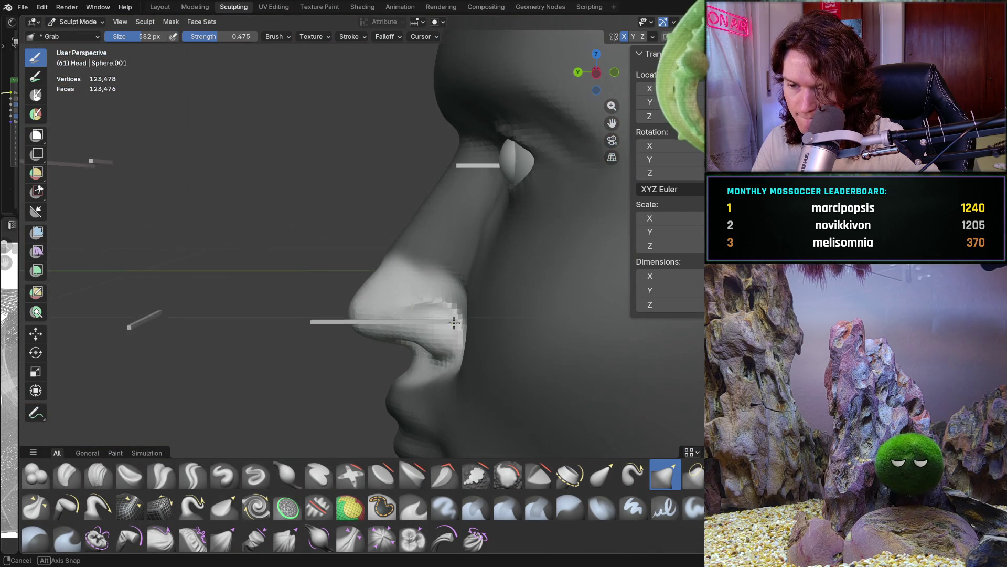
In Object Mode, slide guide bar Cube.010 along Y and X onto the nostril edge
click(74, 22)
click(81, 34)
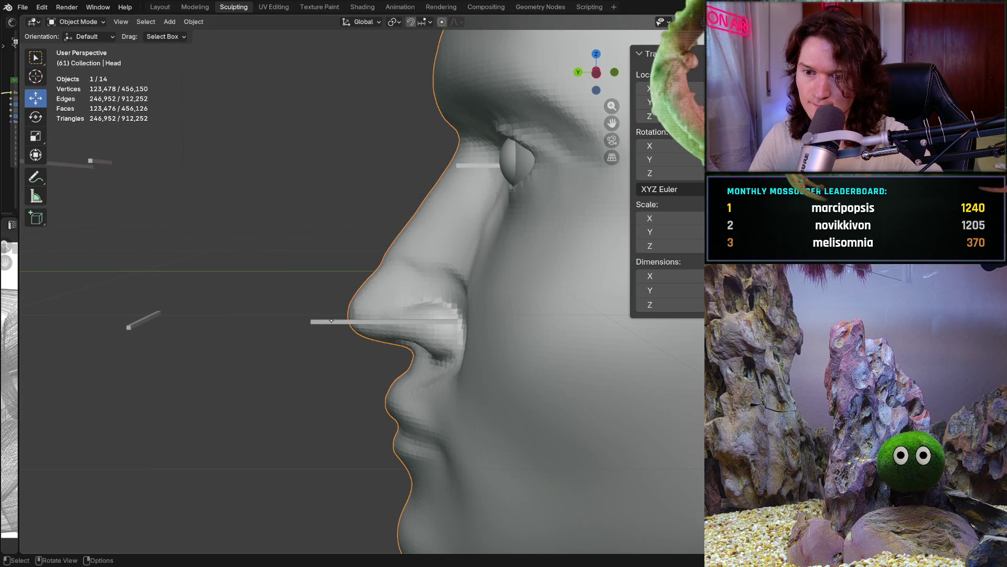
click(339, 321)
middle_drag(338, 321, 360, 332)
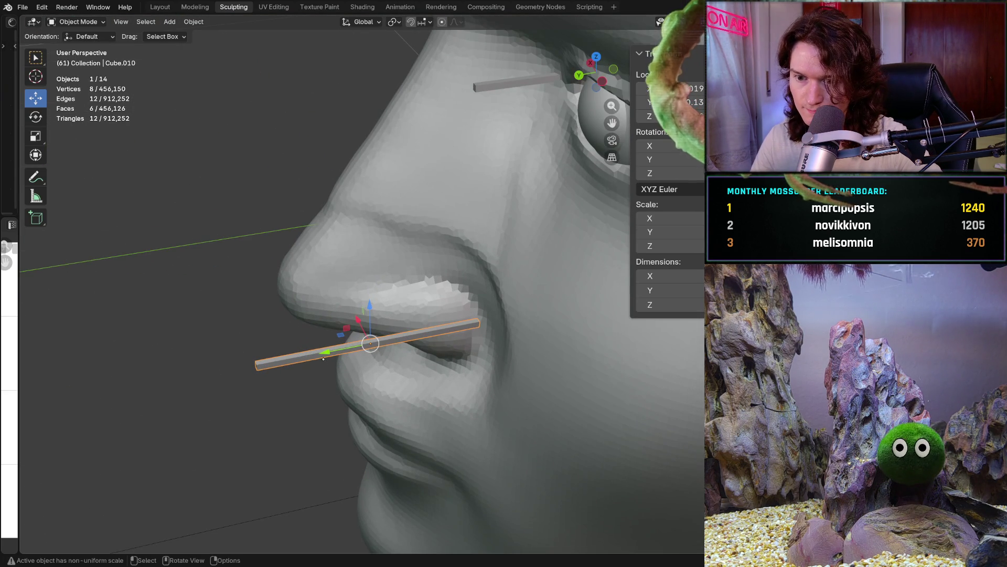
drag(326, 351, 351, 349)
middle_drag(350, 349, 377, 358)
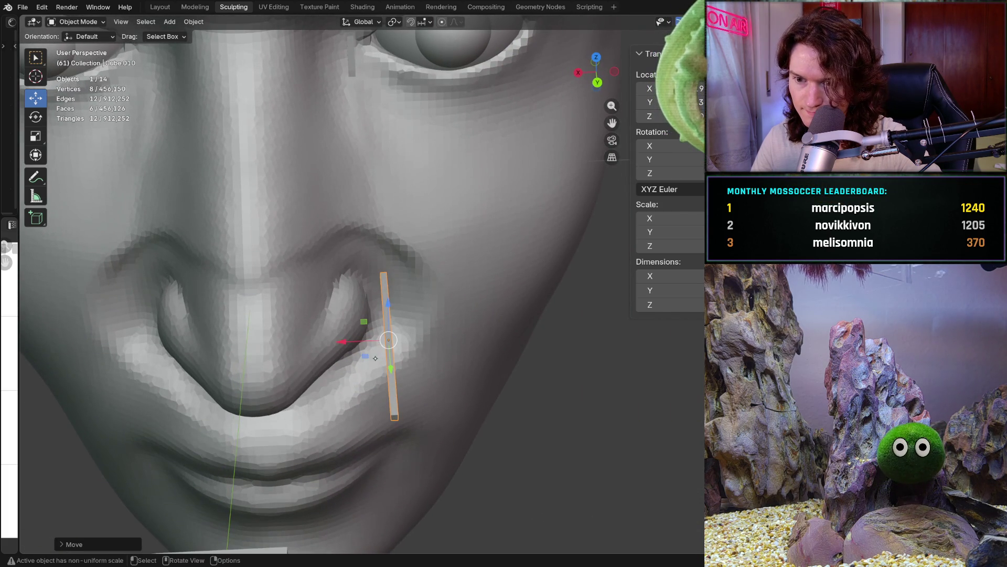
drag(350, 344, 343, 335)
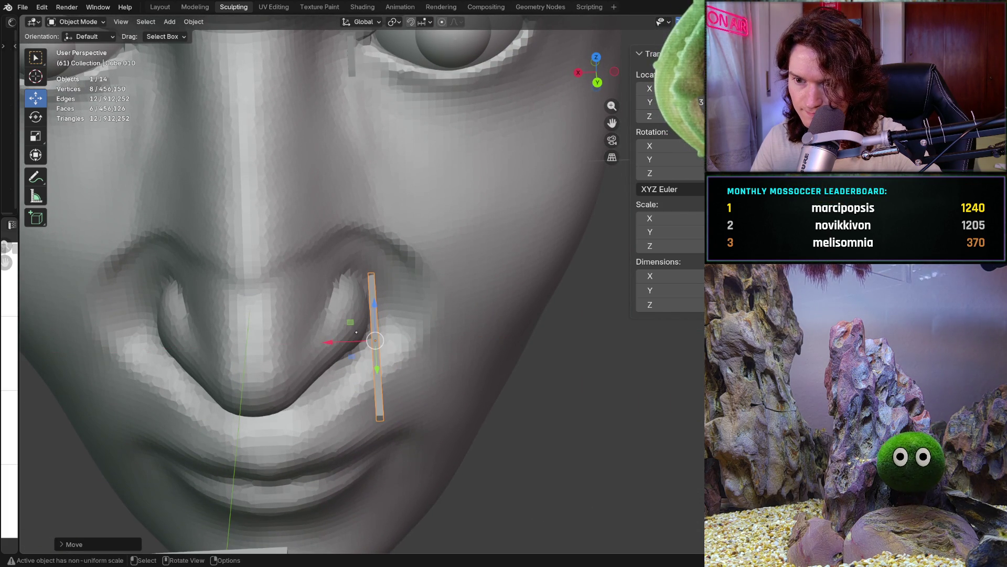
drag(377, 371, 376, 363)
key(KP_3)
key(ctrl+KP_3)
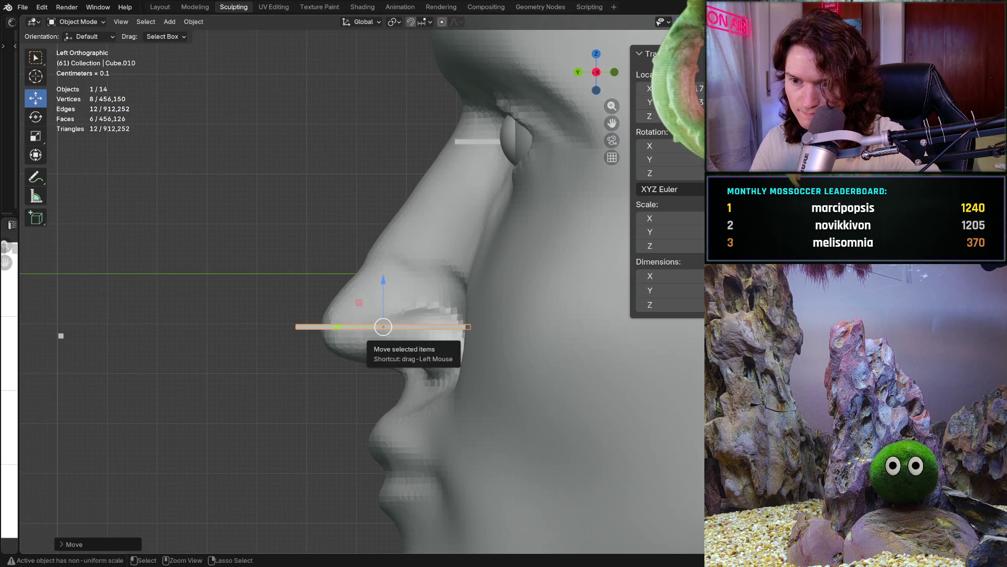
scroll(463, 284, up, 2)
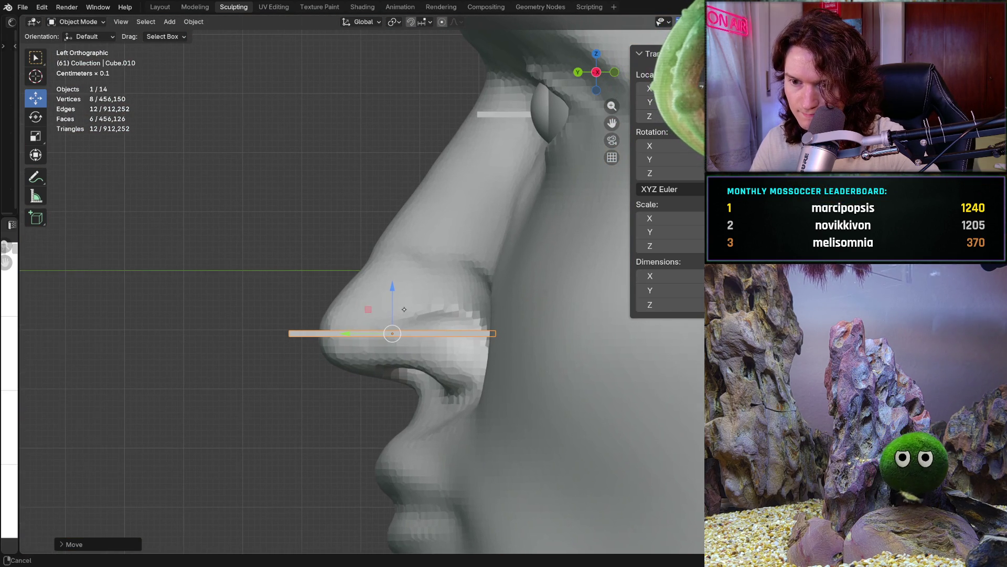
Return to sculpting the head and mask the nose with a 460 px Mask brush
click(531, 259)
key(ctrl+Tab)
mouse_move(367, 292)
middle_down()
mouse_move(329, 341)
mouse_move(279, 329)
middle_up()
key(f)
click(275, 346)
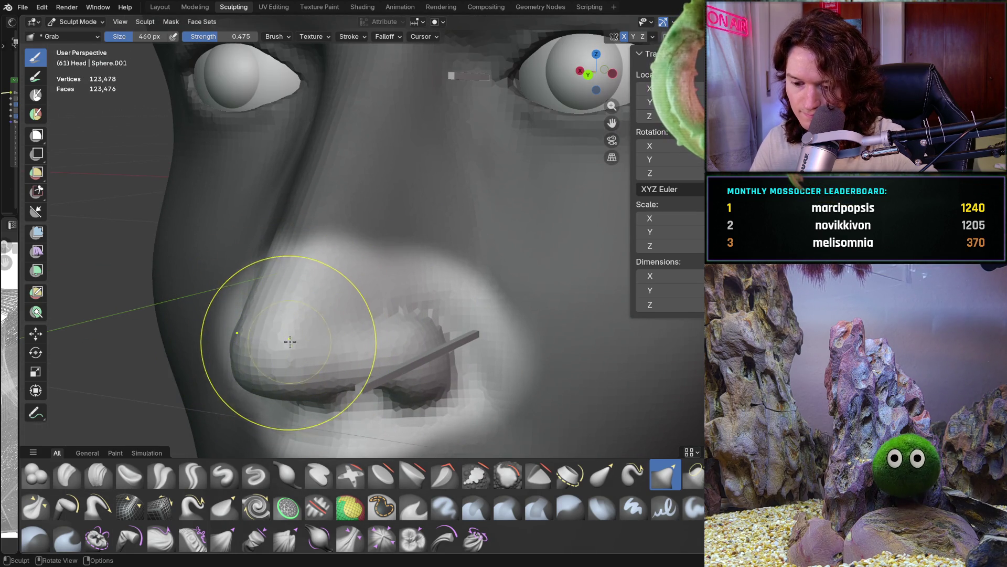
key(m)
mouse_move(284, 336)
mouse_down()
mouse_move(291, 328)
mouse_move(276, 340)
mouse_up()
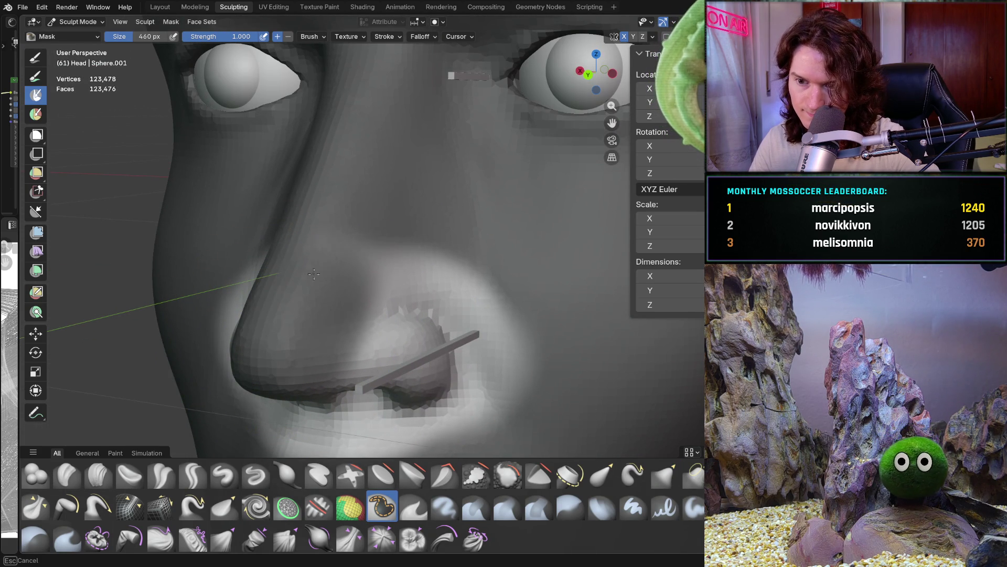
mouse_move(306, 247)
mouse_down()
mouse_move(414, 284)
mouse_move(451, 278)
mouse_move(472, 228)
mouse_move(427, 214)
mouse_up()
mouse_move(427, 214)
middle_down()
mouse_move(360, 180)
mouse_move(466, 280)
mouse_move(461, 269)
mouse_move(497, 215)
mouse_move(443, 303)
mouse_move(364, 270)
middle_up()
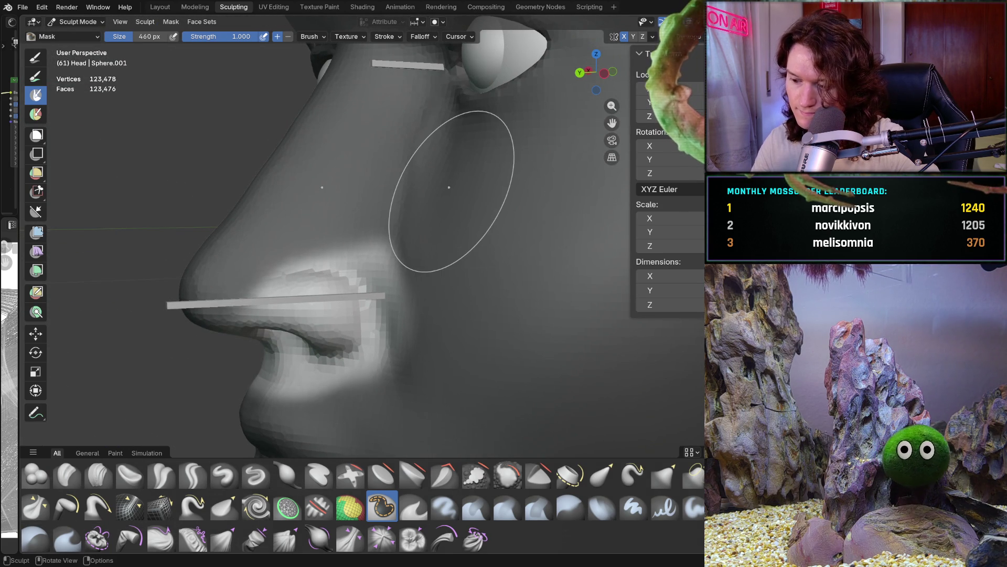
Pull the nostril wing toward the guide bar with an 866 px Grab brush, checking orthographic view
key(ctrl+KP_3)
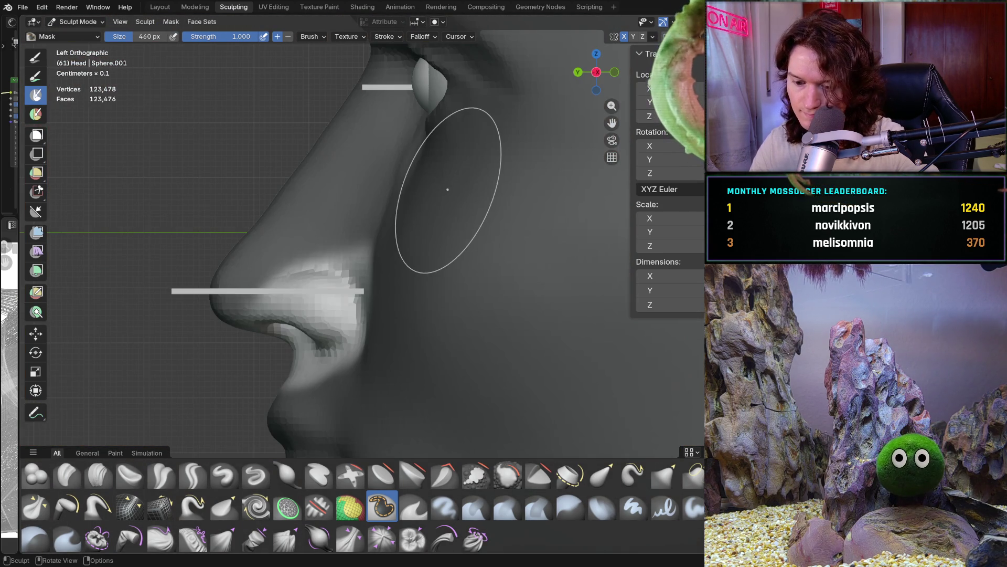
key(g)
key(f)
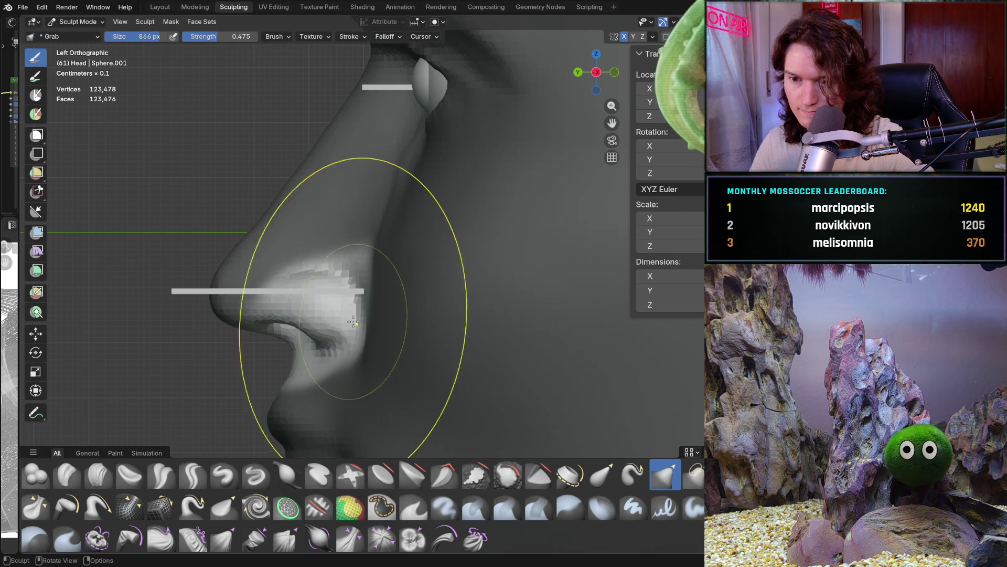
drag(332, 305, 334, 306)
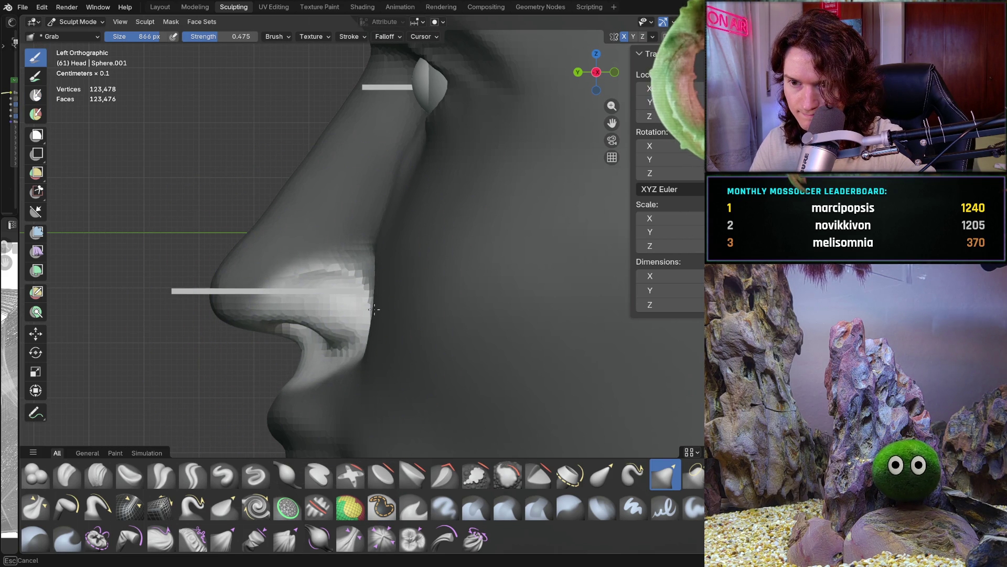
drag(379, 309, 307, 351)
mouse_move(307, 351)
middle_down()
mouse_move(221, 341)
mouse_move(74, 299)
mouse_move(546, 326)
mouse_move(531, 338)
mouse_move(336, 346)
mouse_move(451, 330)
mouse_move(525, 336)
mouse_move(457, 344)
mouse_move(325, 334)
middle_up()
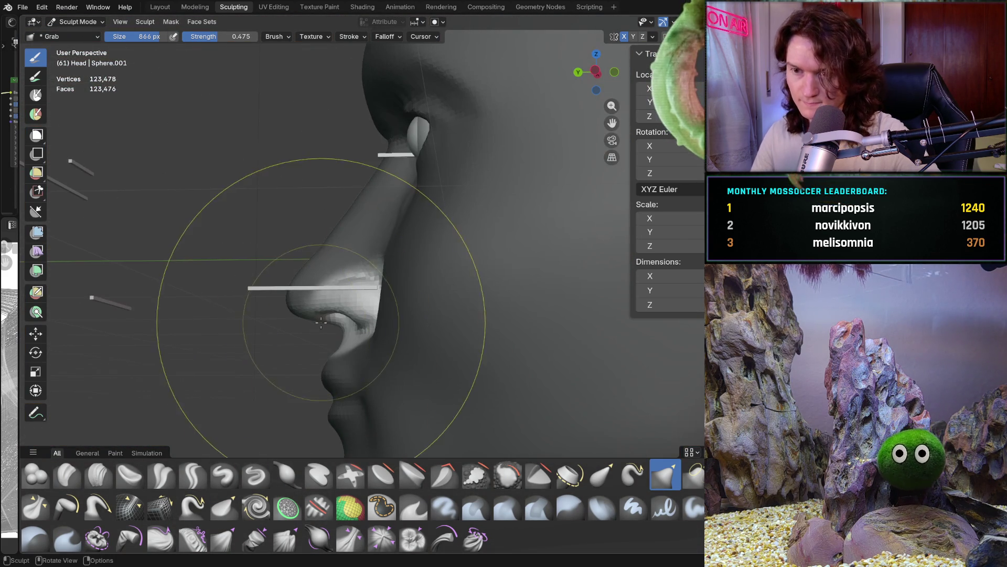
key(KP_5)
key(KP_5)
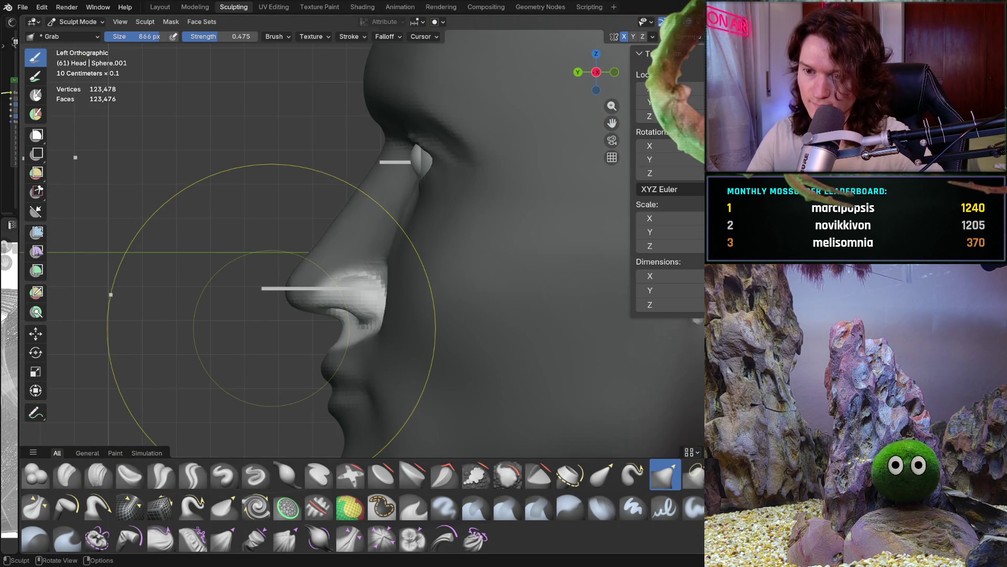
middle_drag(293, 293, 381, 298)
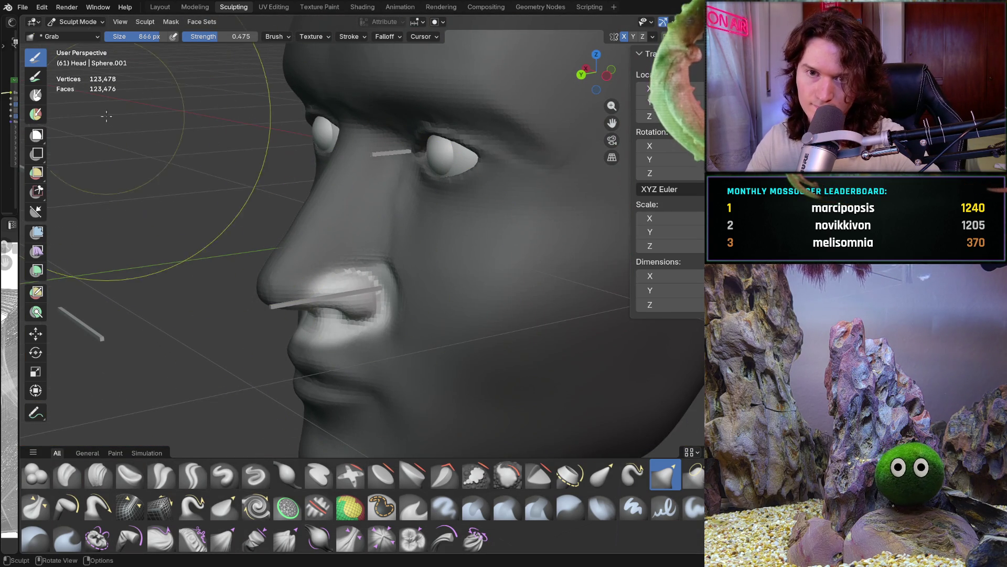
click(78, 22)
In Object Mode, move guide bar Cube.010 along Y further into the nostril
click(79, 33)
scroll(259, 252, up, 3)
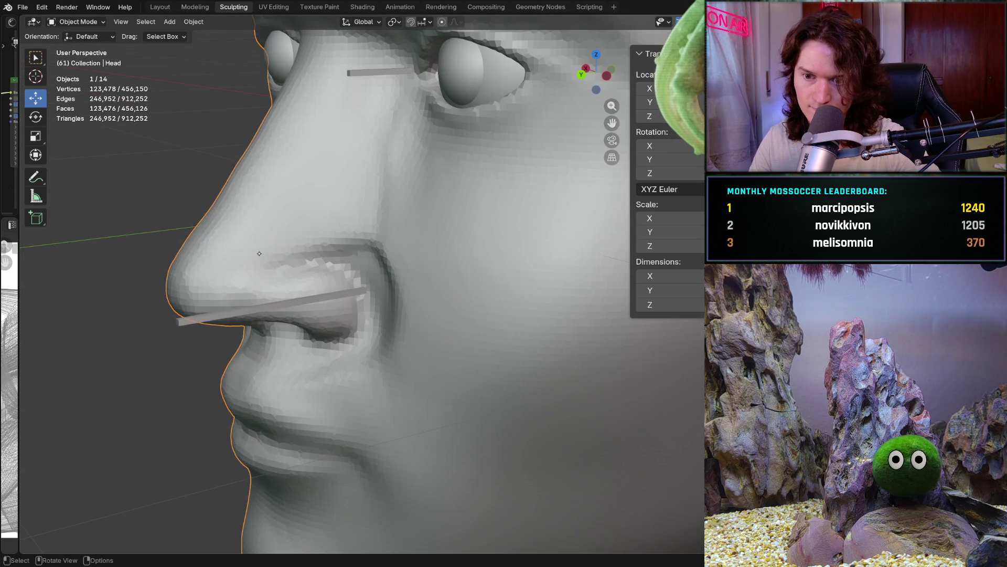
click(267, 311)
mouse_move(267, 310)
middle_down()
mouse_move(244, 312)
mouse_move(283, 331)
mouse_move(240, 315)
mouse_move(131, 322)
middle_up()
key(g)
key(y)
click(260, 310)
middle_drag(236, 317, 411, 314)
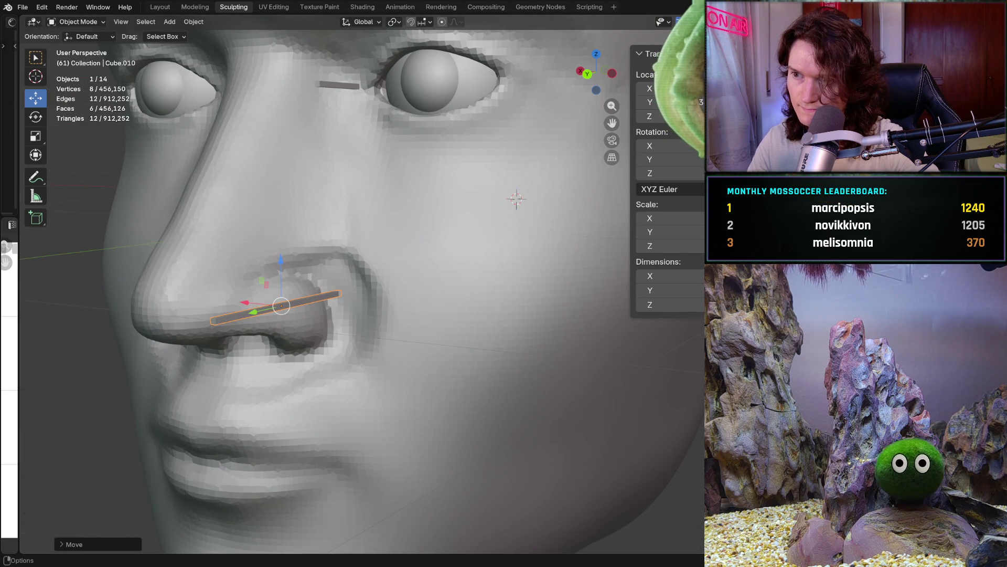
key(shift+alt+z)
key(shift+alt+z)
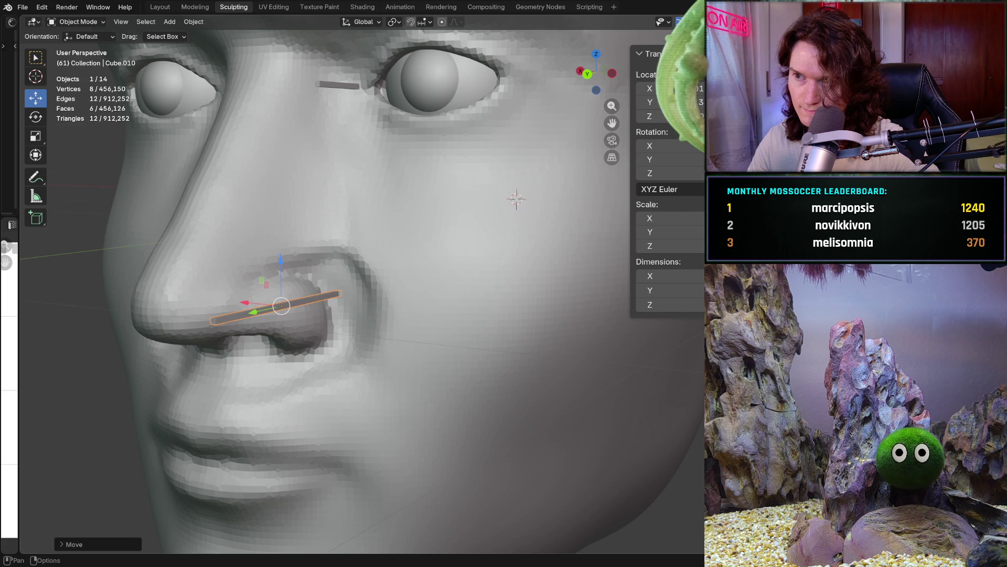
Resume sculpting the Head in Sculpt Mode with the Clay Strips brush
click(77, 21)
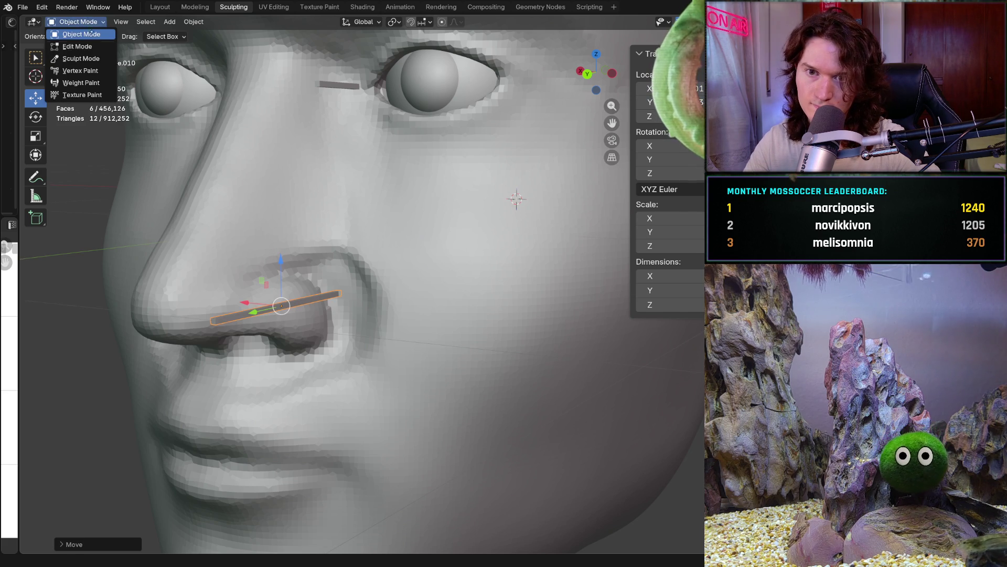
click(78, 59)
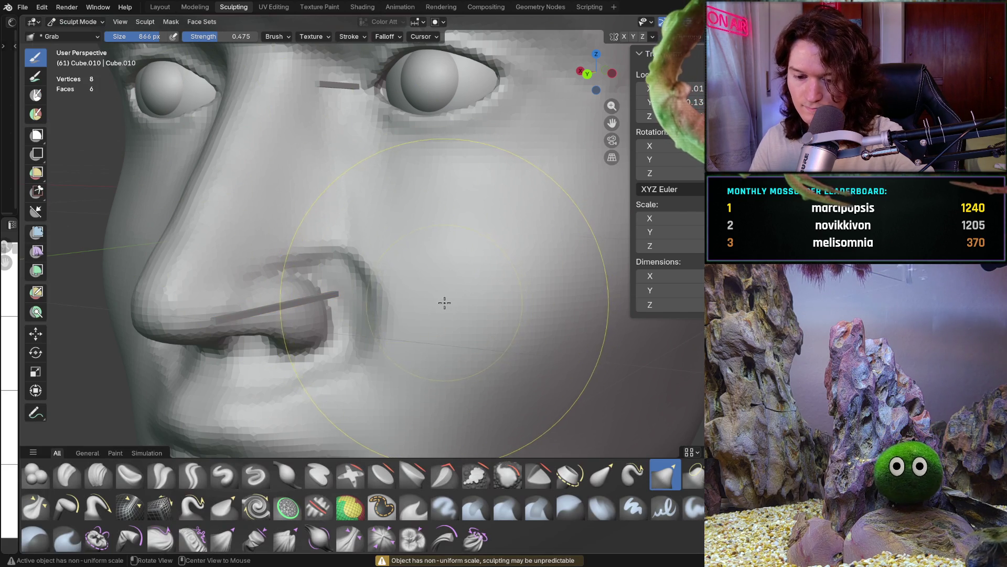
key(alt+q)
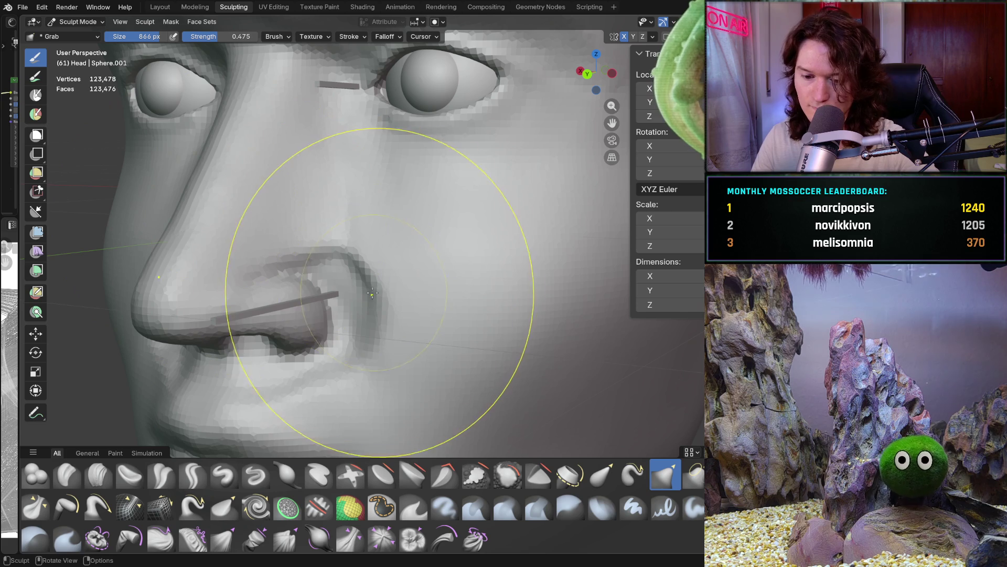
click(98, 474)
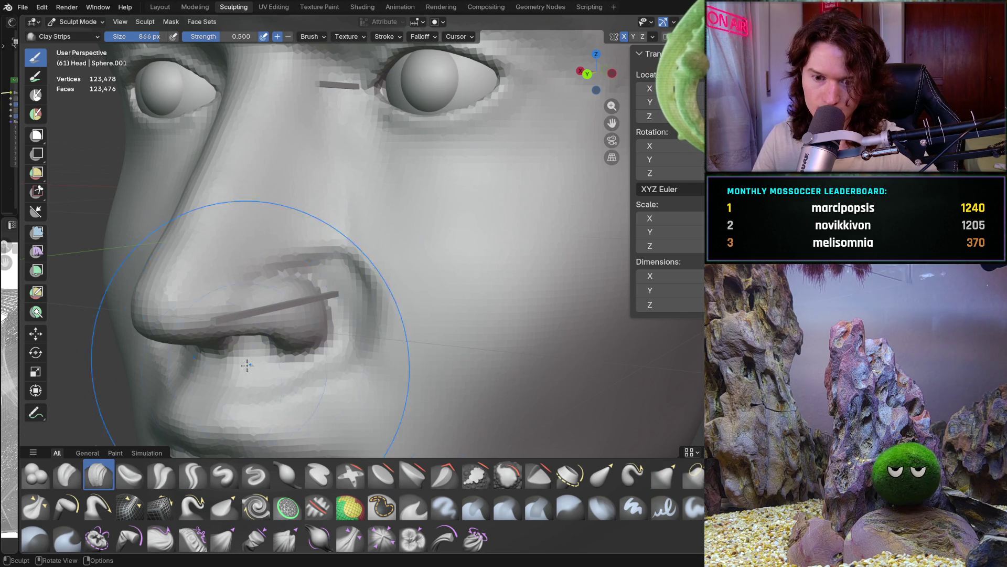
Resize the Clay Strips brush to 370 px and build up the nostril surface with a stroke
key(f)
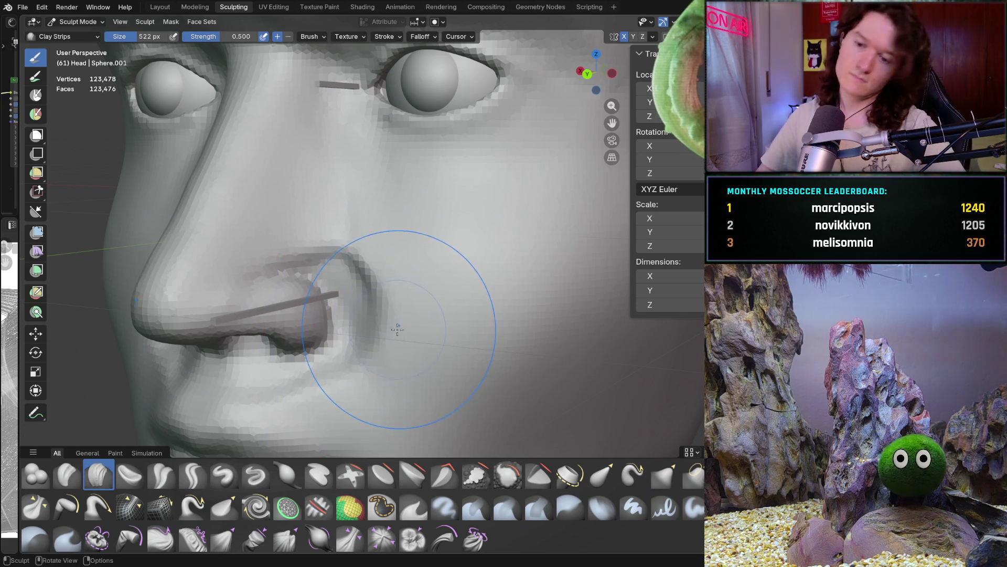
click(387, 327)
scroll(401, 260, up, 5)
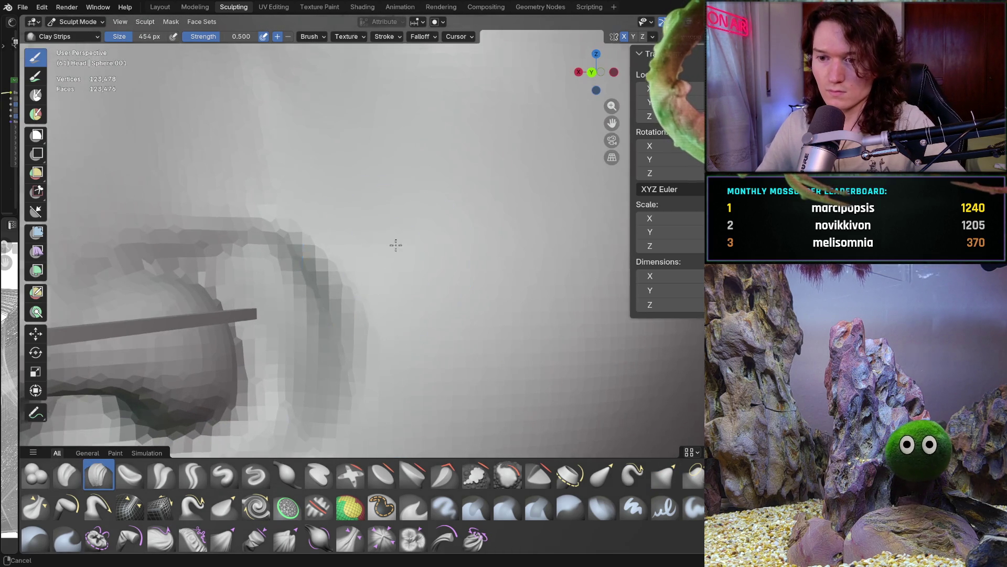
key(f)
click(357, 278)
mouse_move(326, 241)
mouse_down()
mouse_move(309, 283)
mouse_move(371, 263)
mouse_move(347, 388)
mouse_up()
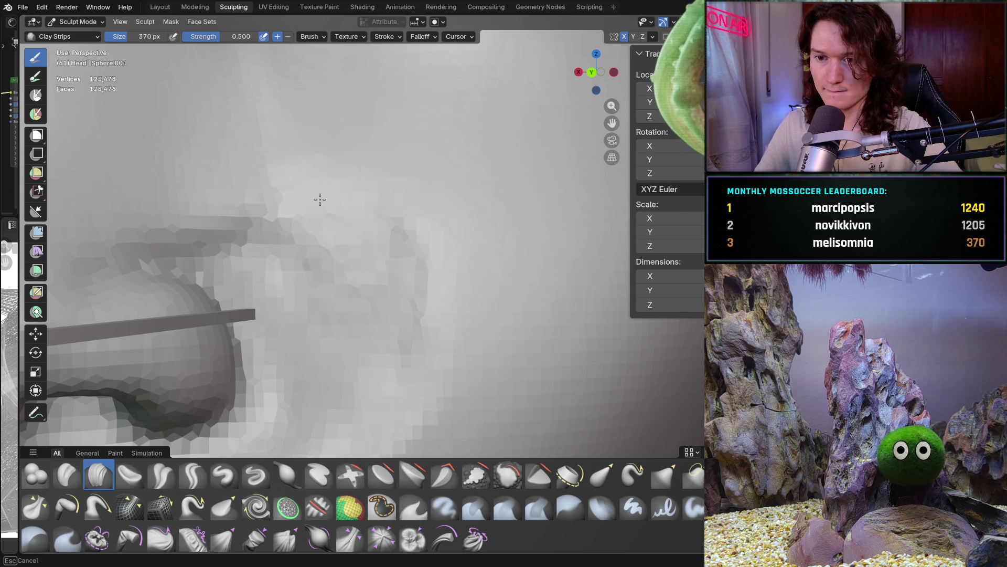
Orbit around the nostril to view the nose and guide bar from several angles
scroll(293, 266, down, 5)
mouse_move(293, 266)
middle_down()
mouse_move(297, 247)
mouse_move(363, 210)
middle_up()
scroll(283, 201, up, 5)
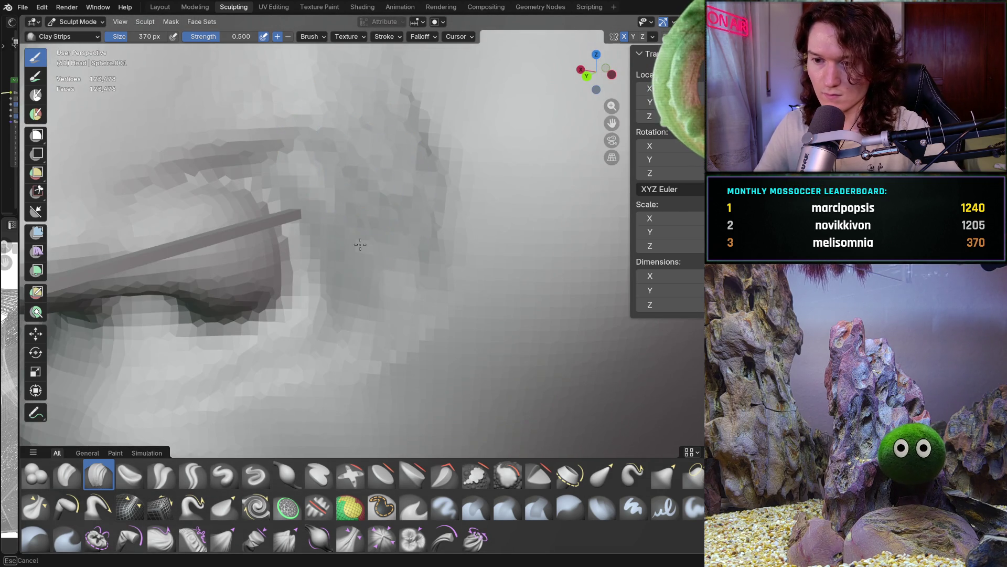
middle_drag(361, 317, 317, 290)
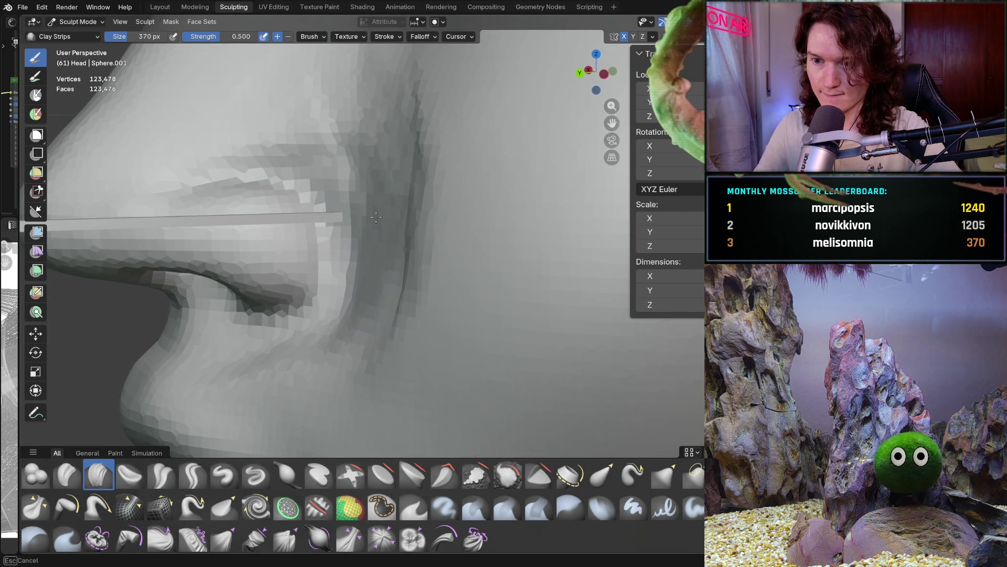
middle_drag(363, 256, 403, 251)
middle_drag(389, 335, 408, 239)
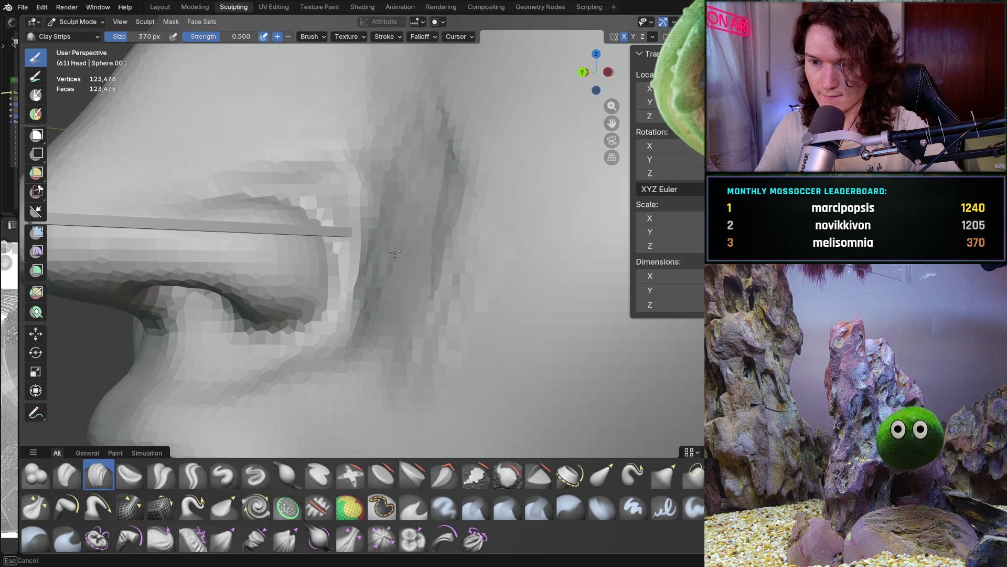
scroll(419, 220, down, 5)
mouse_move(351, 351)
middle_down()
mouse_move(378, 246)
mouse_move(371, 265)
mouse_move(397, 237)
middle_up()
scroll(398, 237, up, 5)
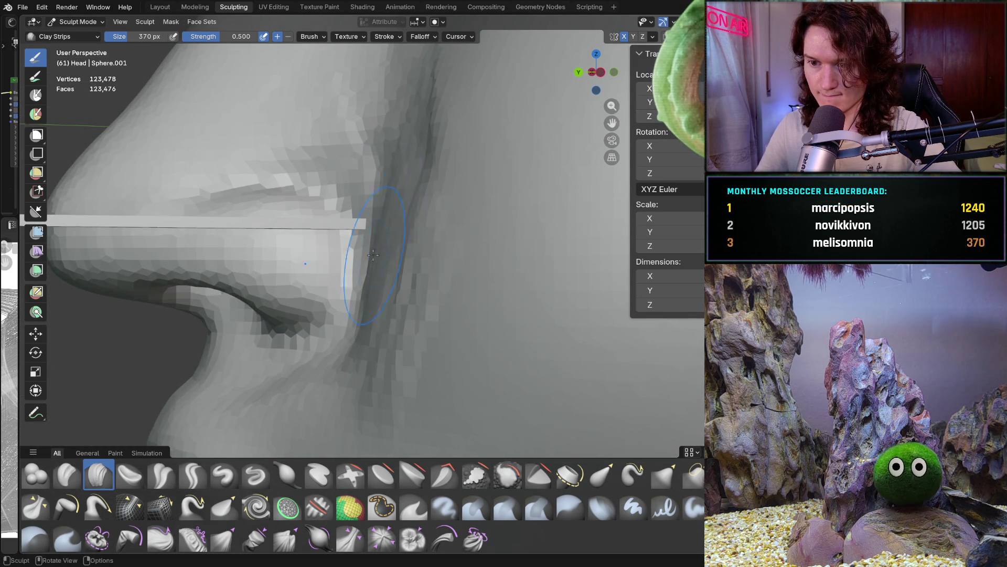
scroll(403, 191, down, 6)
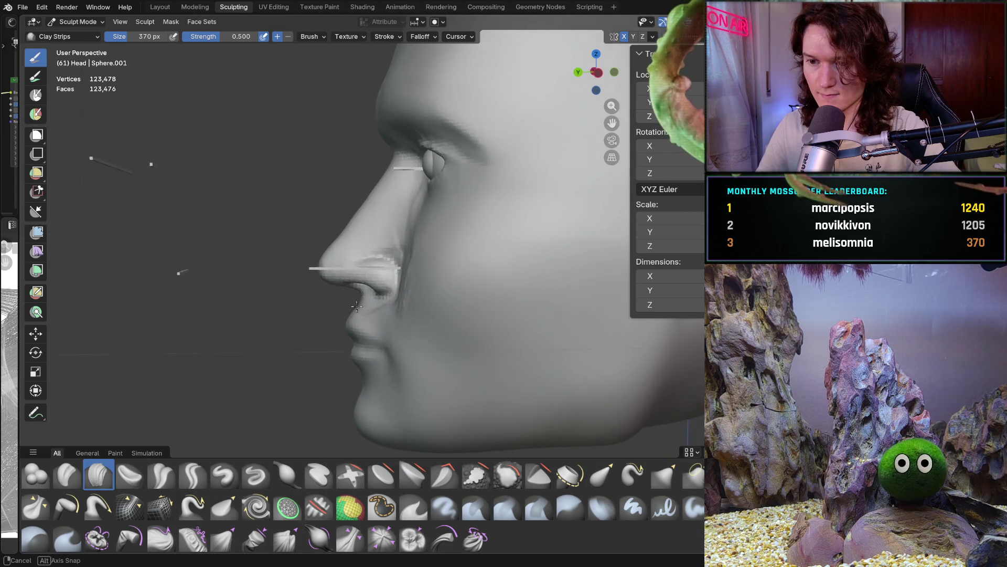
Check the nostril in Left Orthographic view and review the mirror symmetry settings
key(ctrl+KP_3)
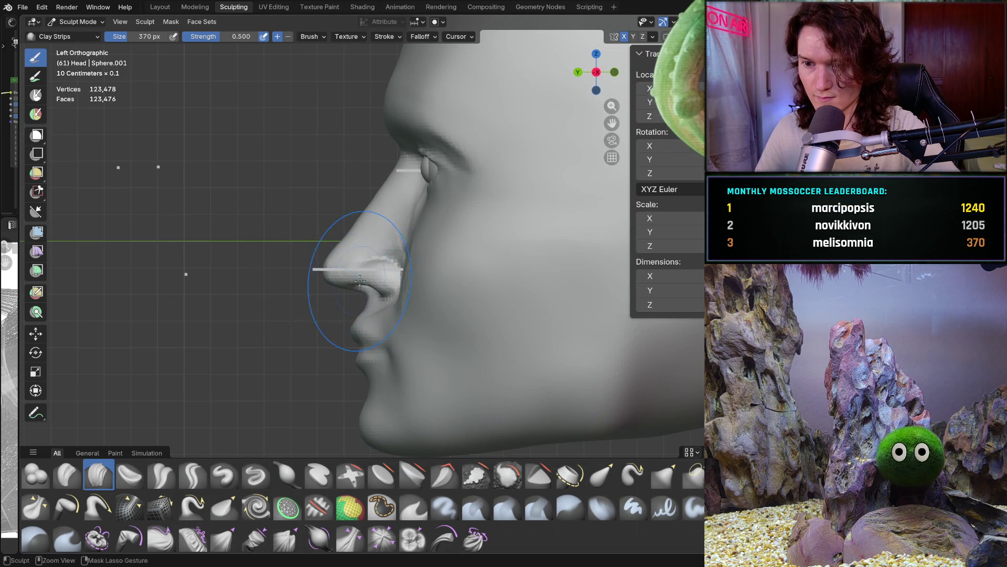
scroll(349, 225, up, 4)
mouse_move(349, 225)
middle_down()
mouse_move(405, 242)
mouse_move(451, 213)
middle_up()
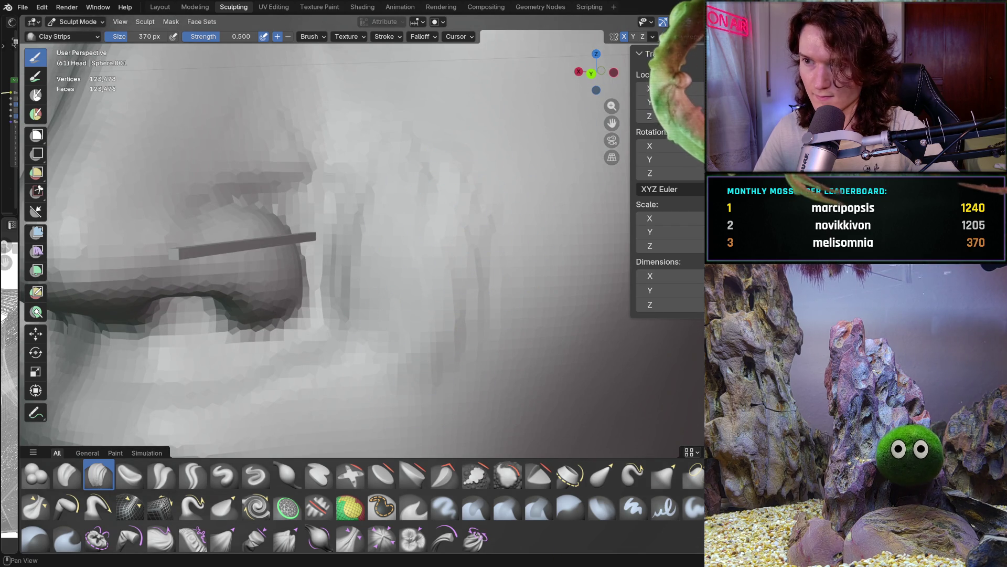
click(653, 36)
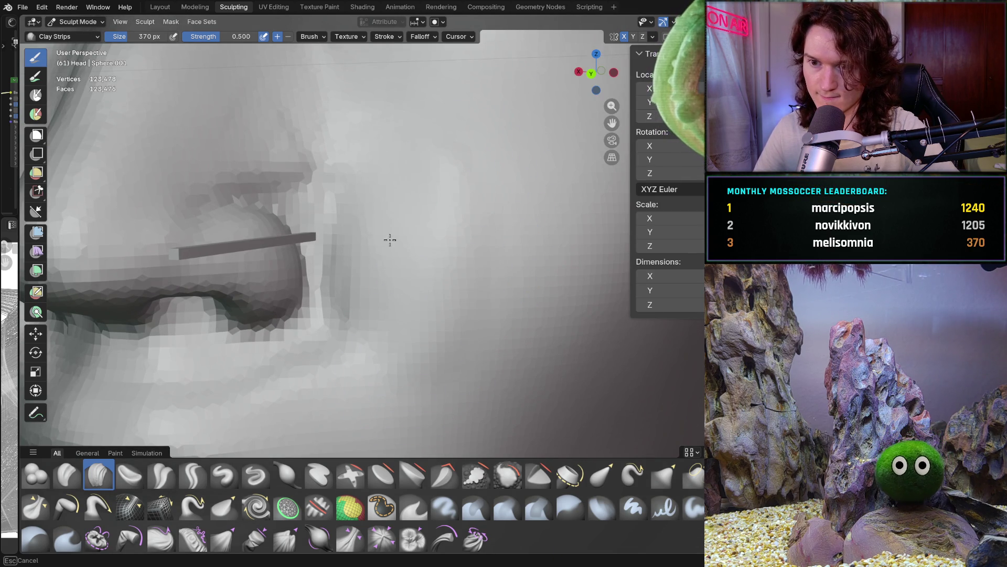
scroll(495, 289, down, 10)
Carve the alar crease beside the nostril, checking it from profile and front views
middle_drag(495, 290, 146, 272)
scroll(337, 272, up, 6)
ctrl+middle_drag(363, 232, 472, 210)
scroll(533, 168, up, 3)
mouse_move(533, 168)
middle_down()
mouse_move(436, 274)
mouse_move(454, 270)
mouse_move(461, 236)
mouse_move(448, 222)
mouse_move(472, 213)
middle_up()
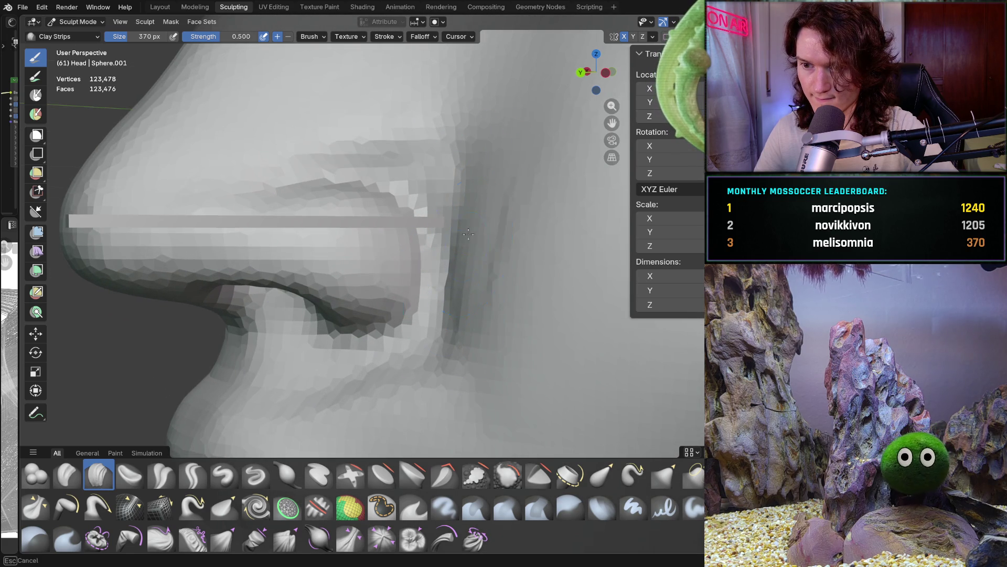
mouse_move(446, 292)
middle_down()
mouse_move(497, 248)
mouse_move(458, 300)
mouse_move(475, 263)
mouse_move(468, 227)
middle_up()
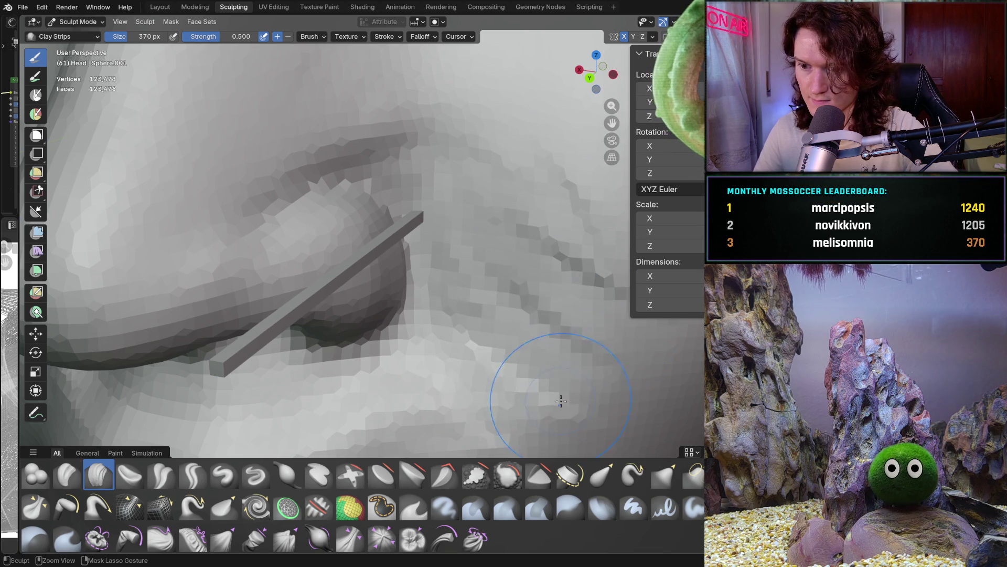
mouse_move(495, 226)
middle_down()
mouse_move(456, 358)
mouse_move(447, 265)
mouse_move(464, 241)
middle_up()
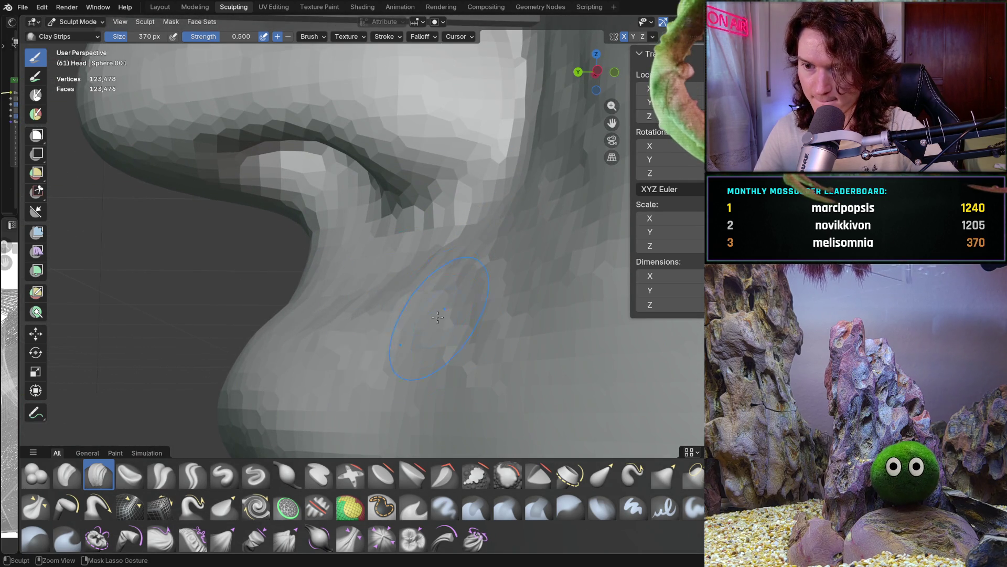
mouse_move(403, 290)
middle_down()
mouse_move(448, 336)
mouse_move(459, 301)
mouse_move(404, 235)
middle_up()
ctrl+drag(404, 234, 399, 235)
mouse_move(462, 112)
ctrl+middle_down()
mouse_move(405, 303)
mouse_move(364, 243)
mouse_move(339, 254)
ctrl+middle_up()
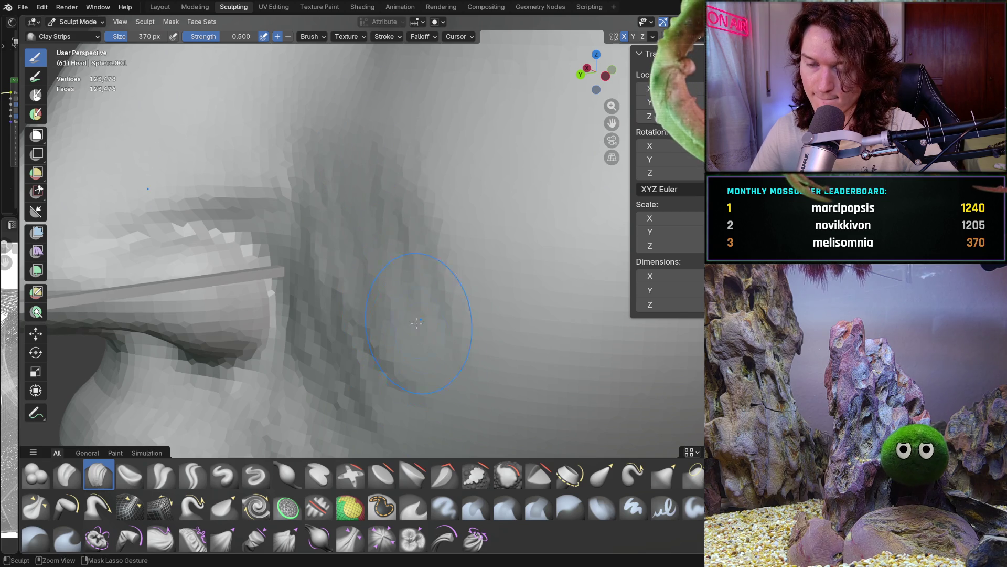
mouse_move(383, 302)
middle_down()
mouse_move(352, 300)
mouse_move(364, 247)
mouse_move(407, 173)
middle_up()
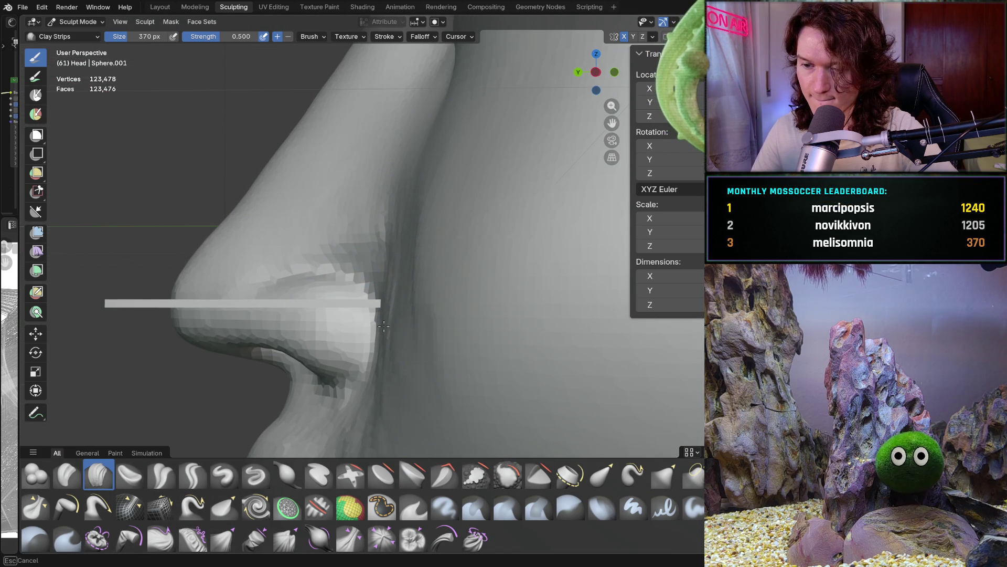
scroll(393, 332, down, 4)
scroll(398, 326, up, 4)
middle_drag(402, 323, 408, 319)
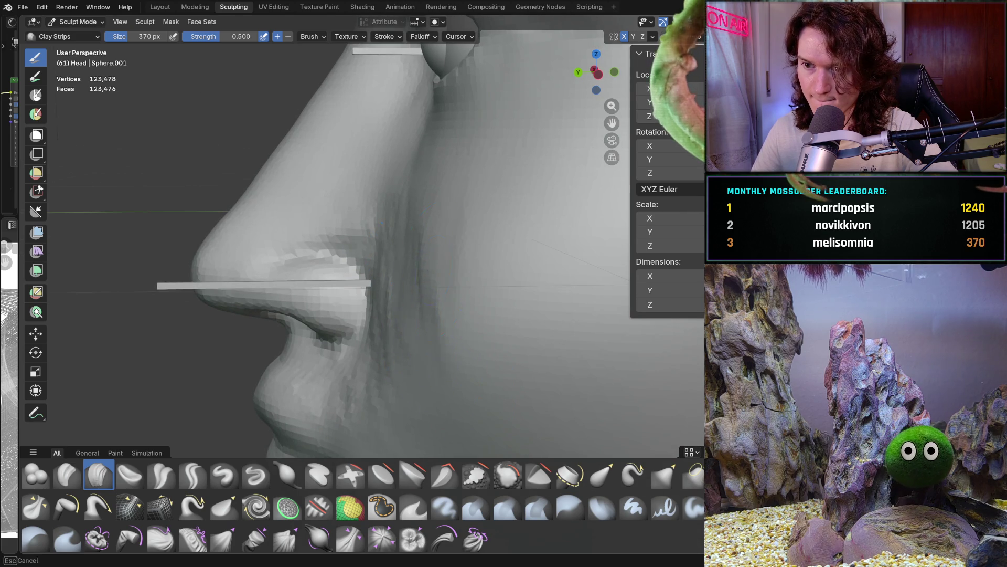
middle_drag(452, 368, 364, 269)
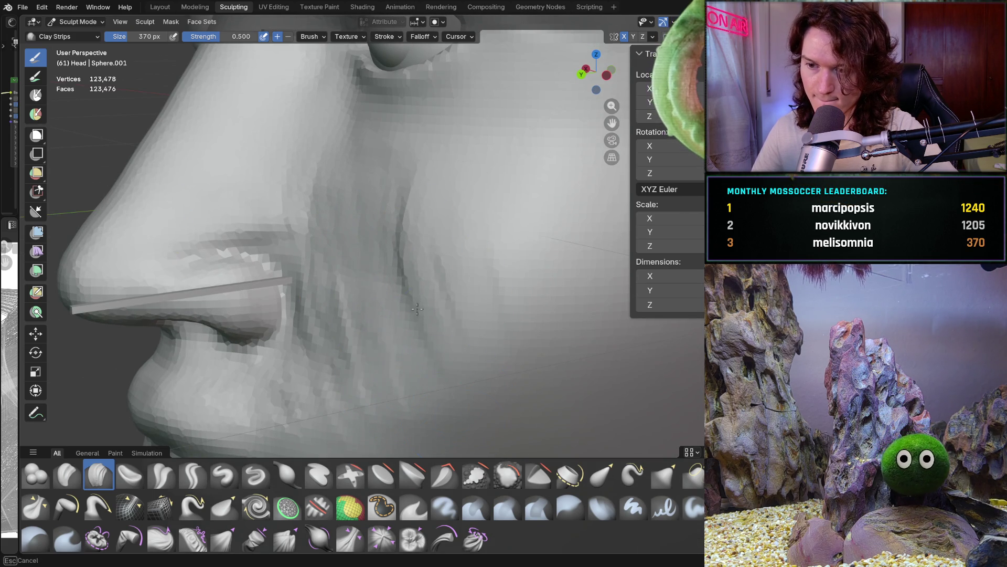
middle_drag(408, 323, 327, 271)
middle_drag(364, 196, 328, 210)
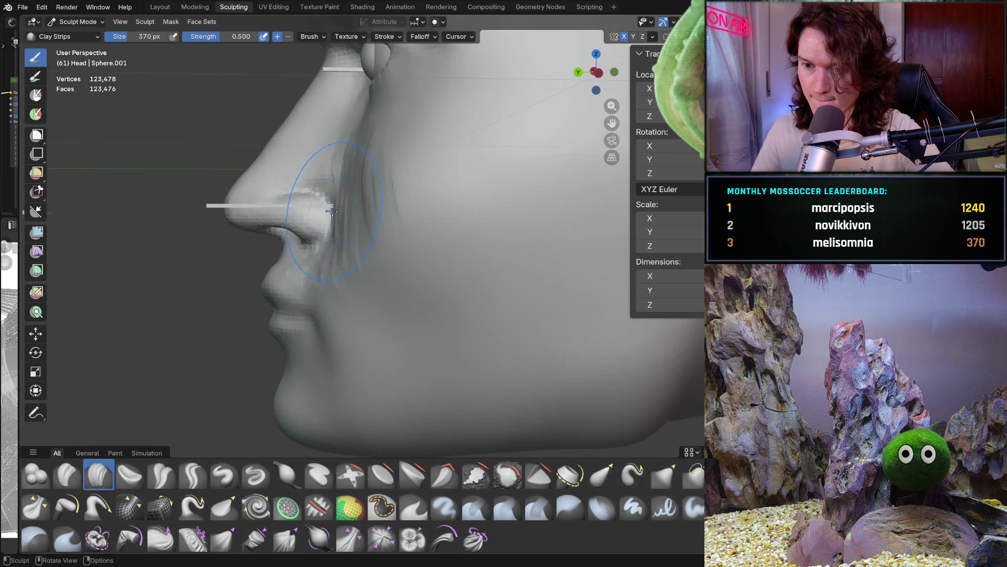
scroll(329, 210, up, 4)
mouse_move(310, 268)
mouse_down()
mouse_move(315, 247)
mouse_move(330, 262)
mouse_move(352, 236)
mouse_move(354, 269)
mouse_move(323, 332)
mouse_up()
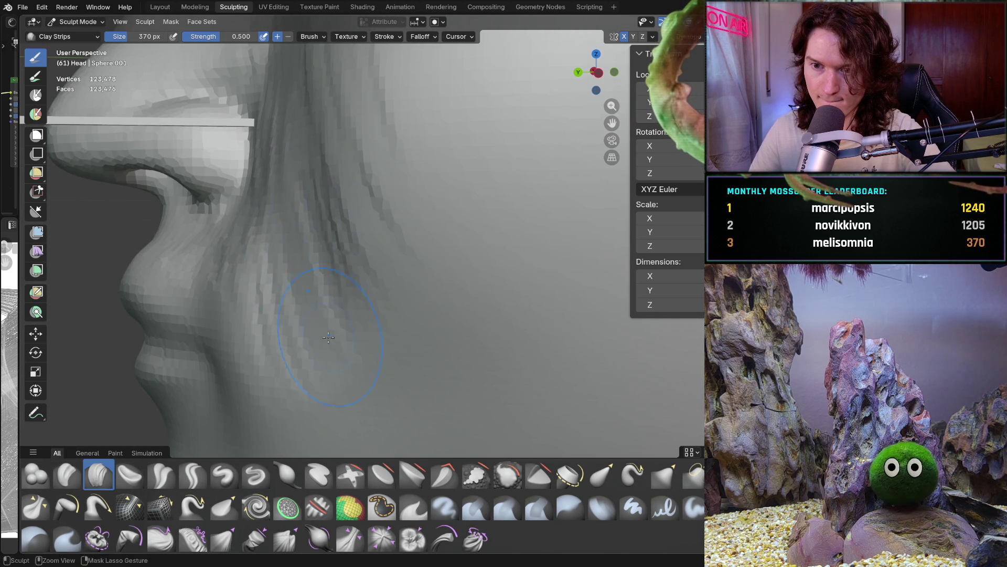
drag(280, 216, 346, 247)
scroll(360, 312, down, 5)
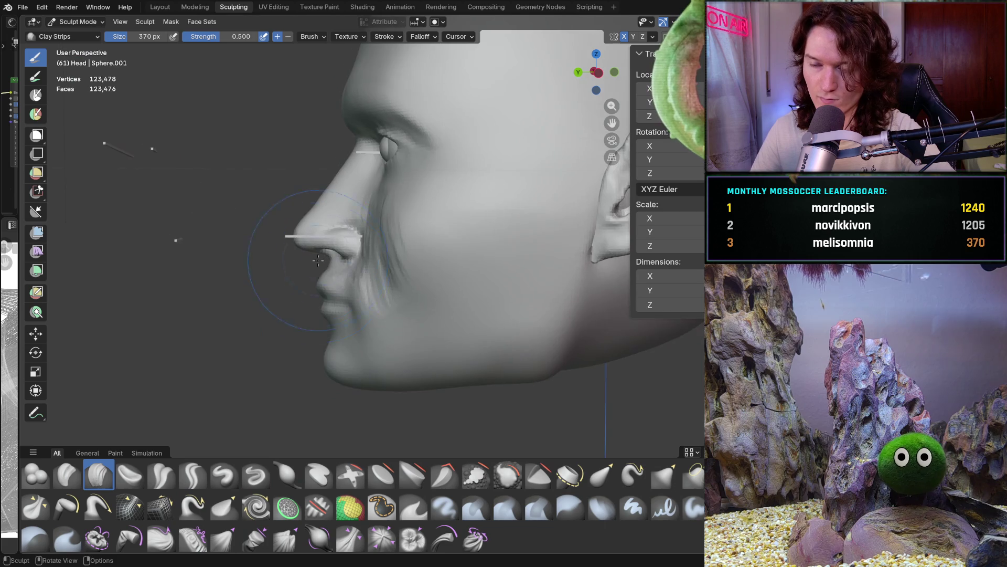
ctrl+middle_drag(360, 312, 370, 197)
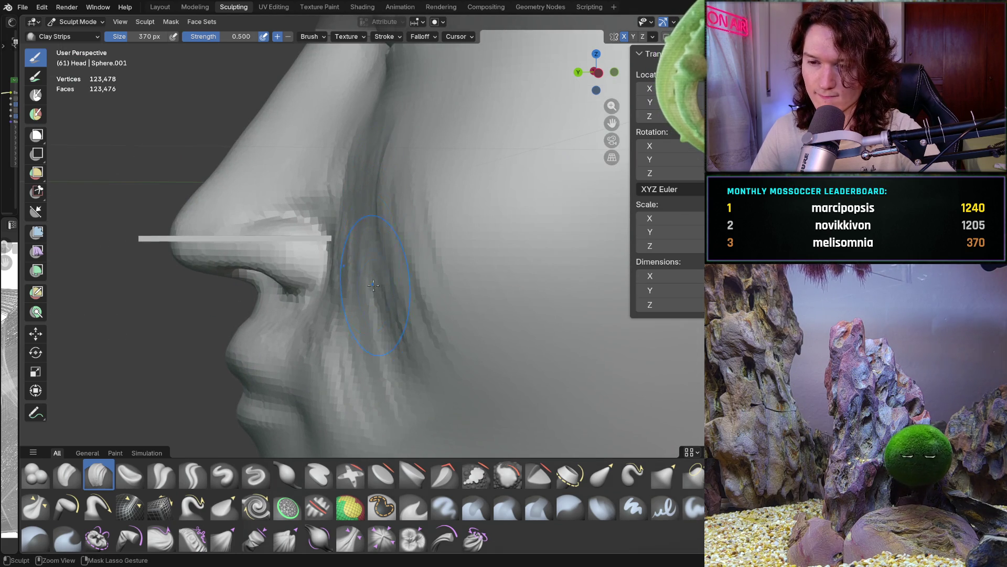
mouse_move(412, 319)
ctrl+middle_down()
mouse_move(419, 367)
mouse_move(545, 365)
mouse_move(488, 377)
mouse_move(462, 367)
mouse_move(528, 322)
mouse_move(313, 275)
mouse_move(416, 449)
ctrl+middle_up()
scroll(420, 299, up, 5)
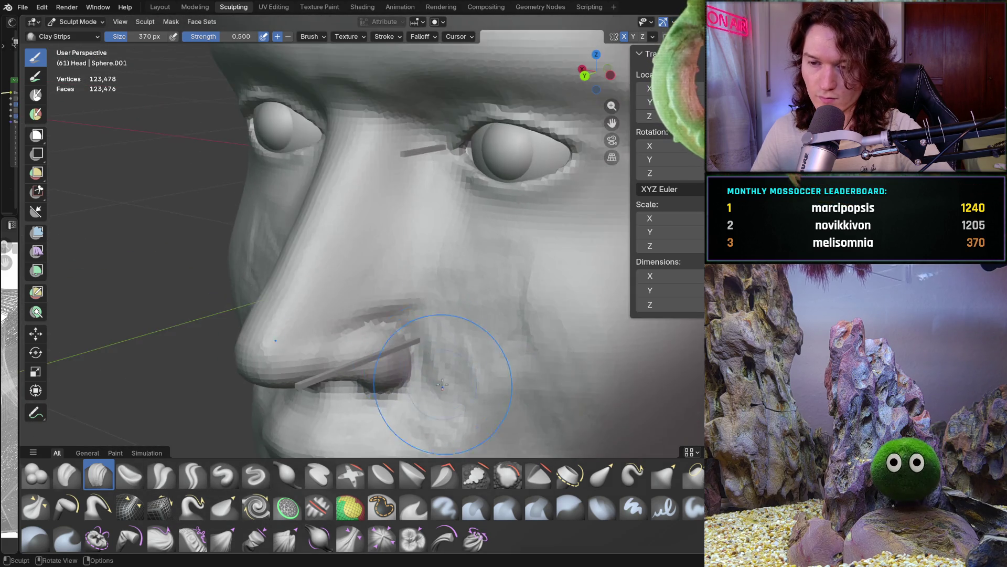
scroll(406, 288, up, 8)
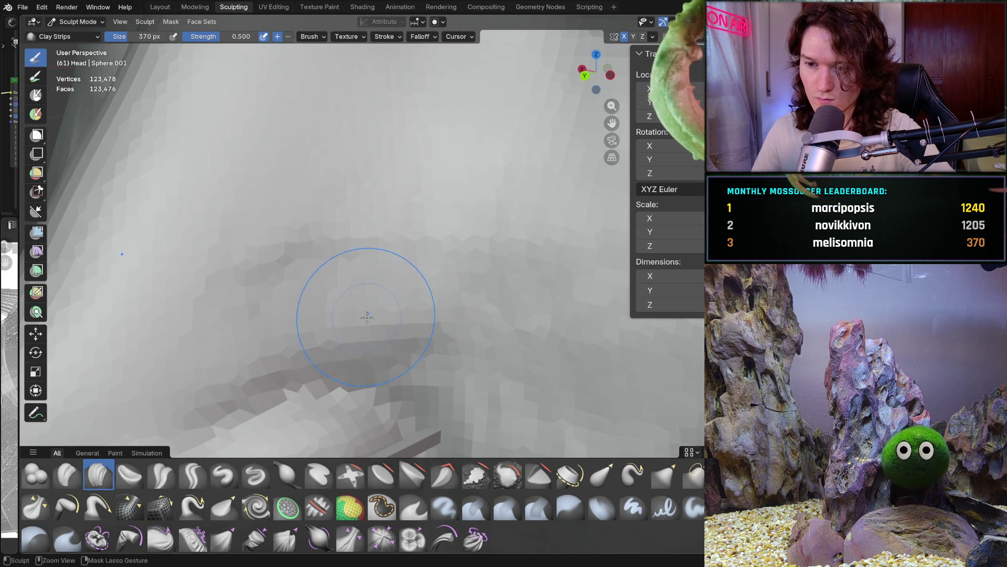
middle_drag(369, 315, 253, 291)
middle_drag(364, 327, 397, 331)
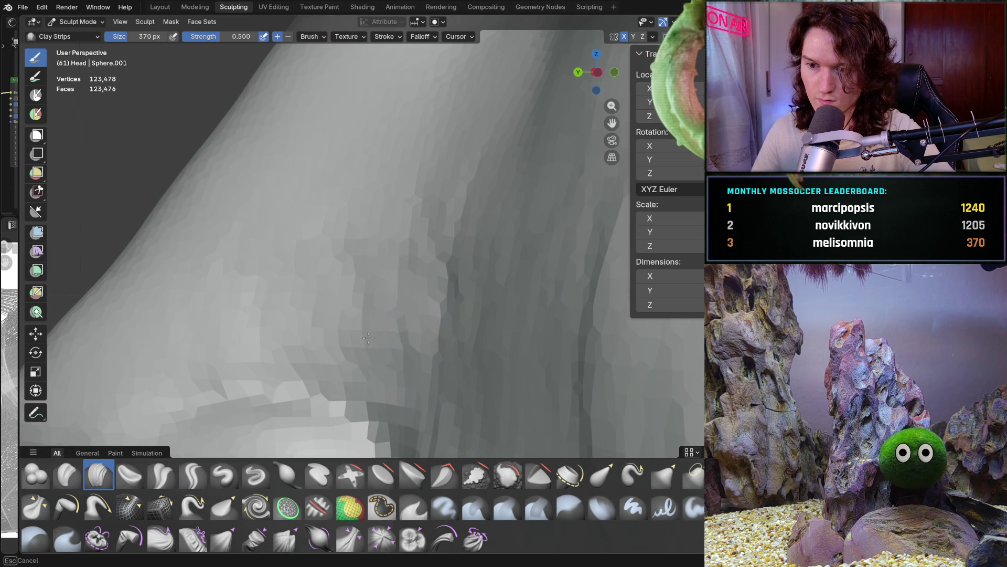
mouse_move(455, 312)
middle_down()
mouse_move(525, 309)
mouse_move(560, 294)
mouse_move(505, 312)
mouse_move(475, 286)
middle_up()
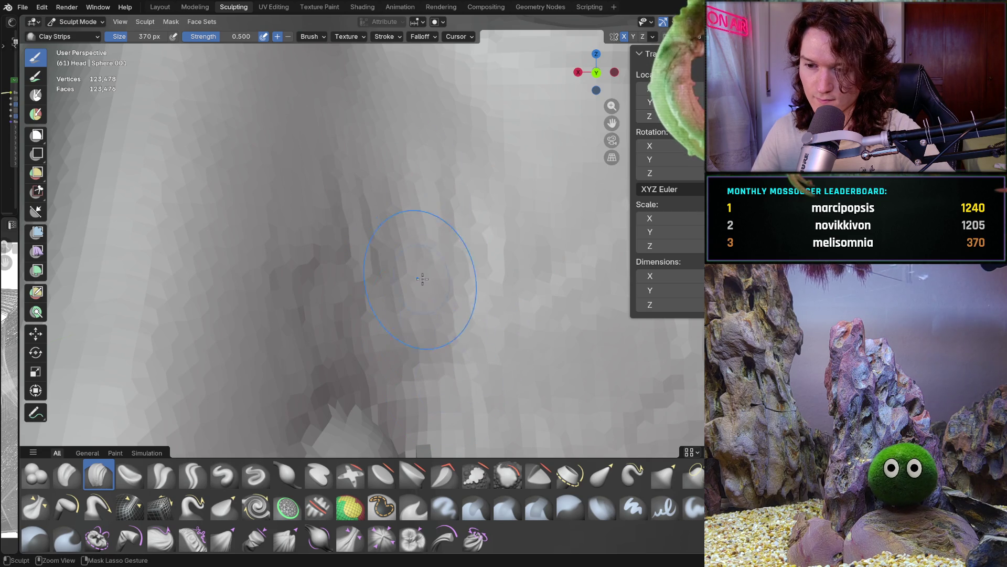
mouse_move(437, 196)
ctrl+middle_down()
mouse_move(439, 326)
mouse_move(360, 292)
mouse_move(385, 250)
mouse_move(388, 273)
ctrl+middle_up()
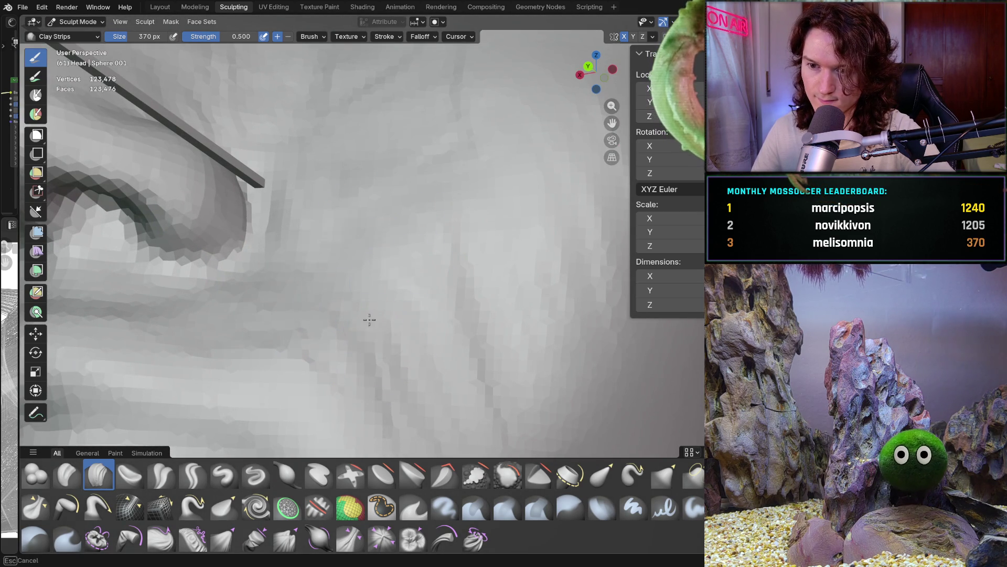
mouse_move(396, 205)
middle_down()
mouse_move(420, 210)
mouse_move(412, 245)
mouse_move(408, 236)
middle_up()
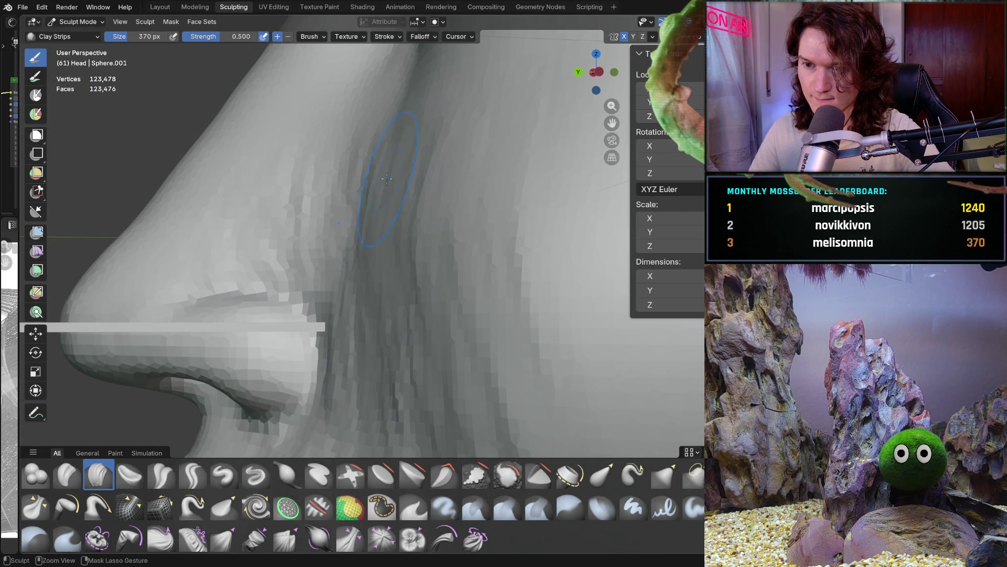
scroll(440, 241, down, 5)
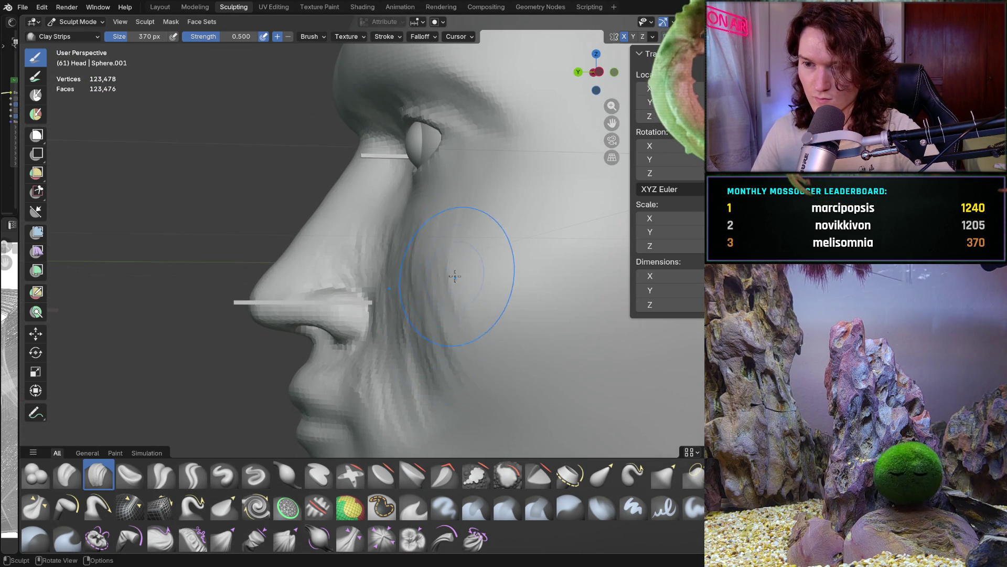
scroll(455, 270, up, 2)
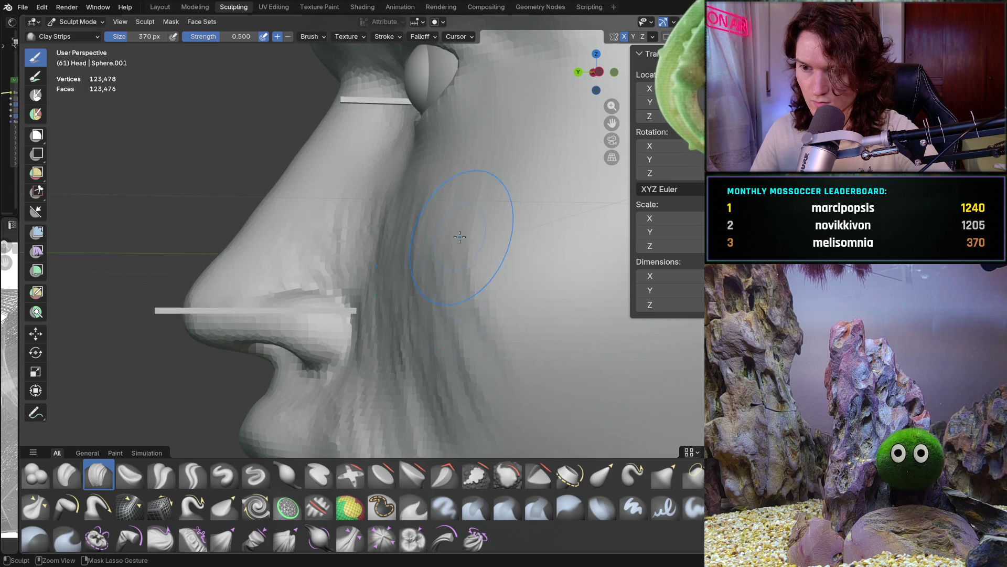
scroll(450, 274, up, 3)
middle_drag(451, 275, 456, 327)
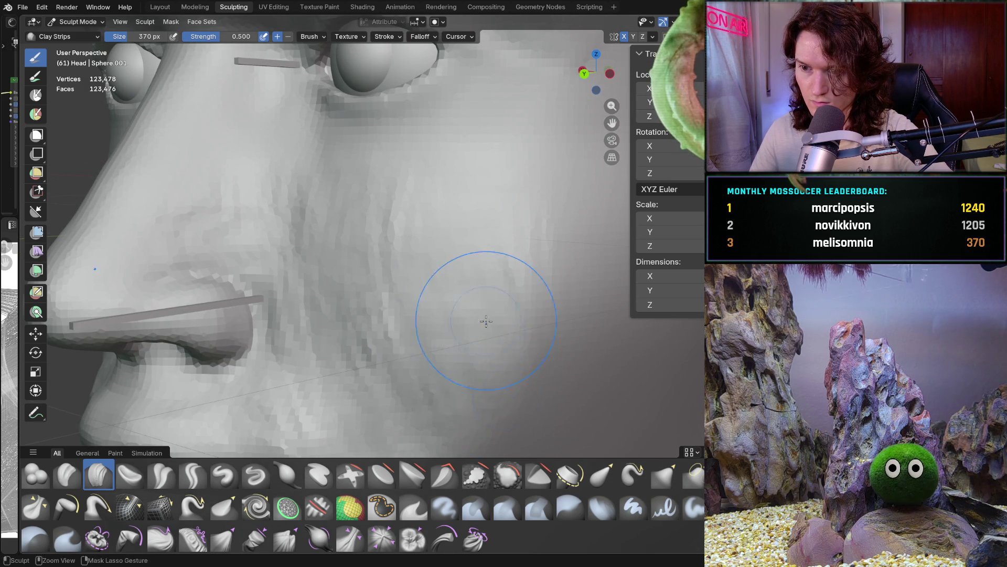
scroll(482, 408, down, 3)
middle_drag(482, 407, 445, 182)
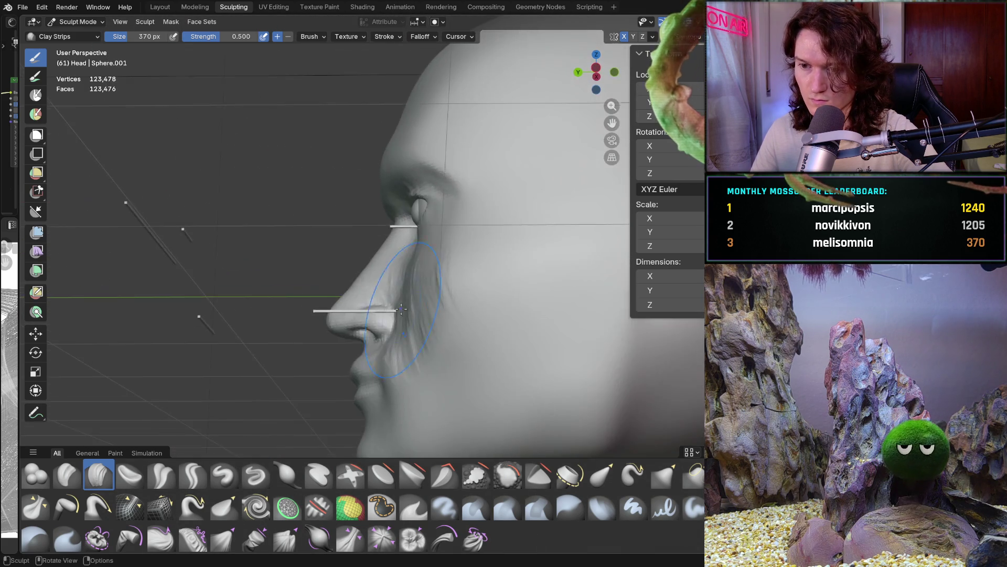
scroll(445, 183, up, 4)
middle_drag(483, 287, 384, 280)
mouse_move(413, 448)
ctrl+middle_down()
mouse_move(383, 247)
mouse_move(427, 327)
mouse_move(473, 346)
ctrl+middle_up()
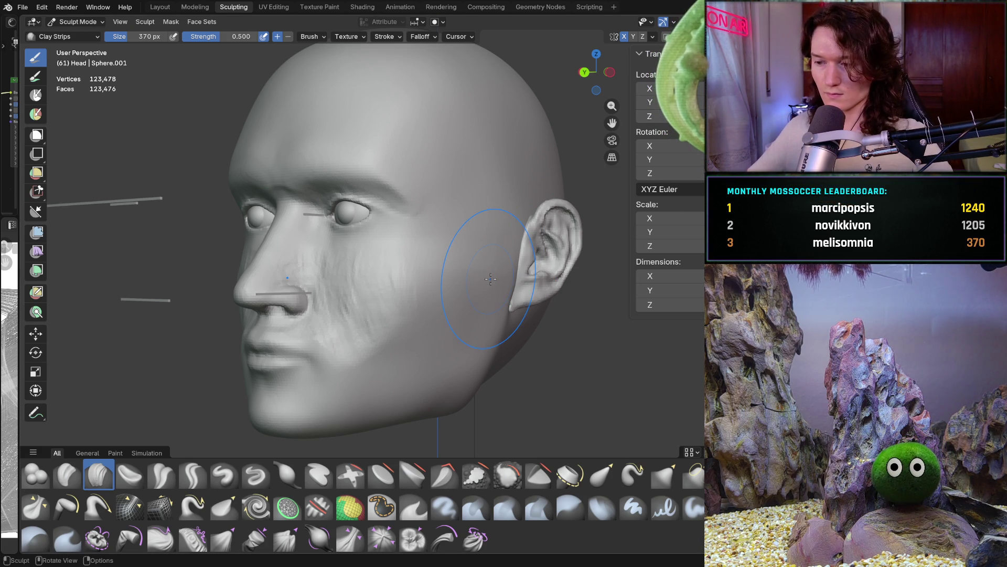
mouse_move(337, 269)
middle_down()
mouse_move(283, 278)
mouse_move(315, 294)
middle_up()
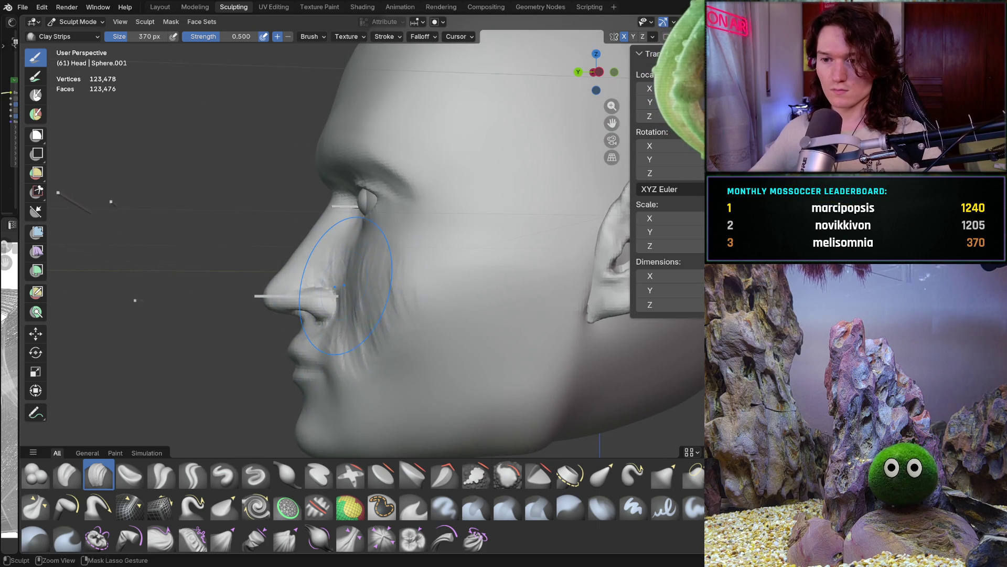
scroll(375, 282, up, 5)
ctrl+middle_drag(393, 248, 345, 237)
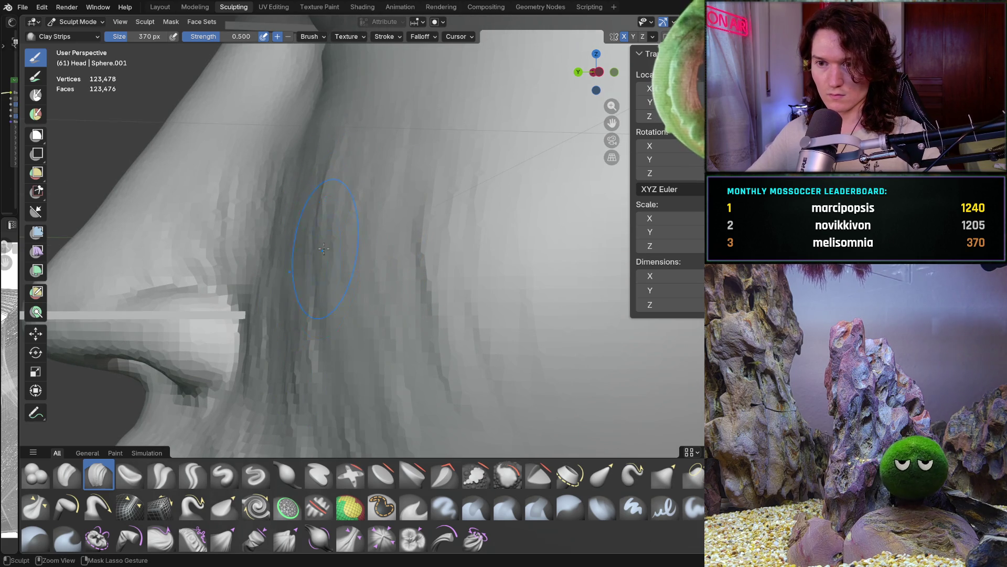
middle_drag(329, 196, 314, 219)
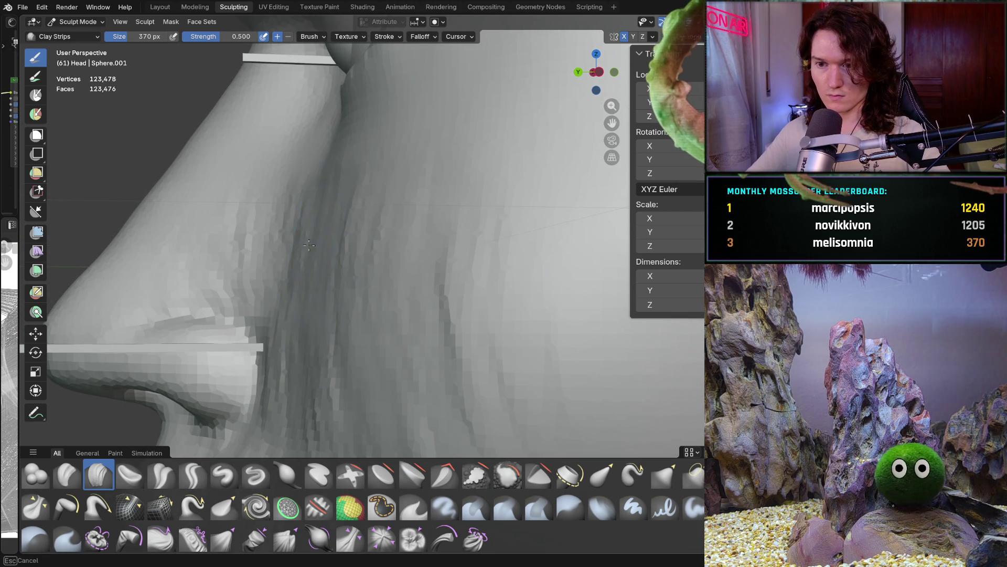
shift+middle_drag(342, 316, 302, 208)
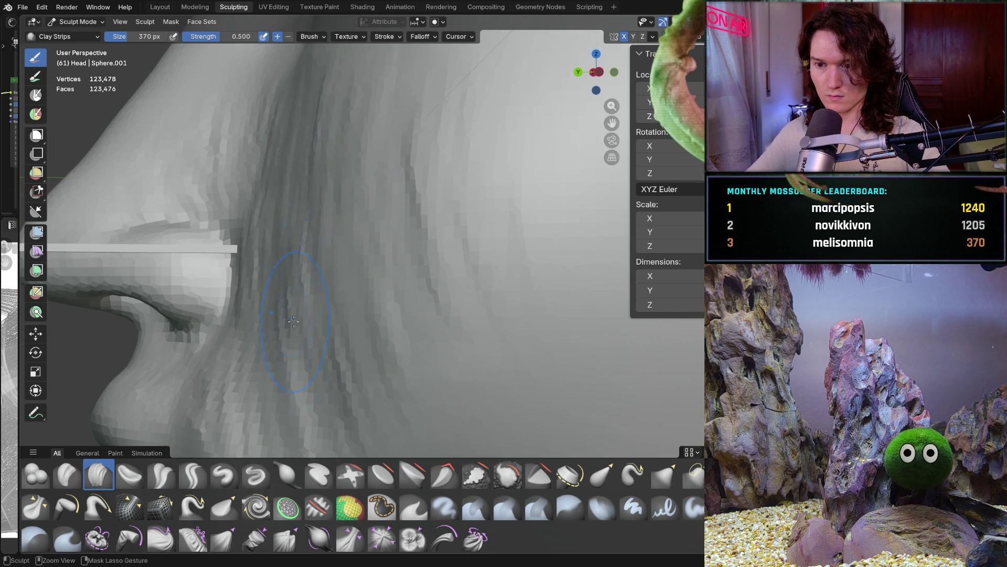
middle_drag(295, 341, 285, 325)
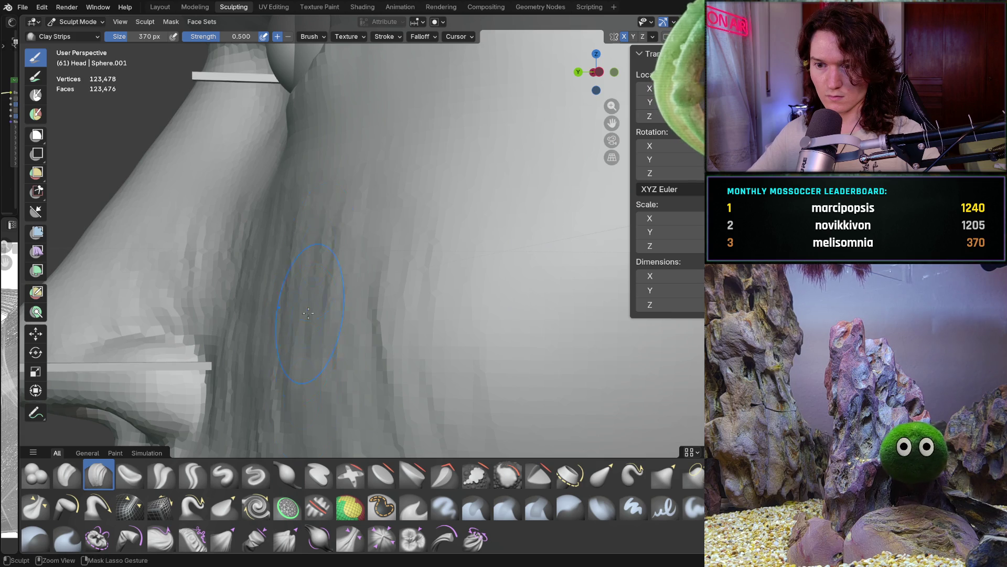
scroll(323, 271, down, 5)
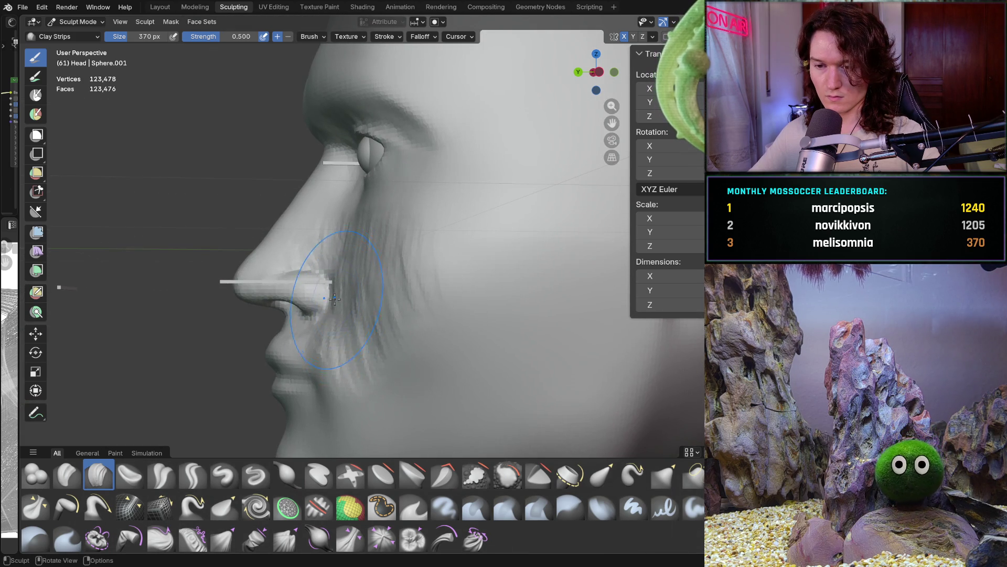
scroll(364, 268, up, 5)
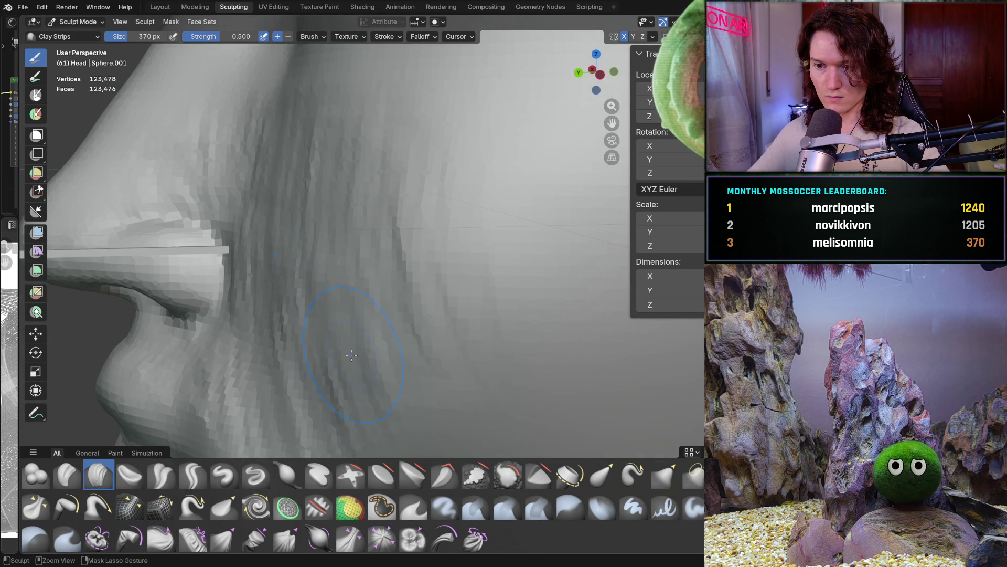
scroll(379, 341, down, 5)
scroll(315, 221, up, 6)
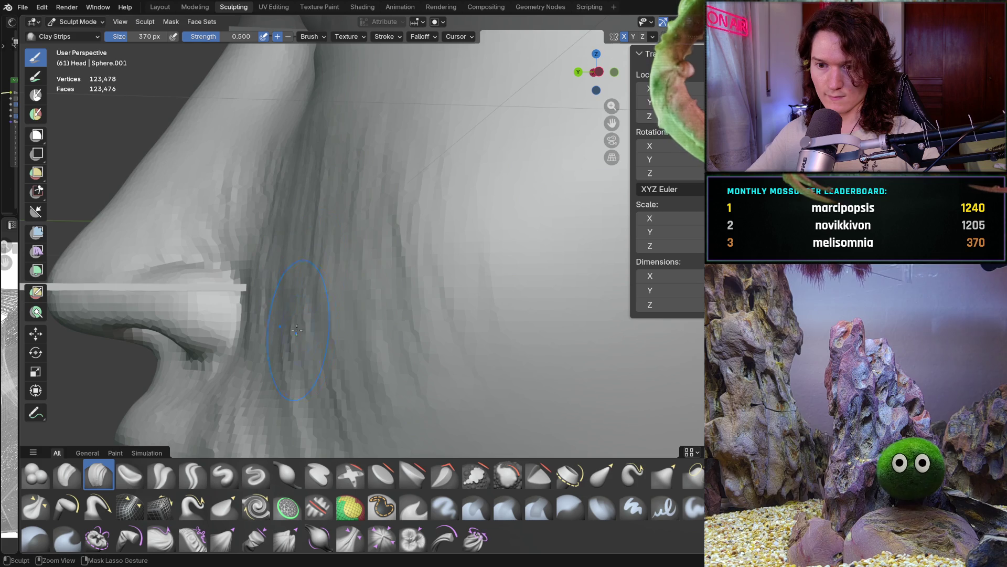
scroll(364, 242, down, 5)
scroll(346, 236, up, 6)
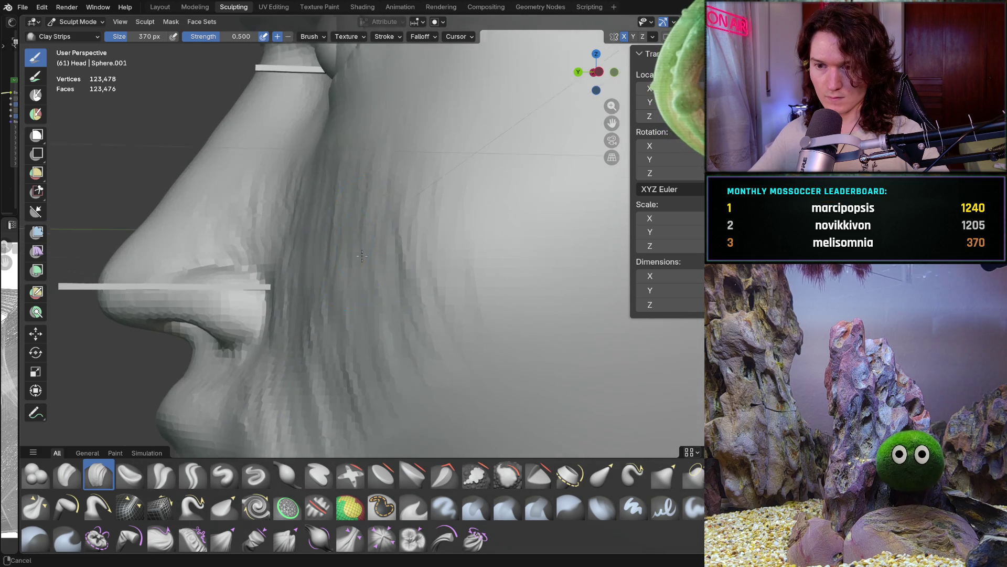
middle_drag(342, 231, 225, 259)
scroll(508, 263, down, 5)
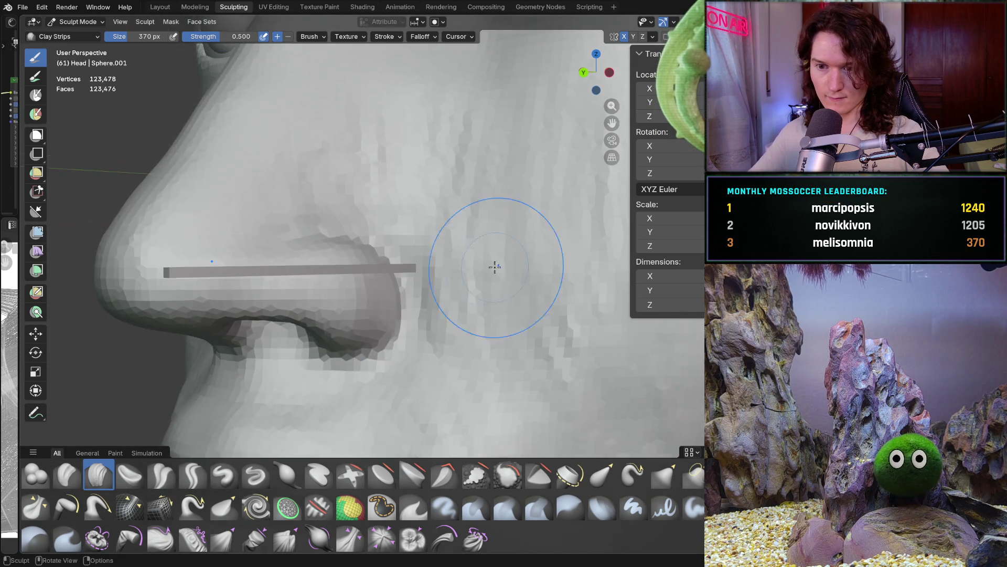
scroll(488, 230, up, 5)
scroll(474, 365, down, 5)
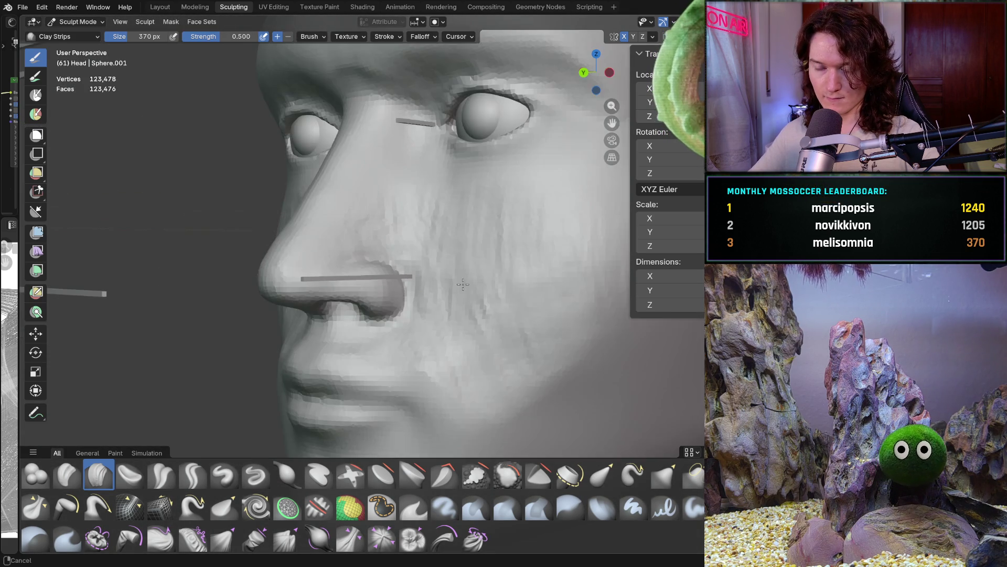
mouse_move(461, 292)
middle_down()
mouse_move(370, 282)
mouse_move(398, 270)
mouse_move(384, 329)
mouse_move(373, 275)
middle_up()
Orbit around the head to inspect the eyes, nose, cheek and neck
mouse_move(402, 305)
ctrl+middle_down()
mouse_move(395, 289)
mouse_move(455, 301)
mouse_move(493, 361)
mouse_move(504, 357)
mouse_move(495, 362)
mouse_move(484, 300)
mouse_move(457, 304)
mouse_move(467, 332)
mouse_move(483, 293)
mouse_move(409, 257)
mouse_move(394, 177)
mouse_move(382, 195)
ctrl+middle_up()
scroll(405, 256, up, 5)
scroll(368, 210, up, 3)
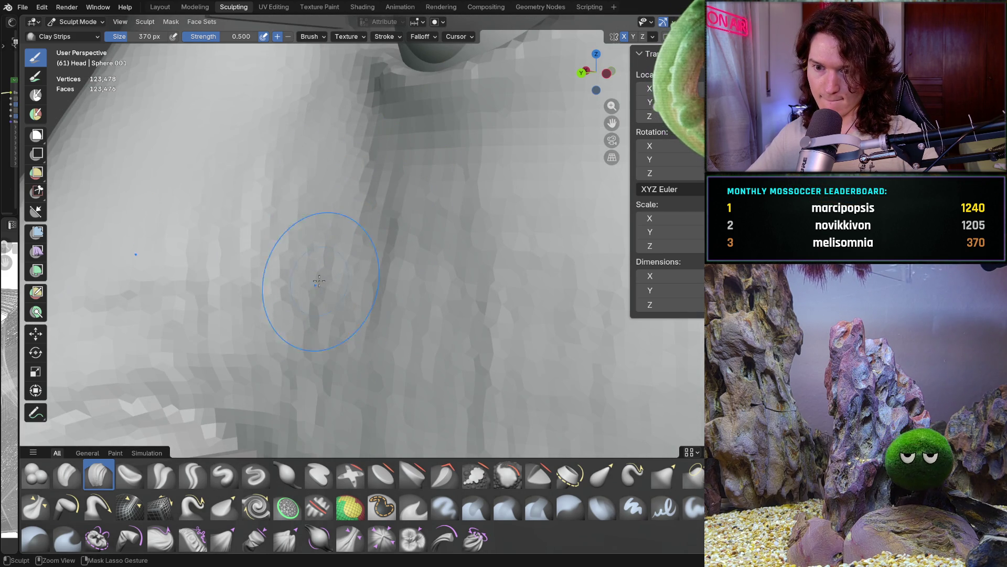
middle_drag(284, 286, 293, 284)
scroll(367, 209, down, 5)
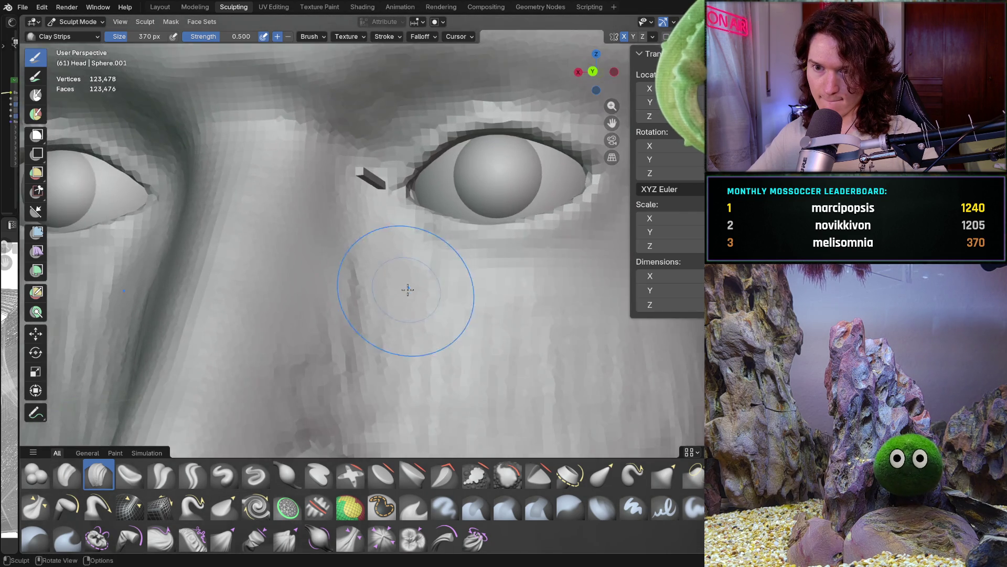
mouse_move(407, 290)
ctrl+middle_down()
mouse_move(405, 261)
mouse_move(377, 237)
ctrl+middle_up()
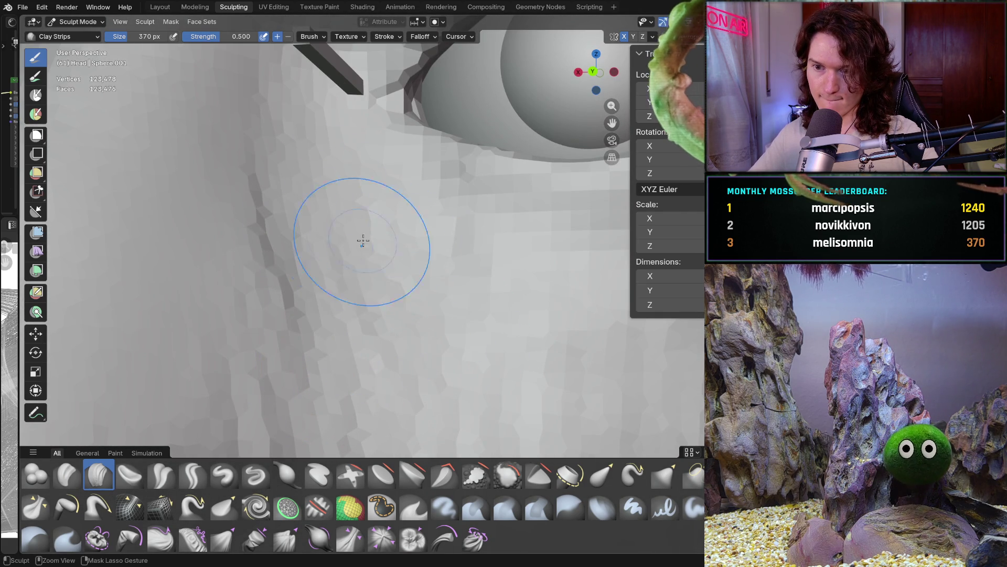
scroll(303, 247, down, 5)
mouse_move(348, 367)
middle_down()
mouse_move(348, 381)
mouse_move(387, 308)
mouse_move(379, 278)
middle_up()
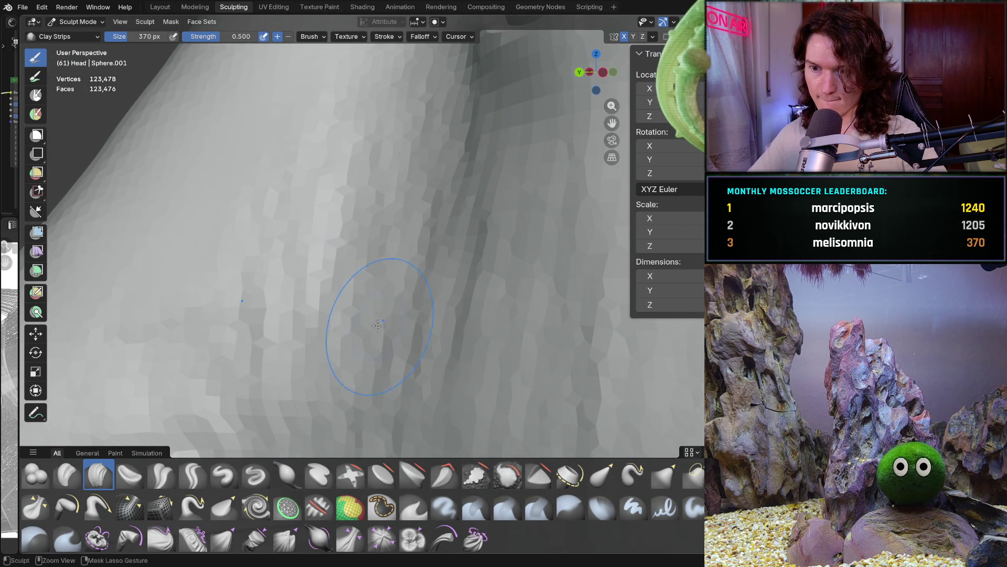
scroll(338, 373, down, 5)
mouse_move(338, 373)
ctrl+middle_down()
mouse_move(395, 304)
mouse_move(371, 259)
ctrl+middle_up()
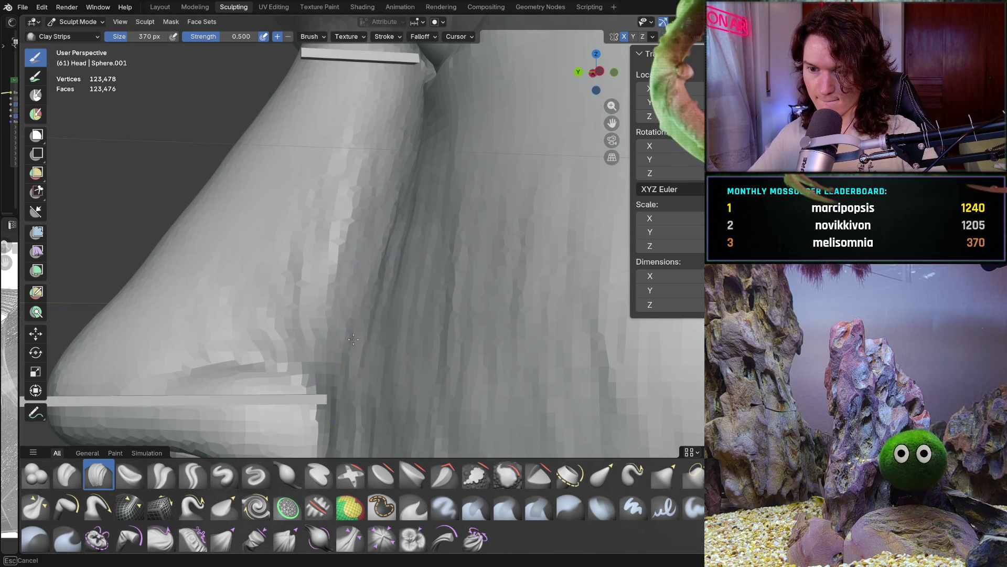
scroll(371, 258, down, 8)
Build up the cheek below the eye with a Clay Strips stroke
mouse_move(430, 440)
middle_down()
mouse_move(450, 452)
mouse_move(401, 278)
middle_up()
scroll(401, 279, up, 8)
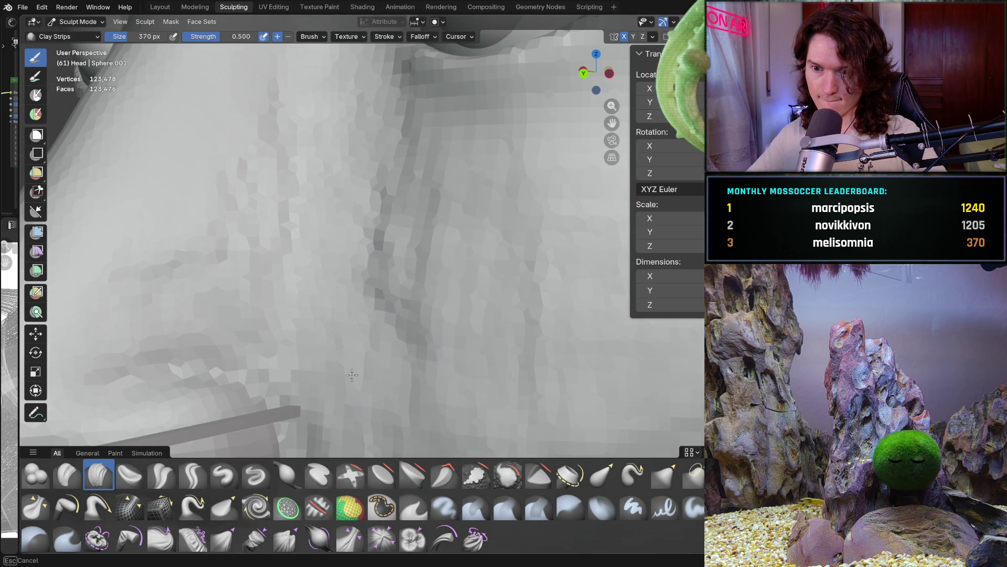
scroll(415, 339, down, 8)
middle_drag(416, 339, 436, 355)
scroll(436, 356, up, 8)
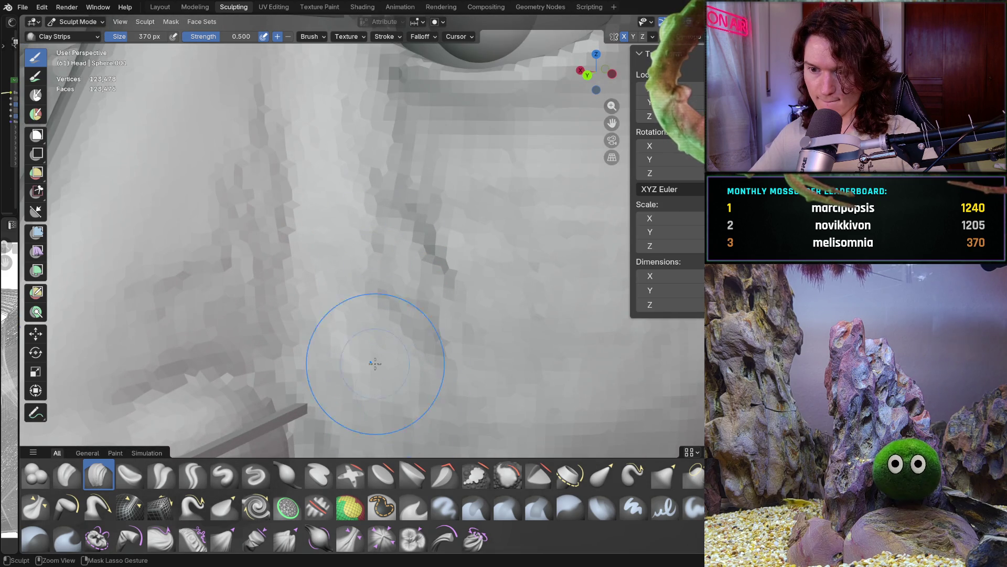
middle_drag(376, 363, 322, 315)
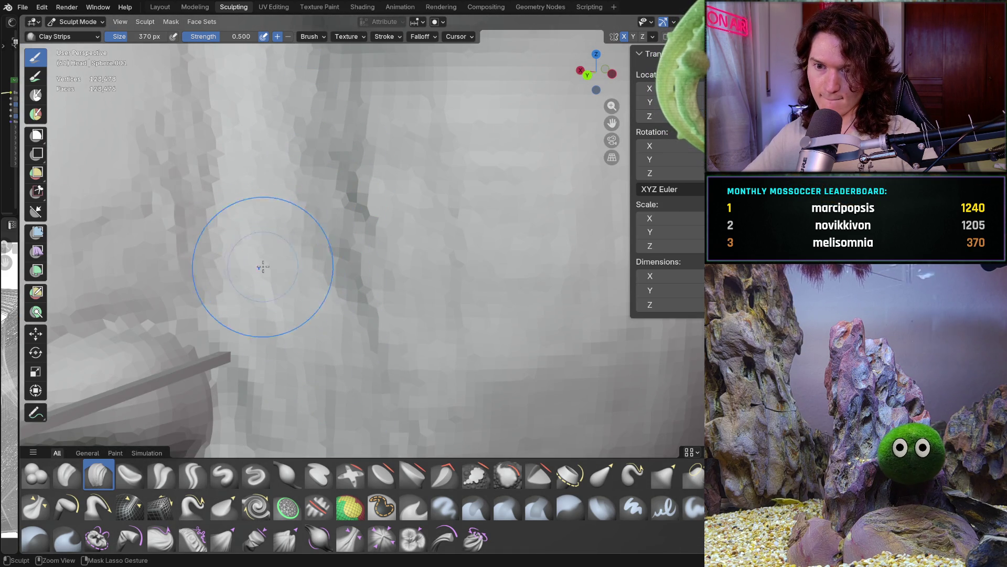
scroll(258, 263, down, 5)
mouse_move(337, 282)
middle_down()
mouse_move(295, 265)
mouse_move(349, 236)
mouse_move(368, 200)
middle_up()
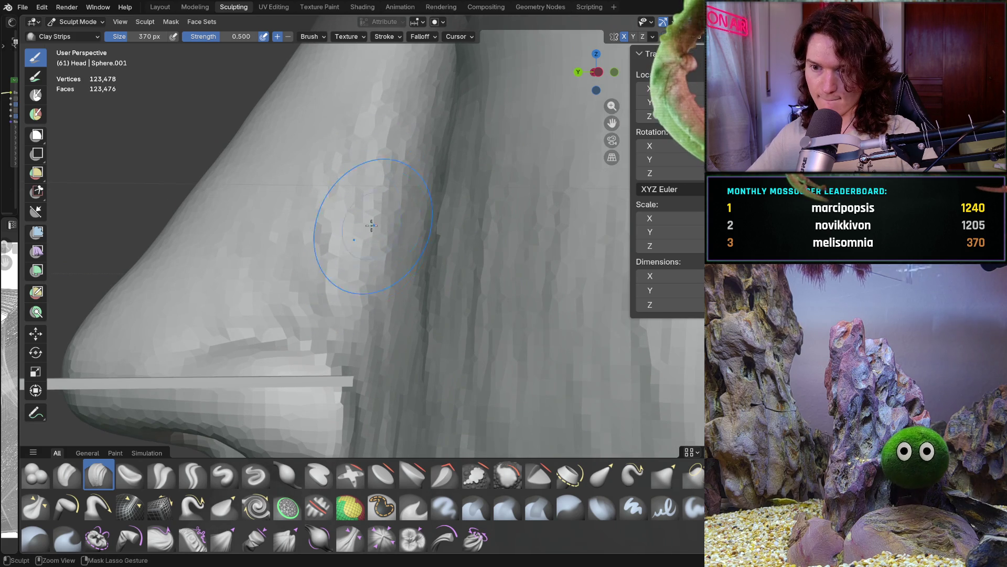
middle_drag(426, 367, 426, 367)
mouse_move(427, 164)
ctrl+middle_down()
mouse_move(395, 290)
mouse_move(457, 274)
mouse_move(360, 224)
ctrl+middle_up()
drag(385, 271, 518, 320)
Review the nose and cheek profile, then snap to Left Orthographic view
mouse_move(421, 392)
middle_down()
mouse_move(382, 308)
mouse_move(350, 317)
middle_up()
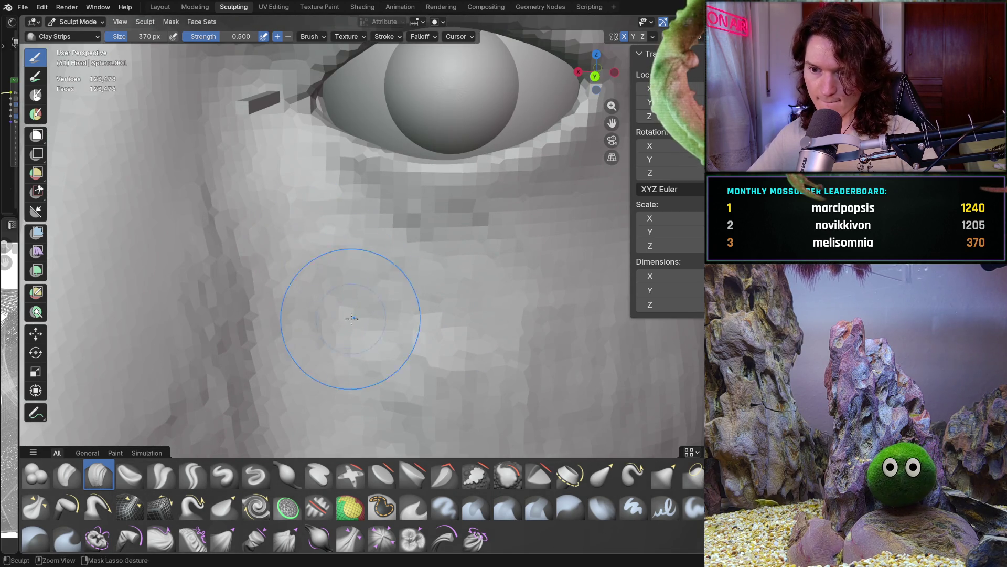
scroll(443, 353, down, 5)
mouse_move(443, 353)
middle_down()
mouse_move(409, 378)
mouse_move(391, 346)
mouse_move(412, 211)
mouse_move(427, 266)
middle_up()
scroll(397, 401, up, 2)
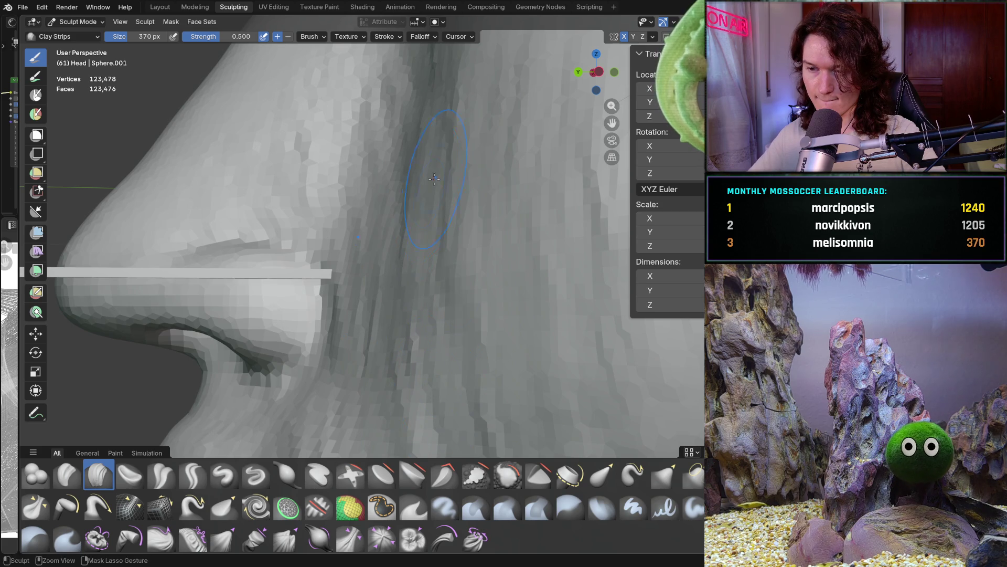
scroll(481, 350, down, 4)
scroll(480, 350, up, 1)
mouse_move(481, 350)
middle_down()
mouse_move(488, 276)
mouse_move(580, 299)
mouse_move(439, 282)
mouse_move(451, 294)
middle_up()
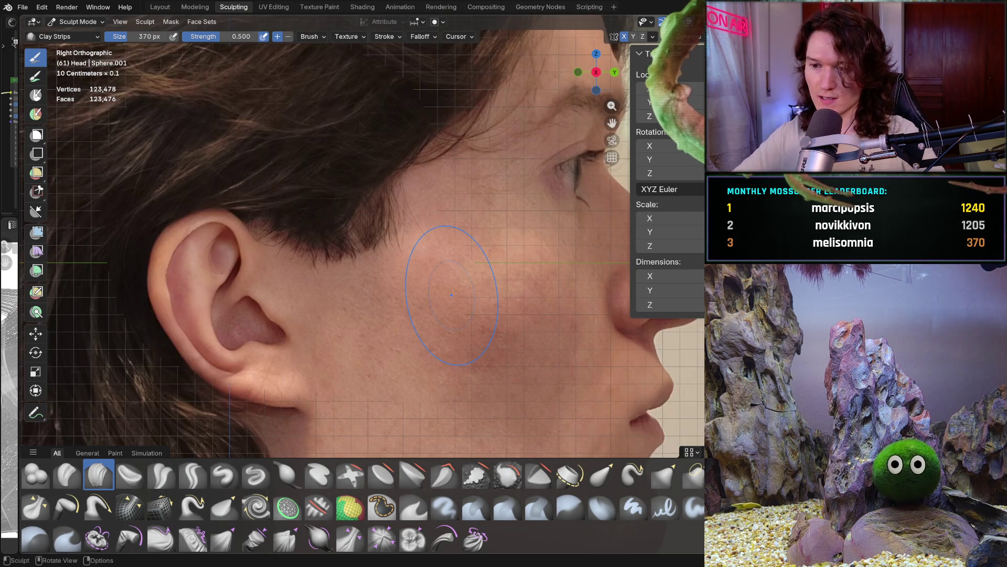
key(ctrl+KP_3)
Compare the nose against the reference photo in Right Orthographic view, toggling the mesh display
key(KP_3)
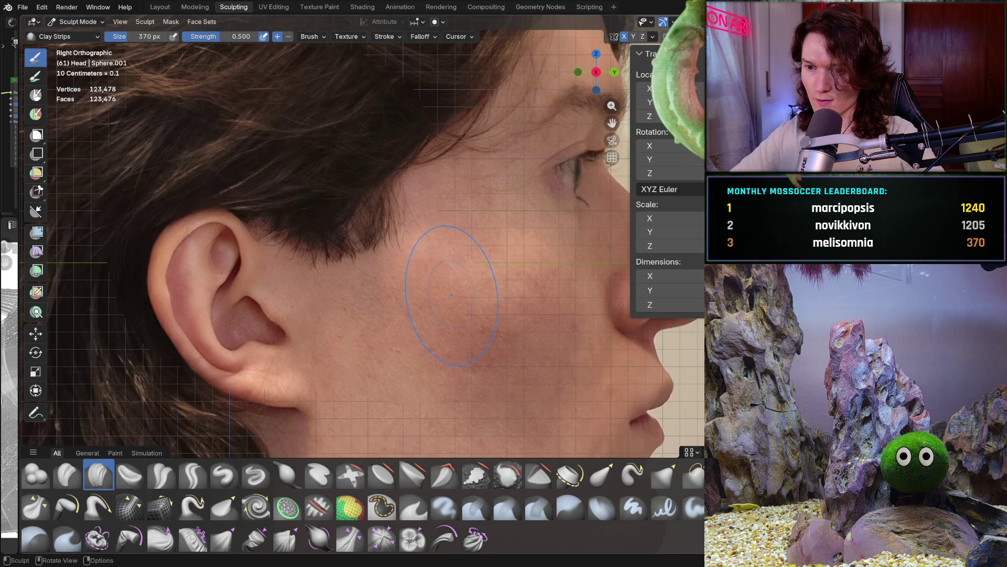
shift+middle_drag(620, 324, 505, 324)
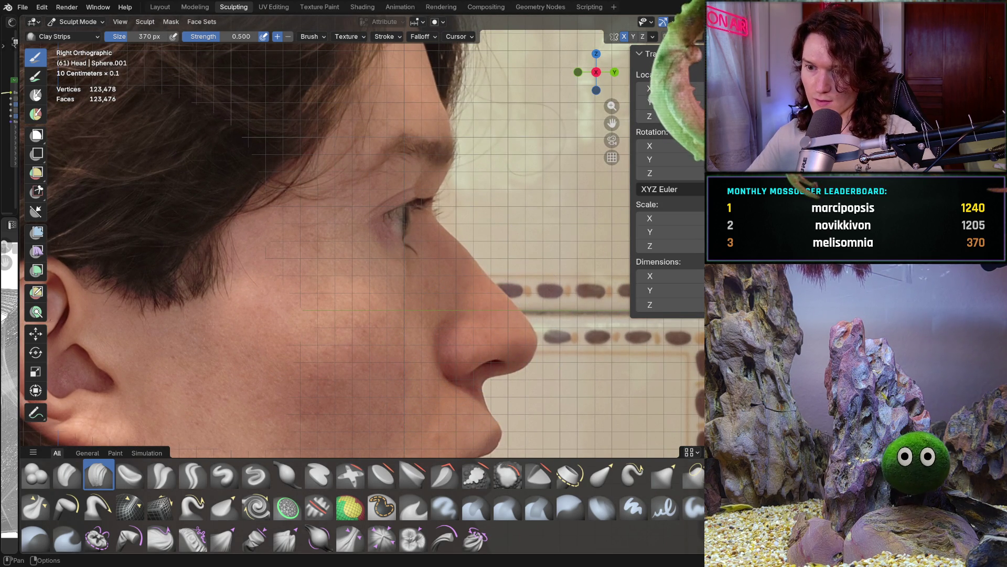
key(shift+alt+z)
key(shift+alt+z)
key(shift+alt+z)
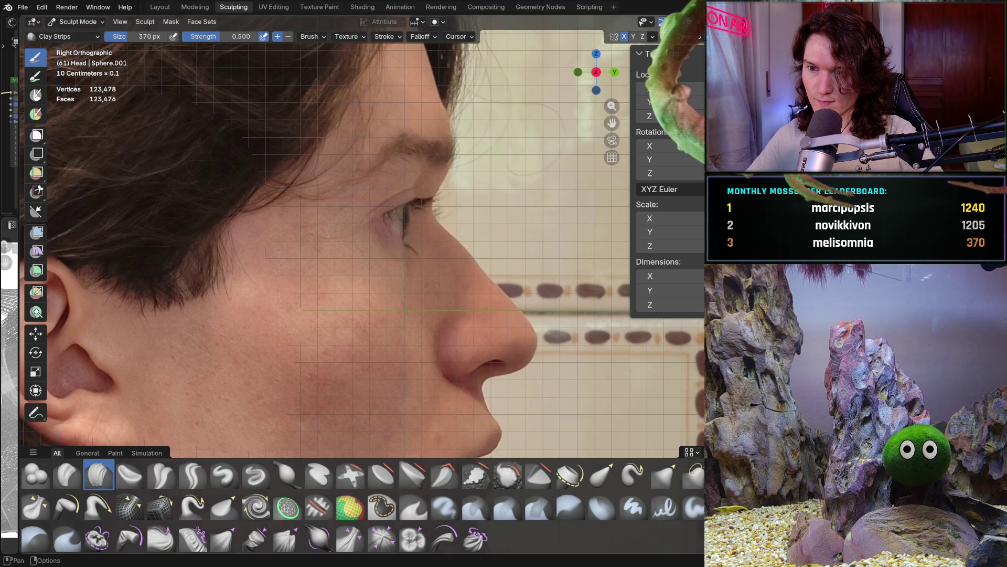
key(shift+alt+z)
key(shift+alt+z)
click(673, 21)
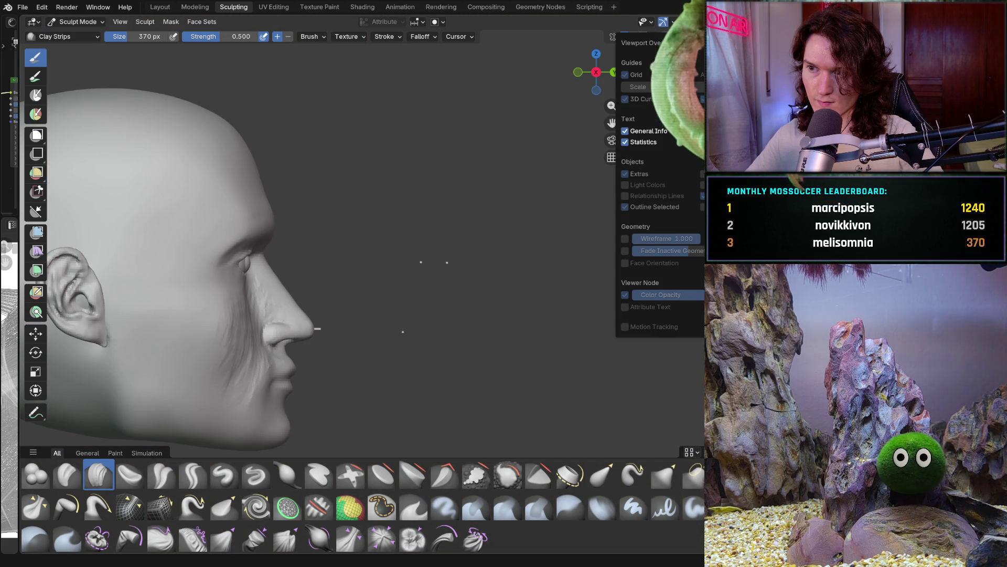
key(n)
mouse_move(493, 303)
middle_down()
mouse_move(309, 296)
mouse_move(431, 272)
middle_up()
scroll(431, 272, up, 5)
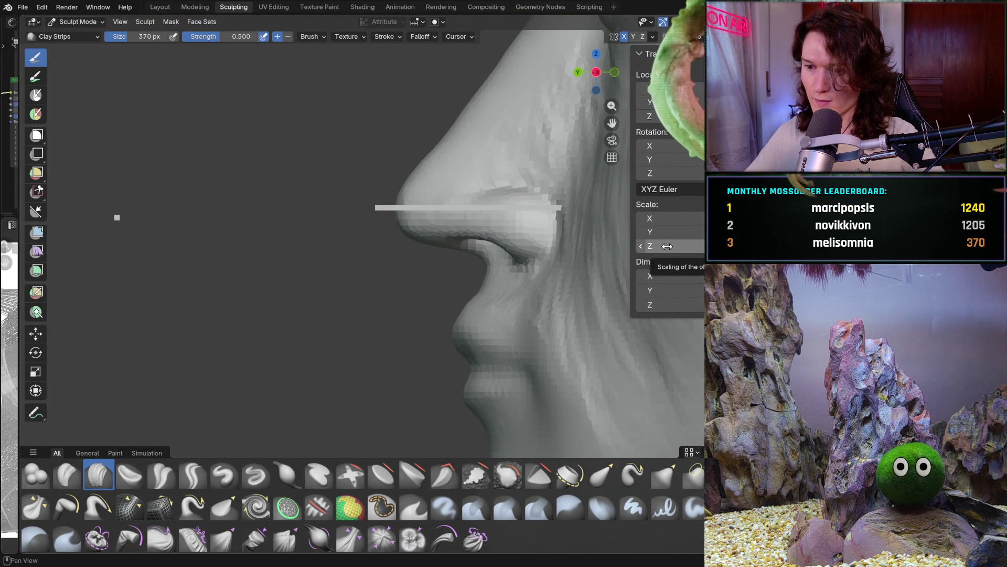
Switch to the Mask brush and frame the head in a three-quarter view
click(382, 504)
scroll(470, 272, down, 3)
scroll(471, 272, down, 4)
mouse_move(405, 331)
middle_down()
mouse_move(395, 330)
mouse_move(558, 326)
mouse_move(361, 309)
middle_up()
scroll(361, 309, up, 4)
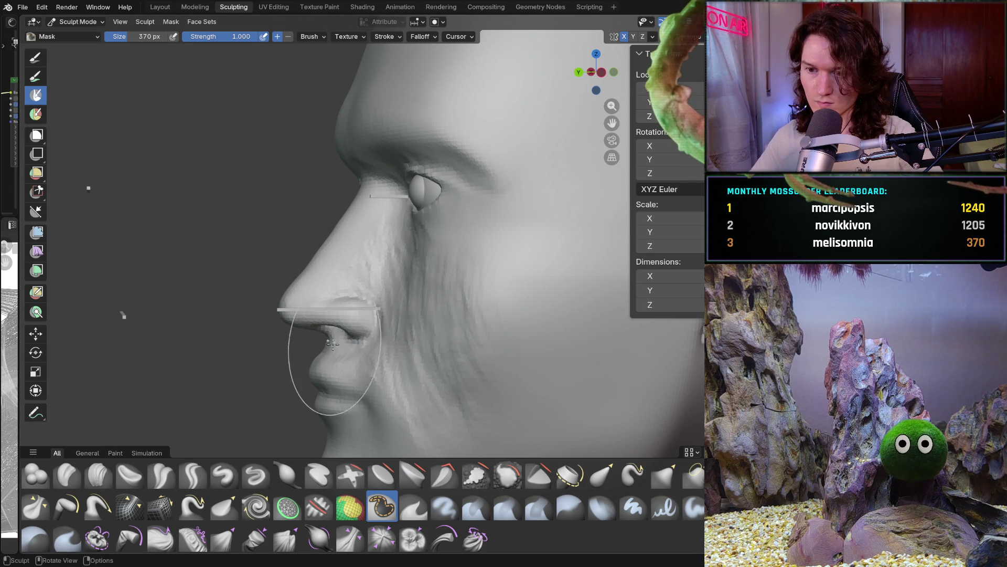
Shrink the brush to 154 px and paint a mask over and below the nostril
middle_drag(315, 378, 430, 430)
key(f)
click(371, 341)
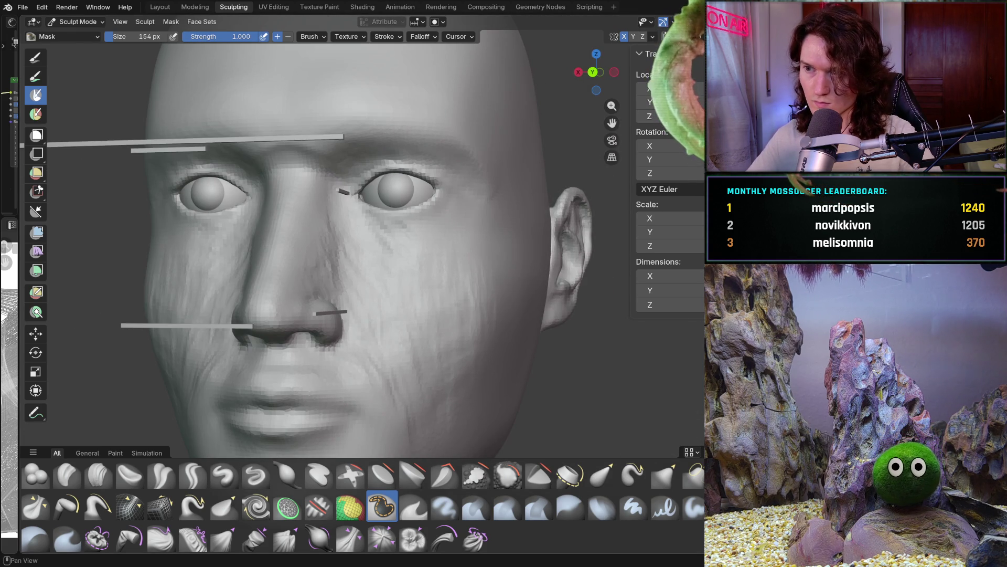
mouse_move(273, 332)
shift+middle_down()
mouse_move(401, 321)
mouse_move(349, 320)
mouse_move(402, 287)
shift+middle_up()
mouse_move(403, 287)
mouse_down()
mouse_move(417, 286)
mouse_move(387, 290)
mouse_move(439, 276)
mouse_move(453, 309)
mouse_move(446, 338)
mouse_move(438, 313)
mouse_up()
middle_drag(438, 314, 394, 337)
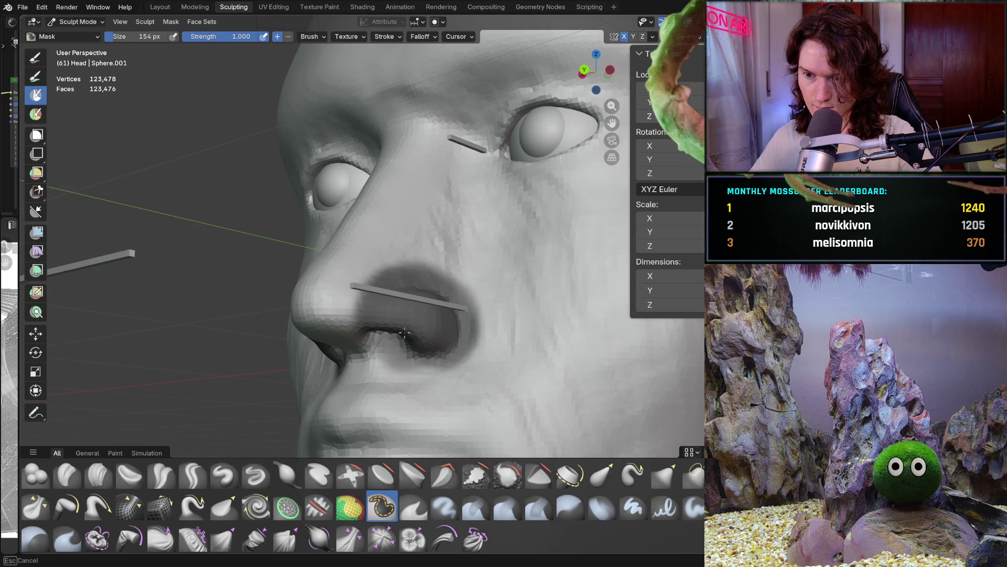
mouse_move(377, 326)
mouse_down()
mouse_move(383, 341)
mouse_move(424, 349)
mouse_up()
mouse_move(460, 328)
middle_down()
mouse_move(449, 303)
mouse_move(410, 310)
middle_up()
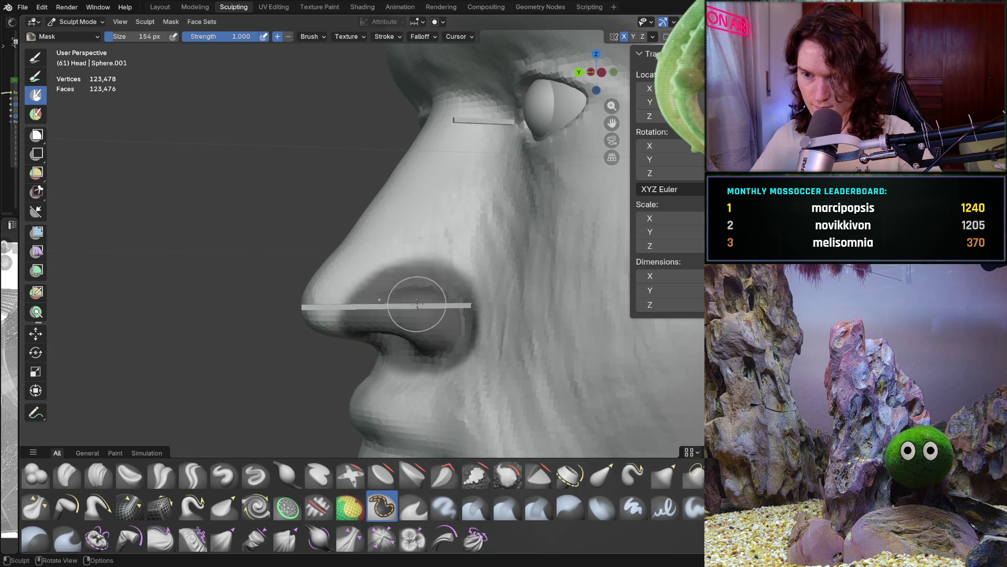
Invert the mask with Ctrl+I and switch to a 620 px Grab brush
key(ctrl+i)
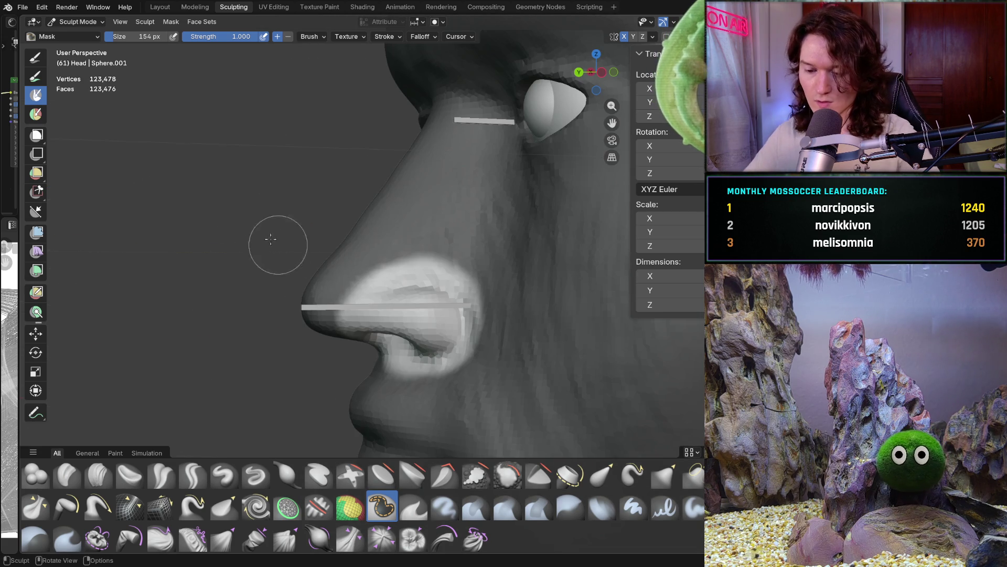
key(g)
key(f)
click(619, 105)
click(652, 37)
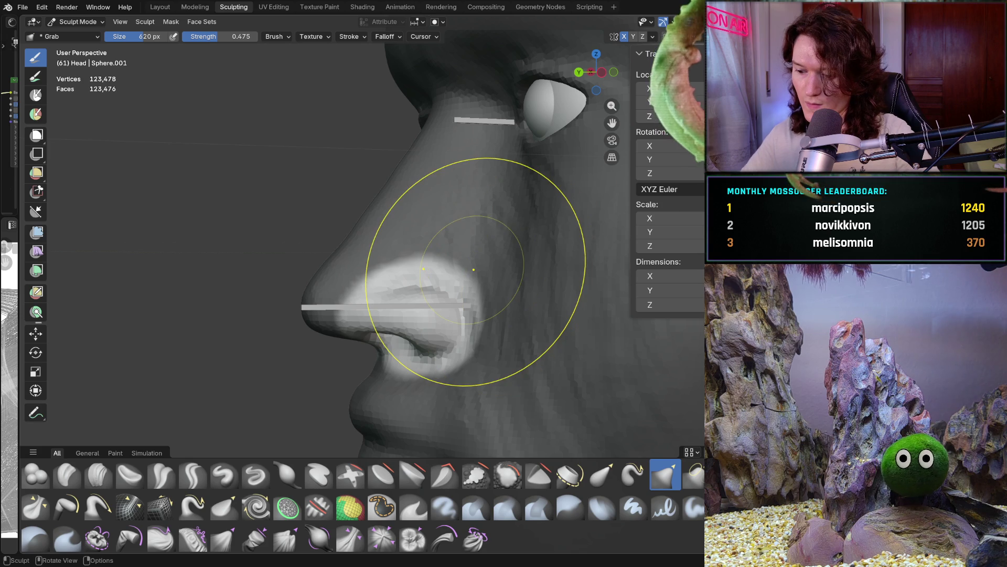
In Left Orthographic view, enlarge Grab to 1000 px and pull the nostril wing toward the guide bar
key(ctrl+KP_3)
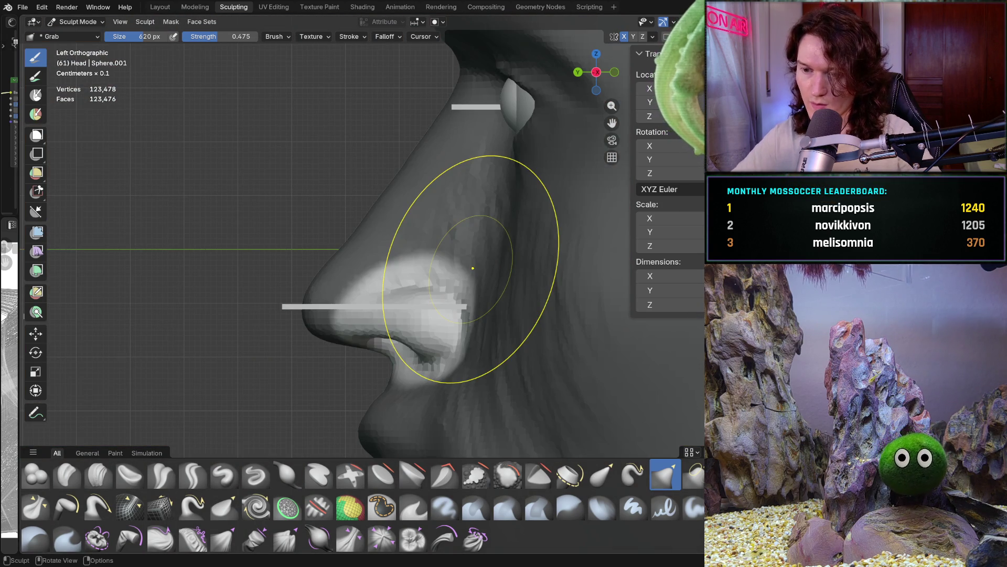
key(f)
click(410, 321)
drag(410, 321, 439, 321)
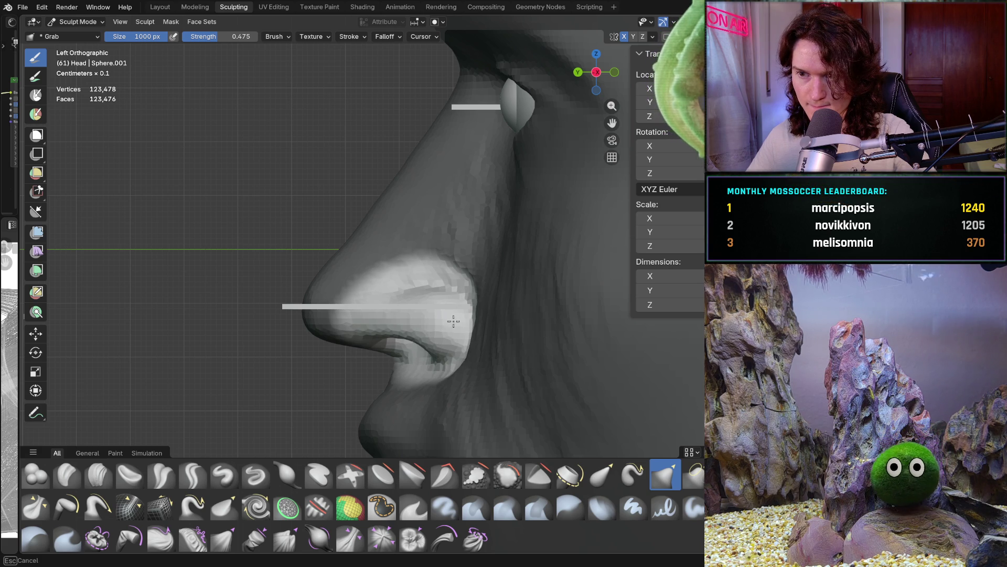
drag(454, 320, 451, 317)
Clear the mask from the whole head and re-inspect the nose from perspective and side views
scroll(416, 304, down, 1)
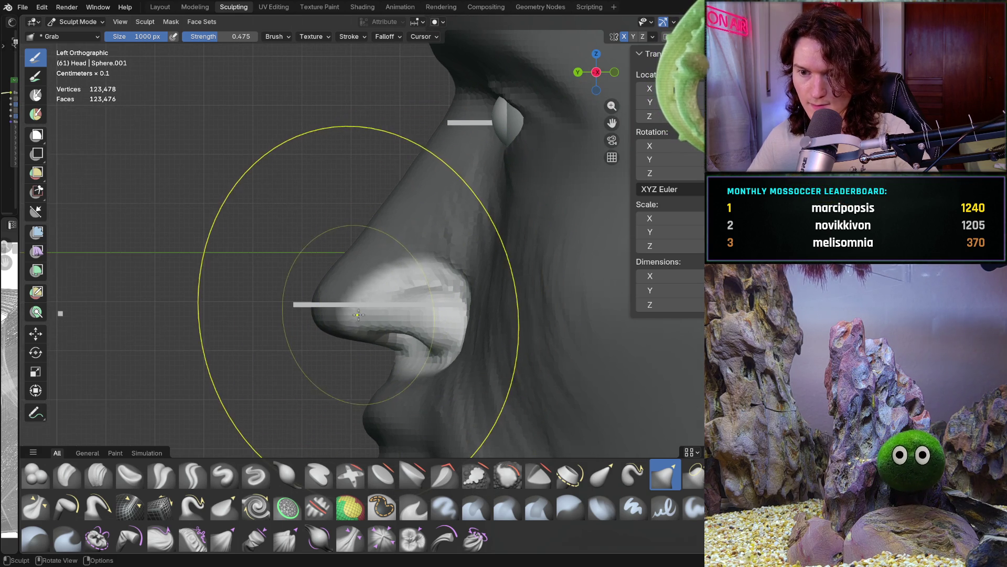
scroll(403, 275, up, 2)
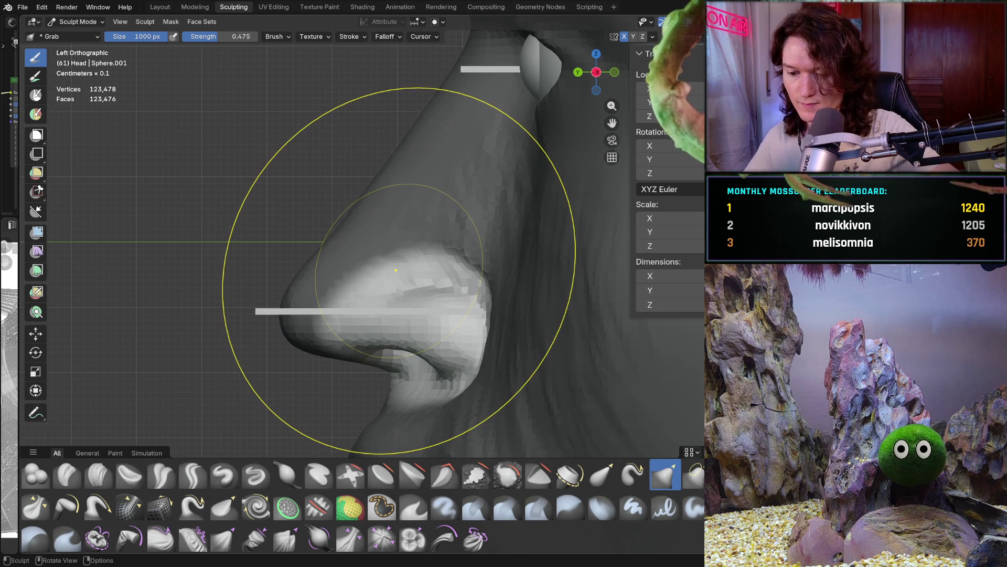
key(alt+m)
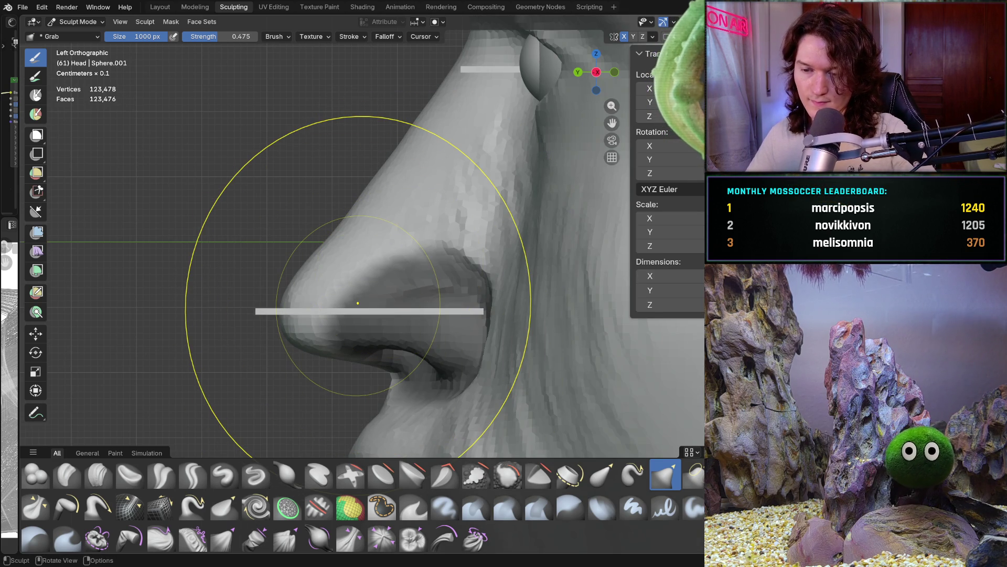
mouse_move(369, 307)
middle_down()
mouse_move(494, 336)
mouse_move(507, 325)
mouse_move(449, 293)
middle_up()
scroll(427, 332, down, 2)
mouse_move(428, 333)
middle_down()
mouse_move(368, 314)
mouse_move(343, 339)
mouse_move(365, 304)
mouse_move(307, 382)
mouse_move(321, 411)
middle_up()
scroll(367, 331, up, 6)
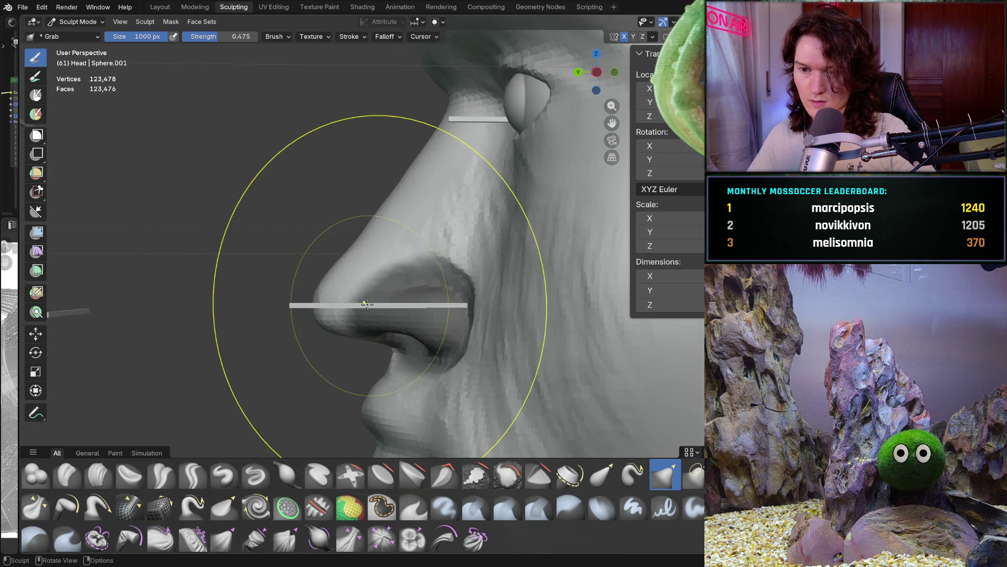
scroll(357, 331, up, 2)
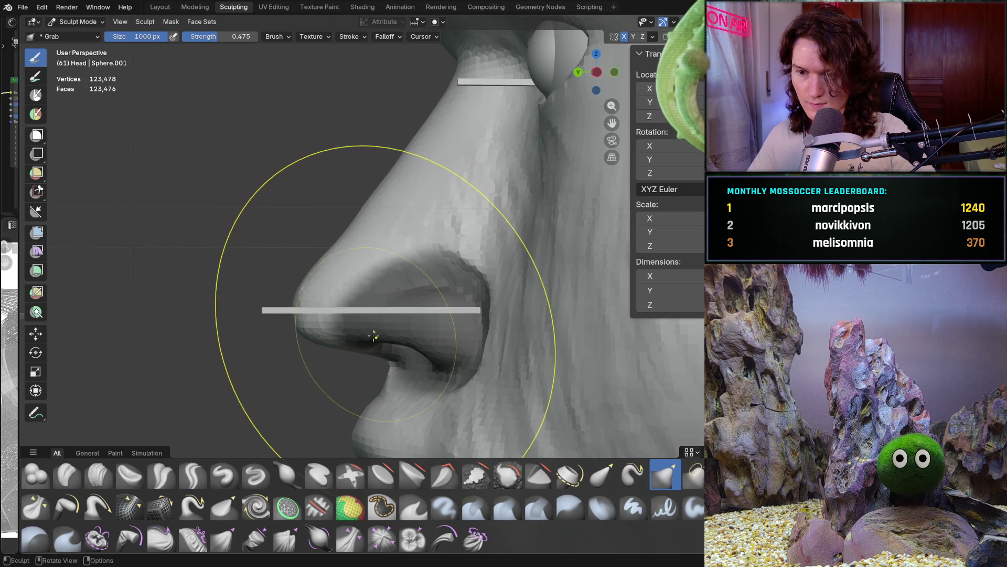
mouse_move(370, 329)
middle_down()
mouse_move(344, 328)
mouse_move(423, 304)
middle_up()
Shrink Grab to 580 px and reshape the nostril wing along the guide bar
key(f)
click(277, 315)
mouse_move(277, 315)
middle_down()
mouse_move(287, 285)
mouse_move(374, 289)
middle_up()
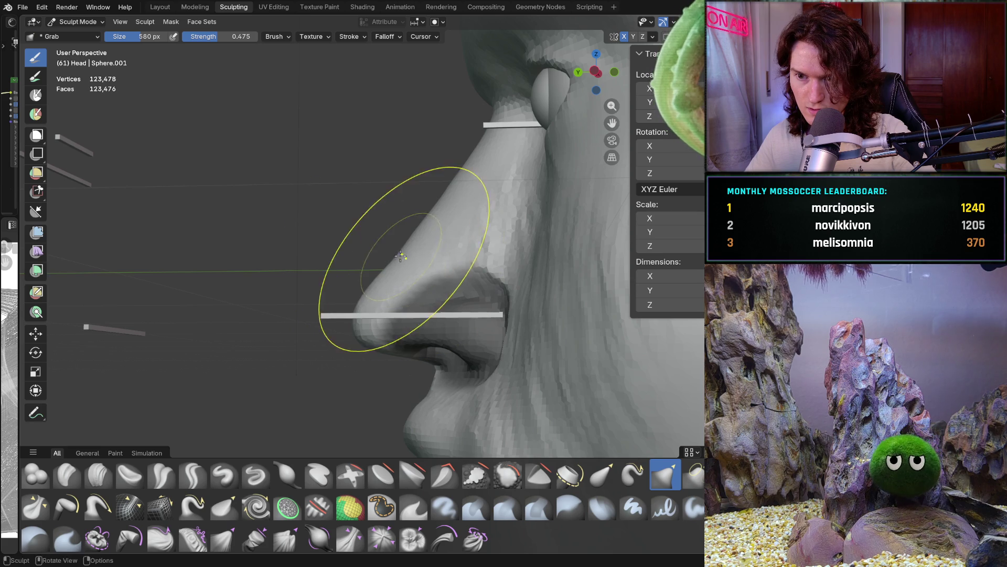
middle_drag(396, 257, 407, 283)
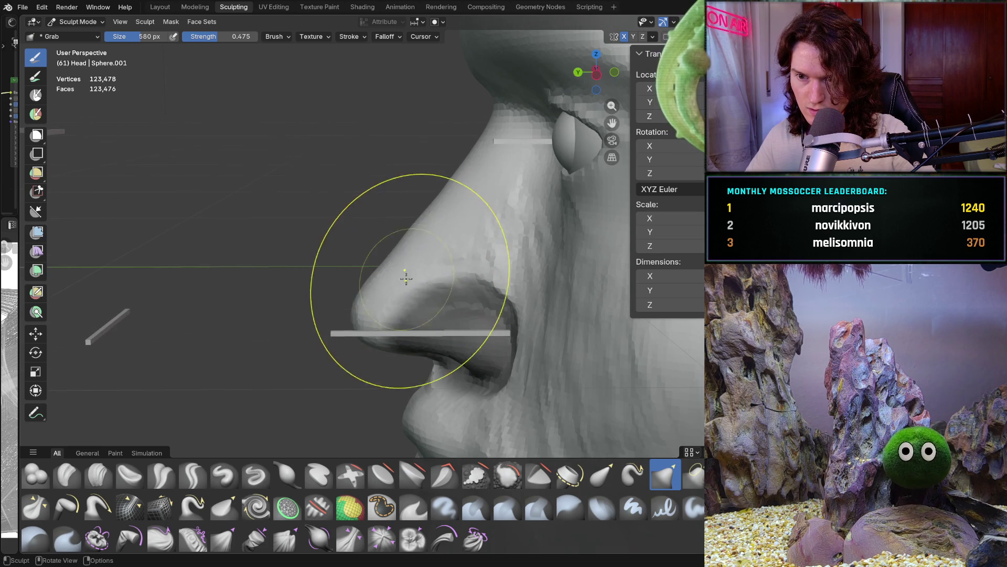
middle_drag(419, 233, 399, 235)
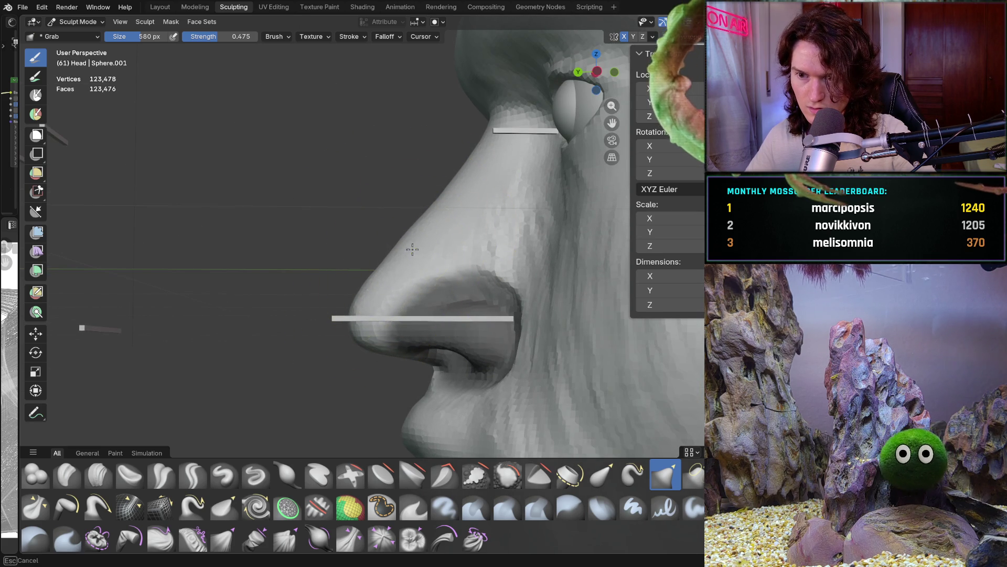
middle_drag(427, 236, 406, 235)
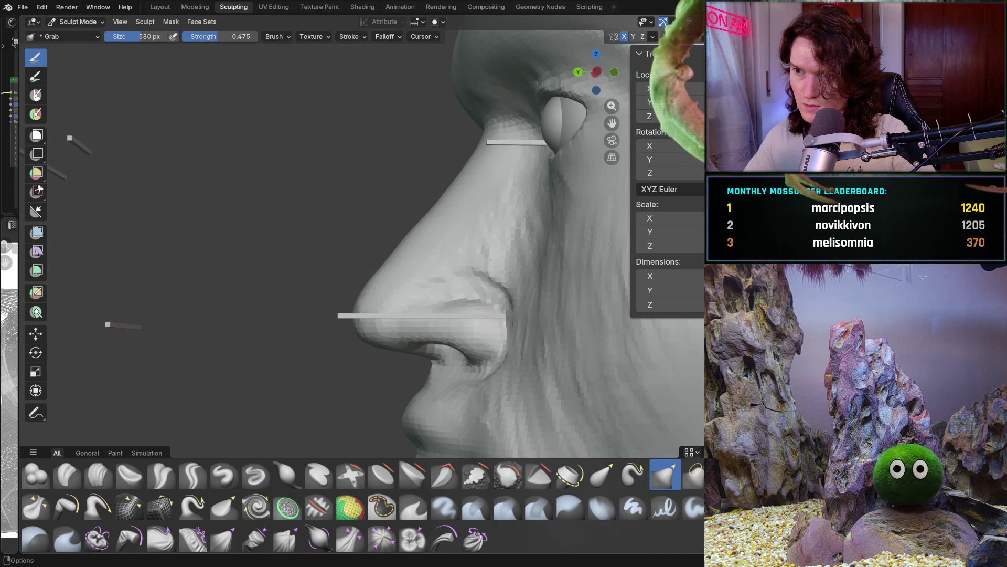
scroll(371, 303, down, 4)
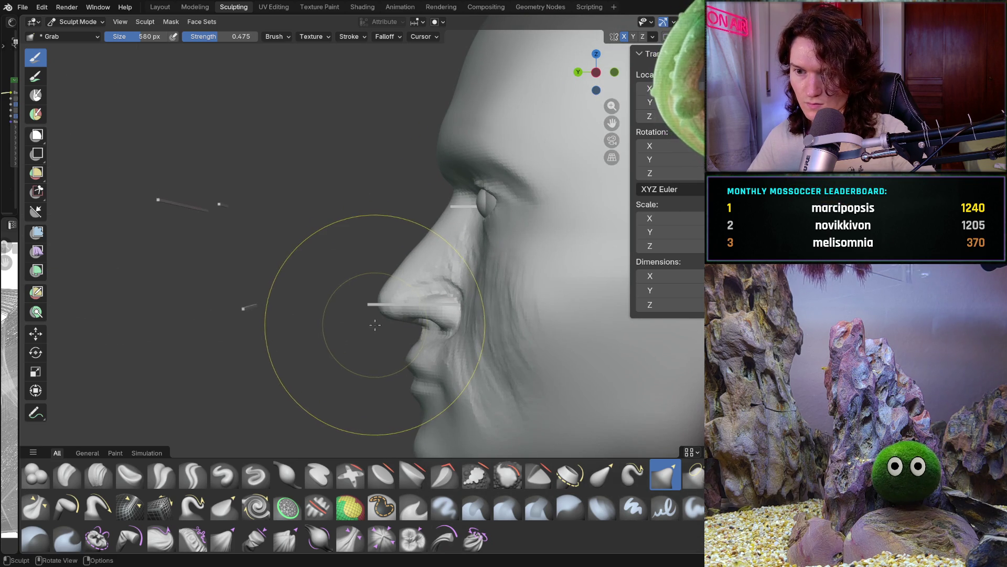
mouse_move(377, 323)
ctrl+middle_down()
mouse_move(389, 250)
mouse_move(394, 262)
ctrl+middle_up()
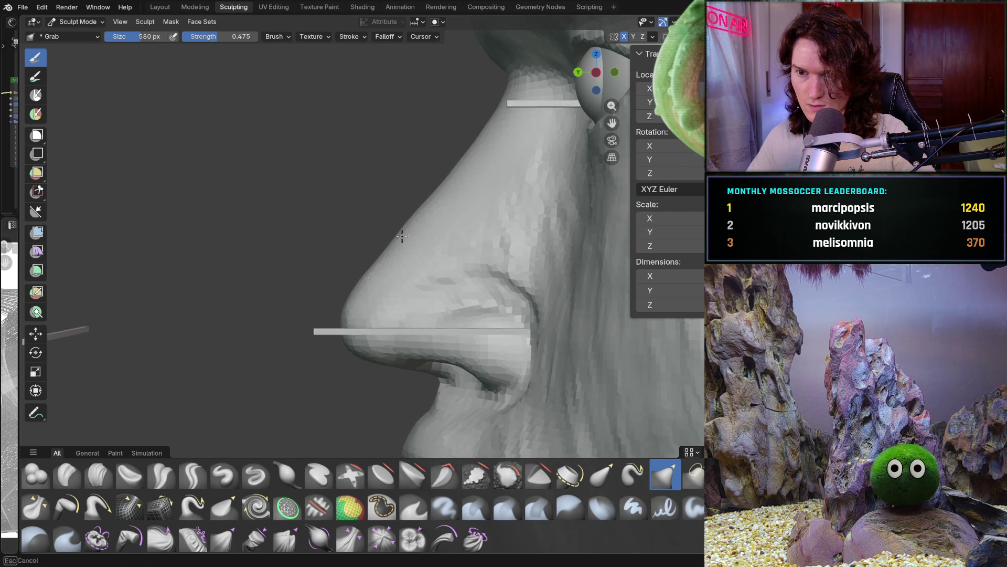
mouse_move(501, 335)
ctrl+middle_down()
mouse_move(504, 349)
mouse_move(495, 339)
ctrl+middle_up()
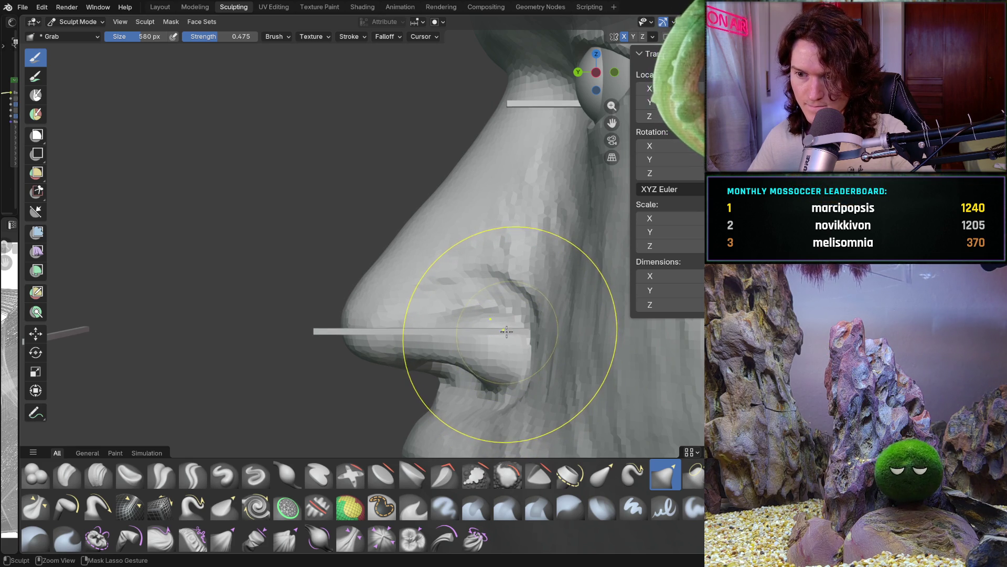
key(ctrl+z)
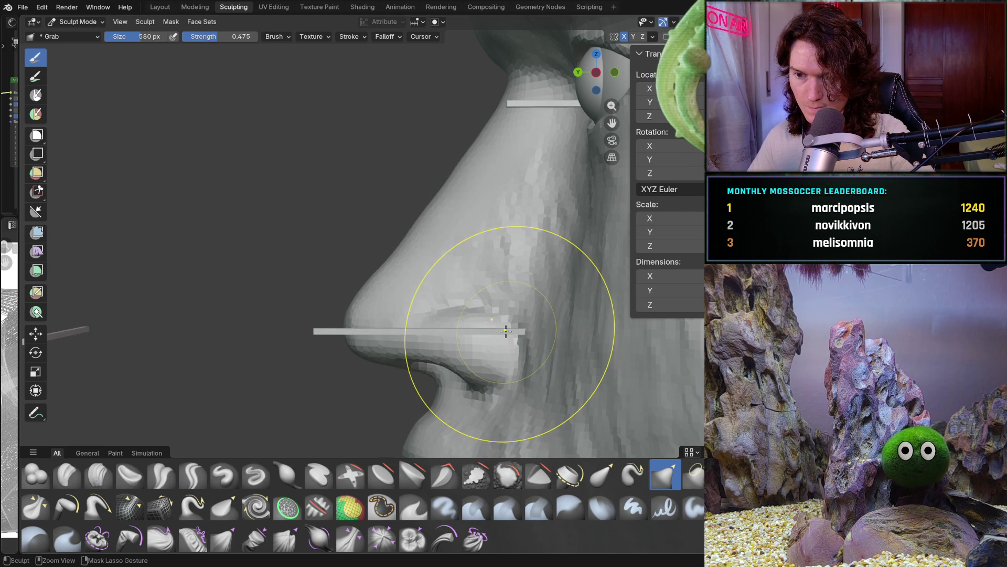
shift+middle_drag(504, 330, 504, 331)
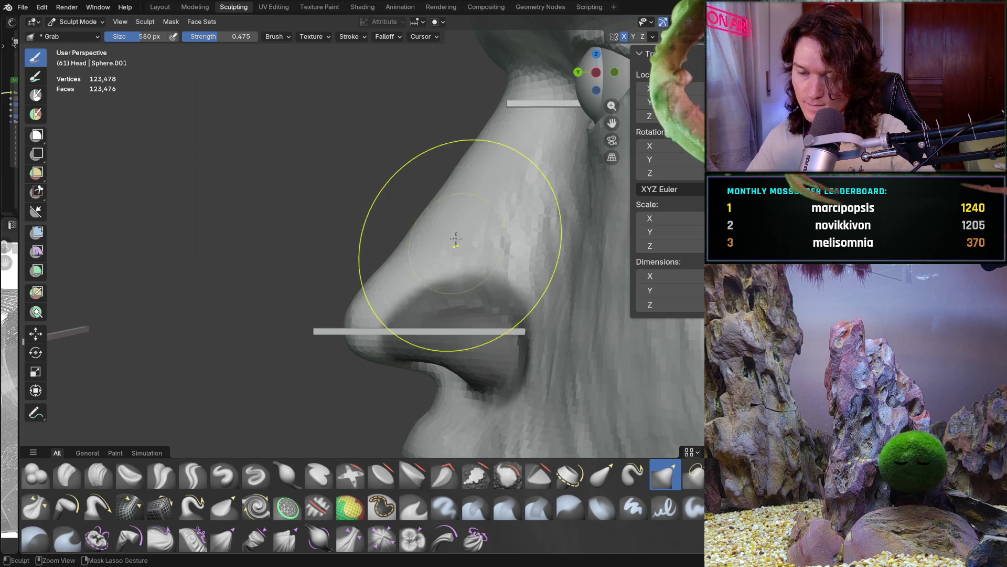
mouse_move(455, 296)
mouse_down()
mouse_move(464, 297)
mouse_move(446, 329)
mouse_up()
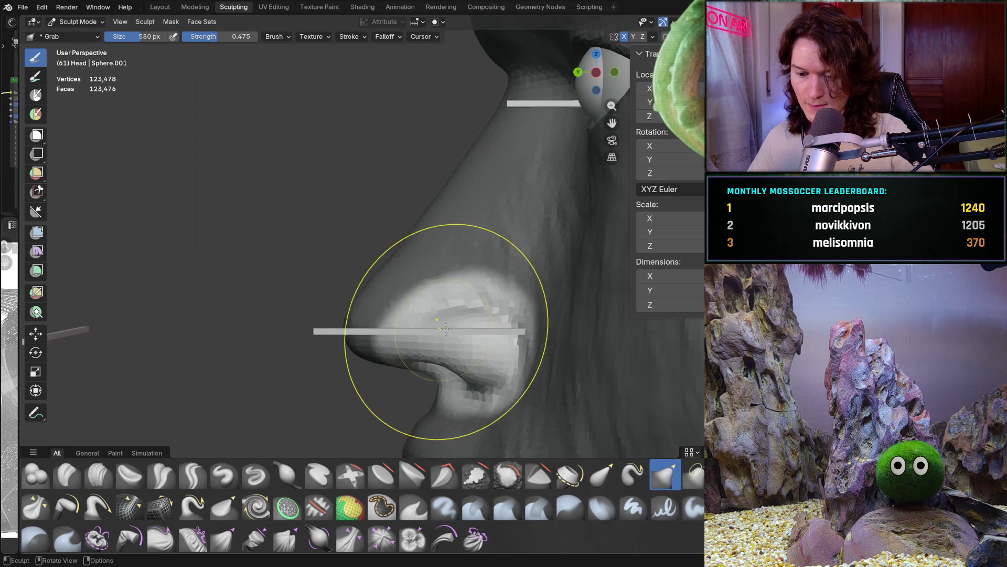
In Left Orthographic view, set Grab to 962 px and pull the nostril wing to the bar's end
key(ctrl+KP_3)
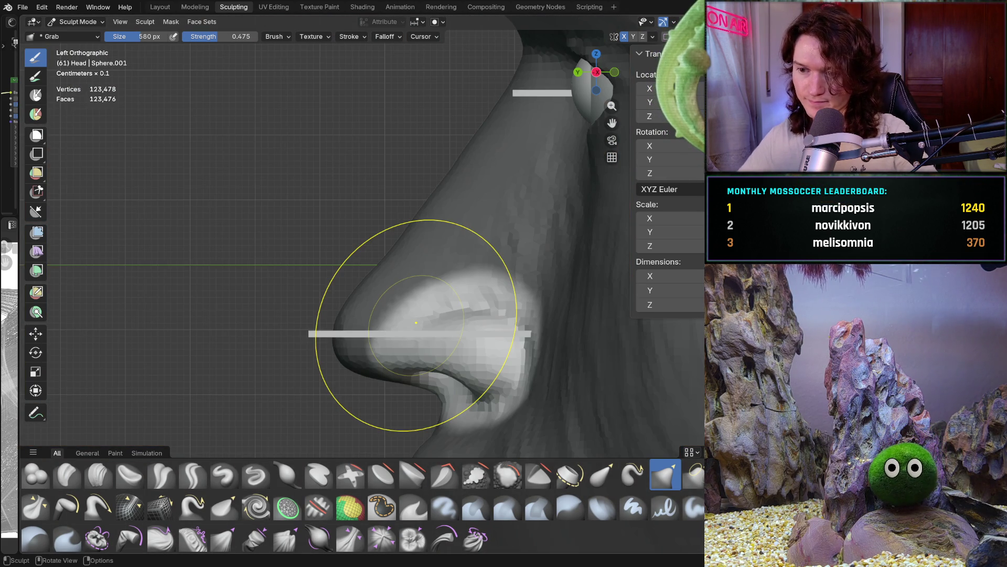
key(f)
click(442, 342)
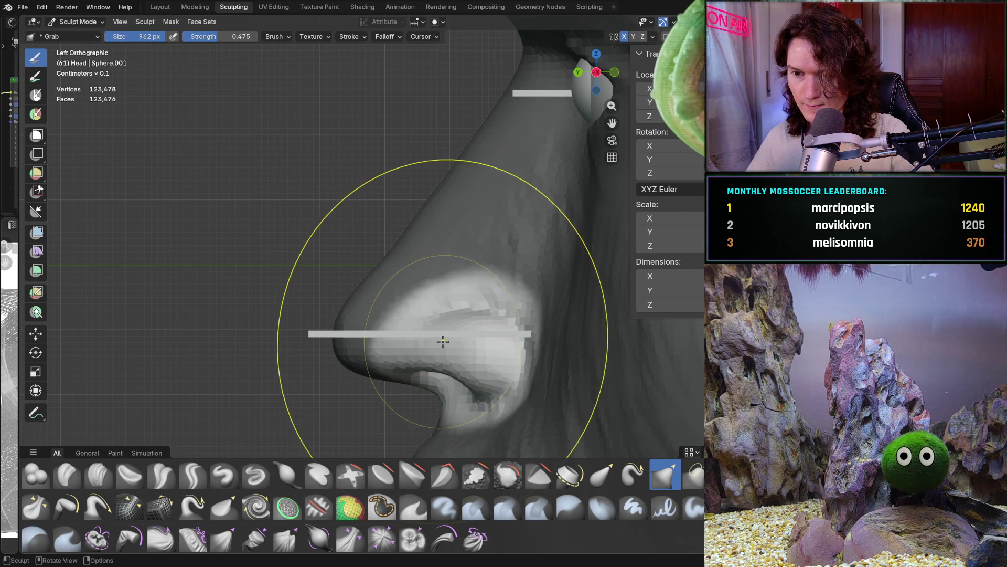
drag(443, 341, 467, 341)
scroll(435, 341, down, 4)
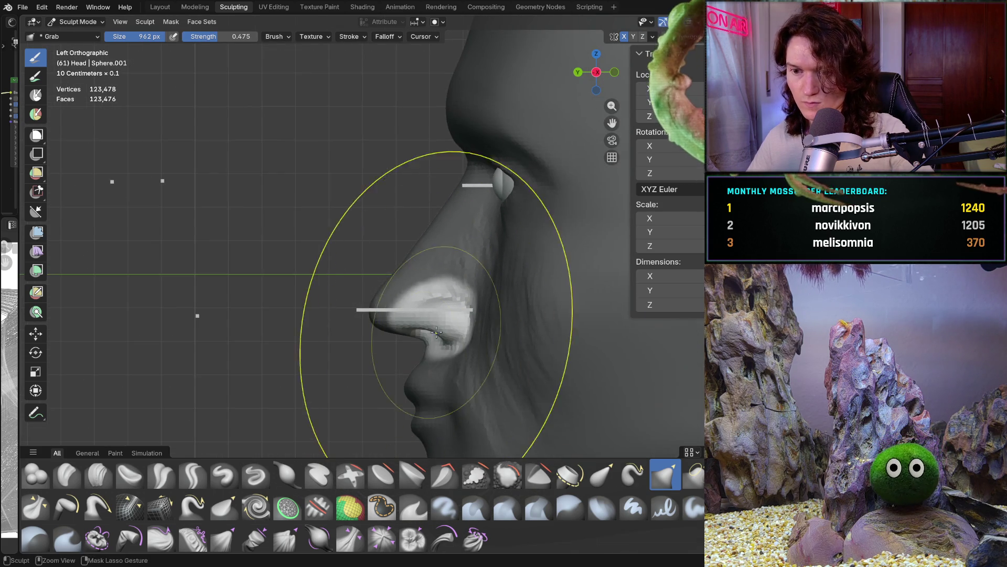
scroll(435, 342, up, 5)
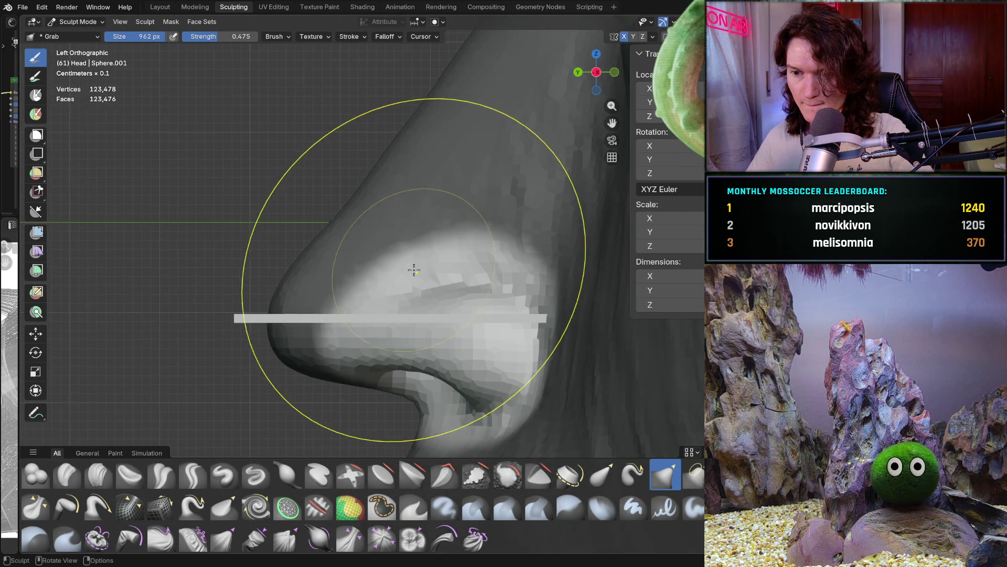
middle_drag(435, 342, 484, 294)
mouse_move(501, 338)
middle_down()
mouse_move(609, 340)
mouse_move(461, 352)
middle_up()
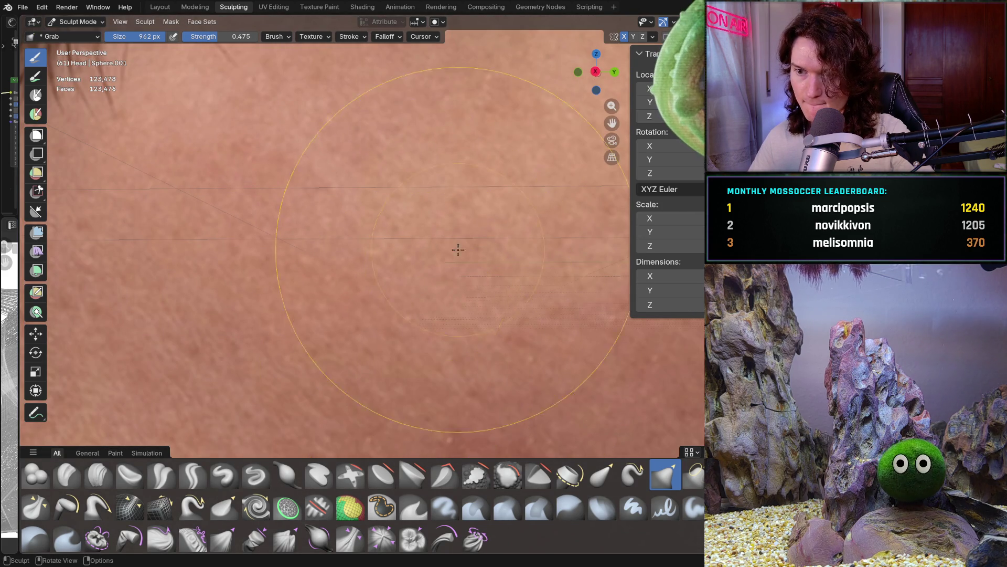
Compare the eye and nose against the reference photo in Right Orthographic view
scroll(457, 249, down, 8)
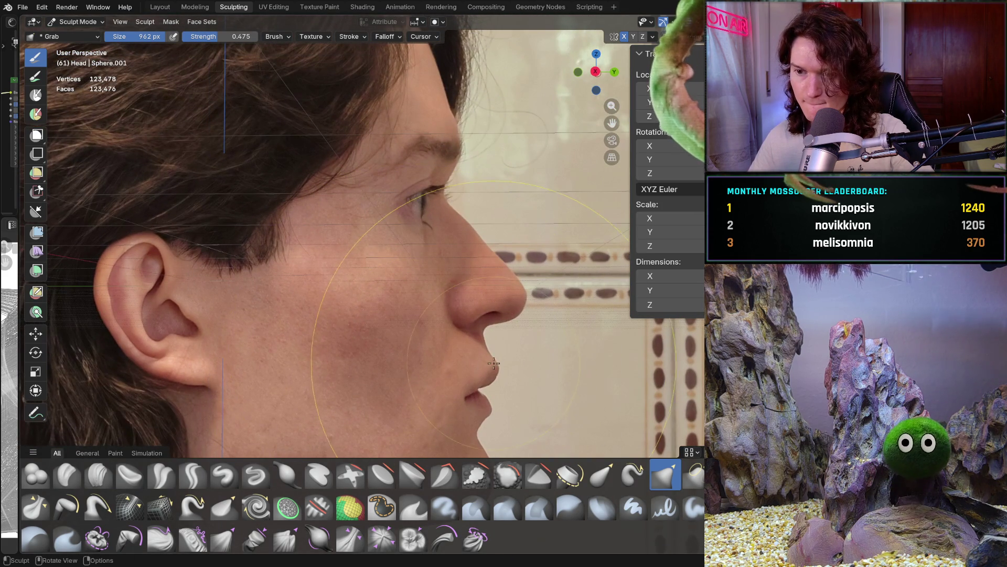
mouse_move(517, 374)
middle_down()
mouse_move(409, 378)
mouse_move(260, 414)
mouse_move(410, 282)
mouse_move(380, 350)
middle_up()
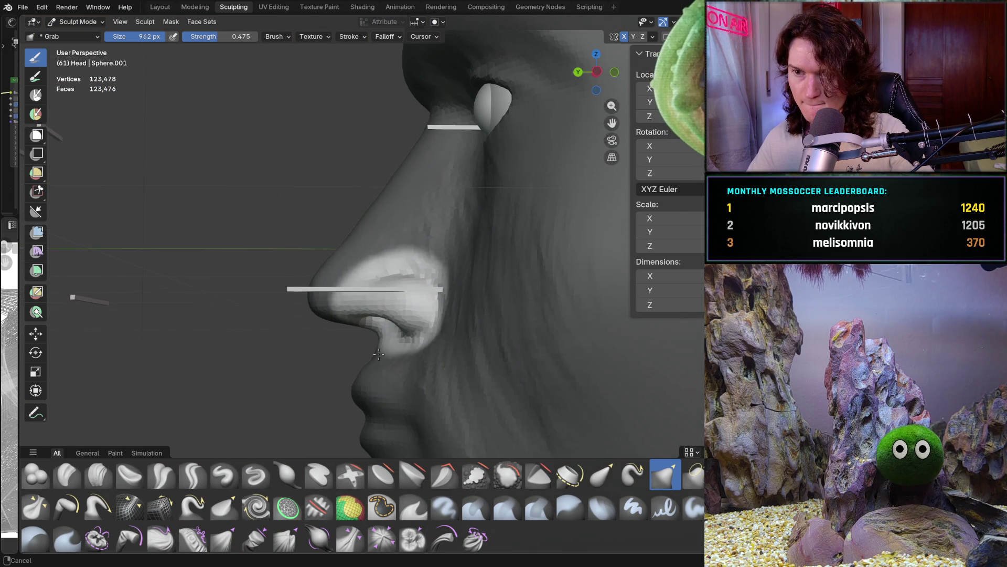
key(KP_3)
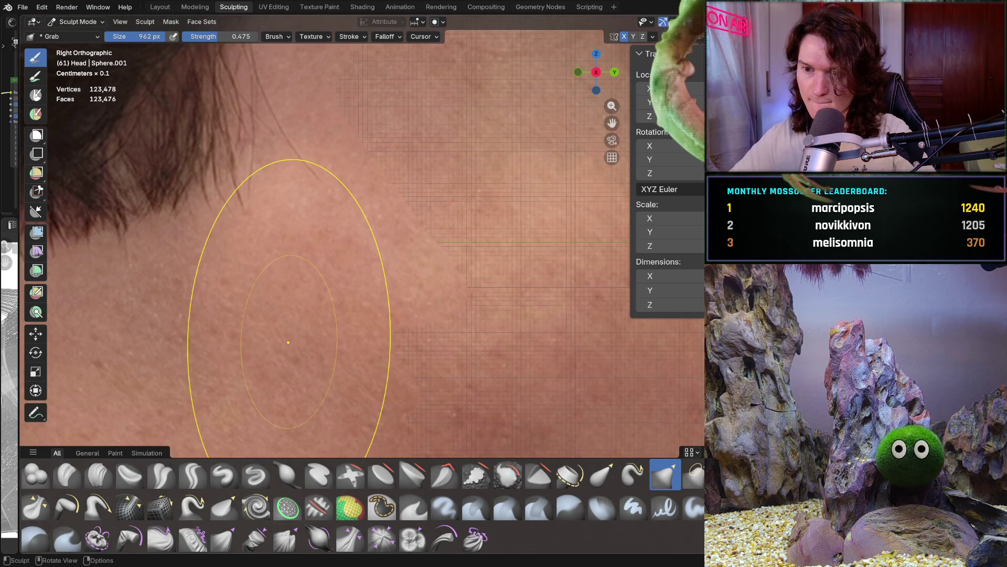
ctrl+middle_drag(367, 315, 195, 380)
scroll(278, 367, down, 1)
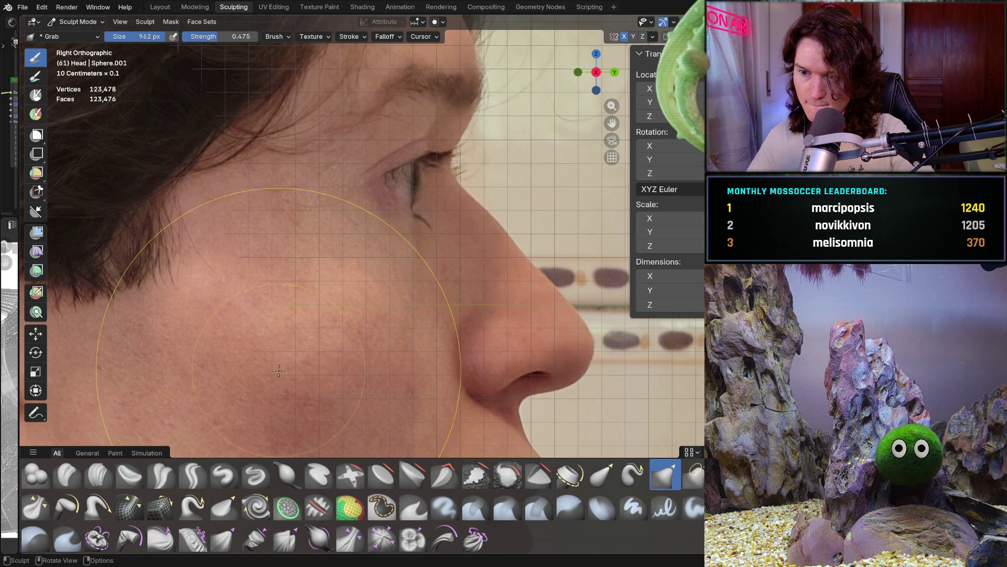
middle_drag(292, 380, 153, 344)
scroll(336, 302, up, 6)
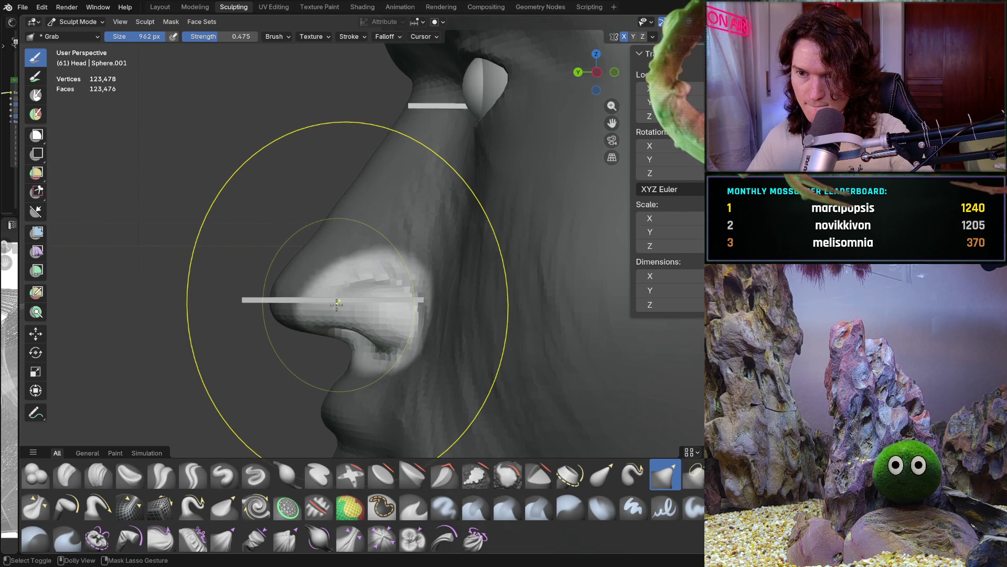
middle_drag(336, 306, 308, 303)
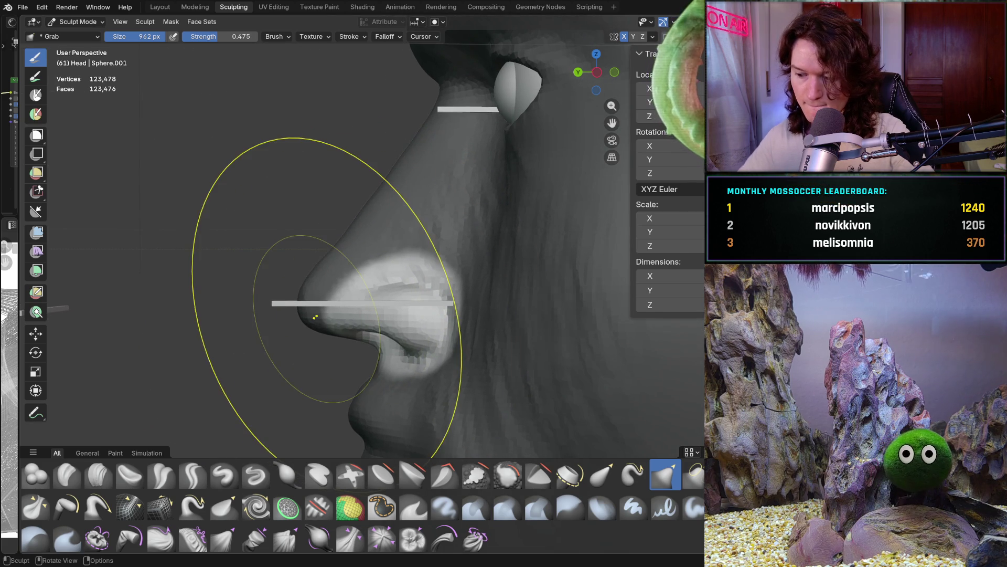
Snap to the Left Orthographic nose profile and shrink the Grab brush to 578 px
key(KP_5)
key(ctrl+KP_3)
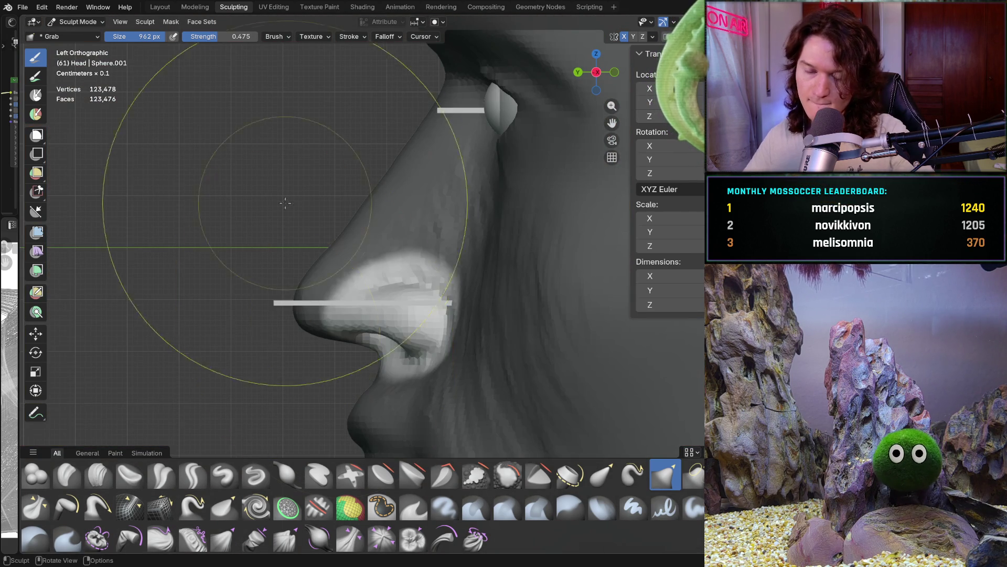
shift+middle_drag(510, 142, 512, 143)
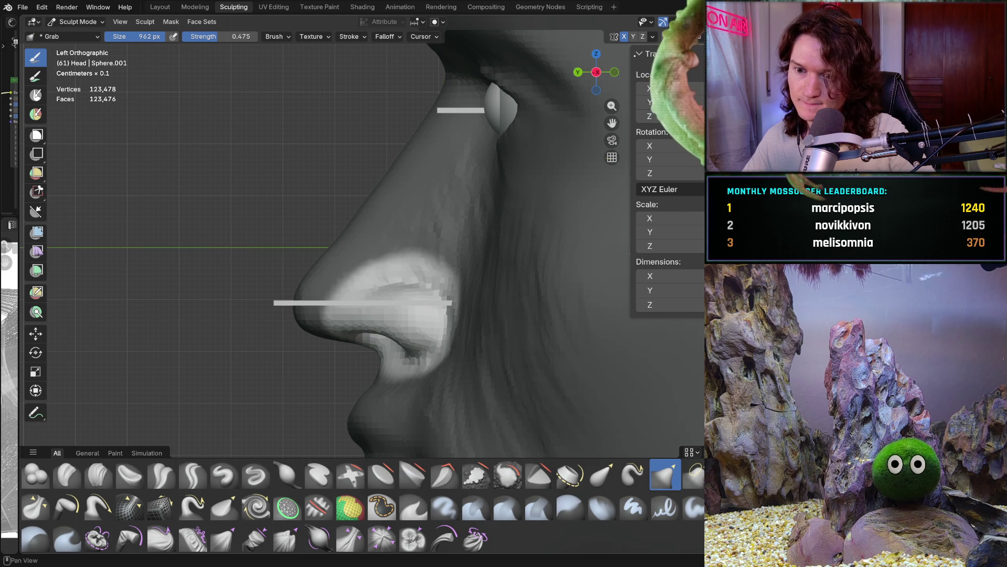
mouse_move(416, 301)
middle_down()
mouse_move(302, 292)
mouse_move(383, 289)
middle_up()
key(f)
click(452, 301)
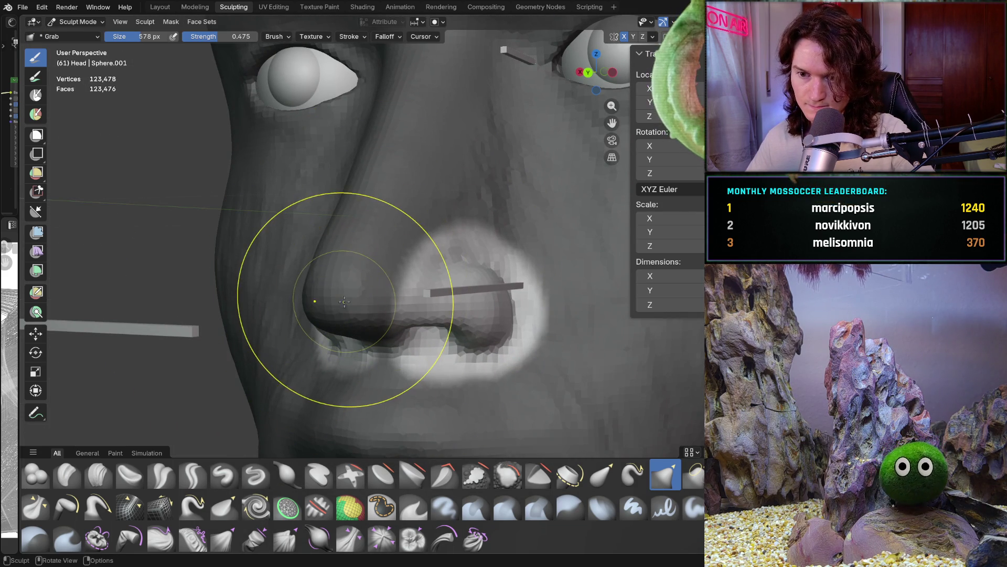
With the Mask brush, invert the mask and paint extra mask along the nostril base
key(m)
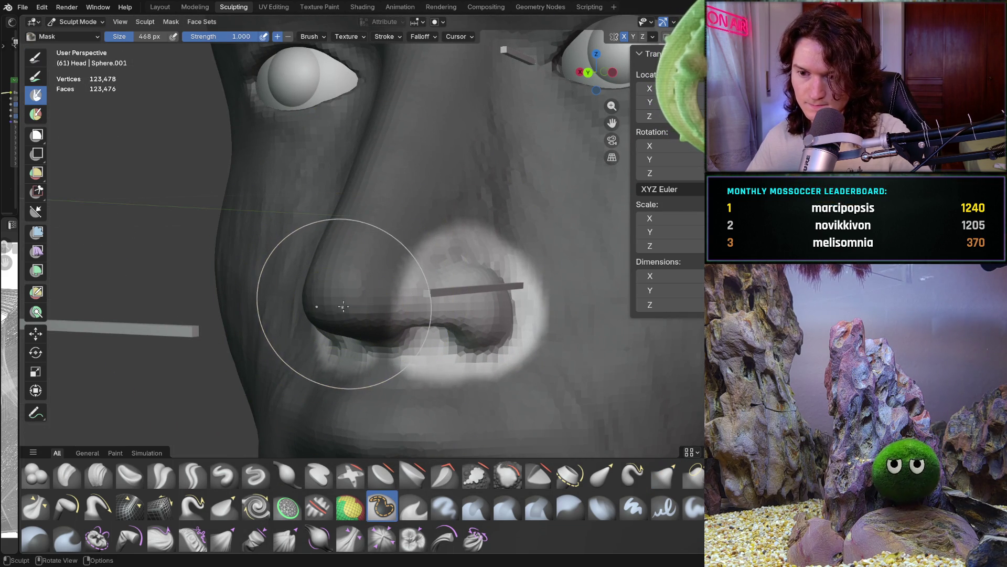
key(ctrl+i)
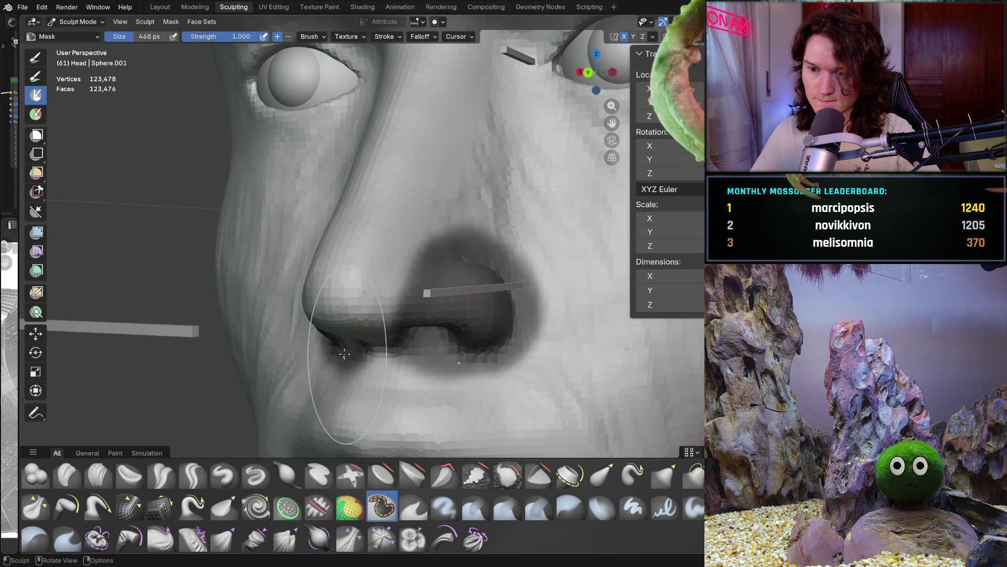
middle_drag(387, 407, 398, 370)
key(f)
click(383, 352)
drag(383, 352, 364, 359)
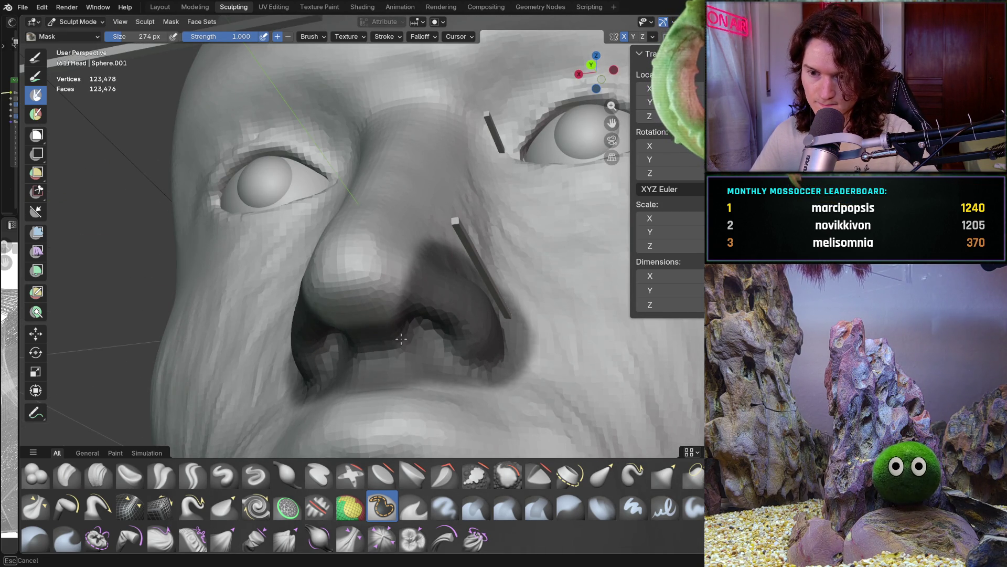
Zoom in on the nose in left-side orthographic view and return to the Grab brush
middle_drag(419, 341, 365, 362)
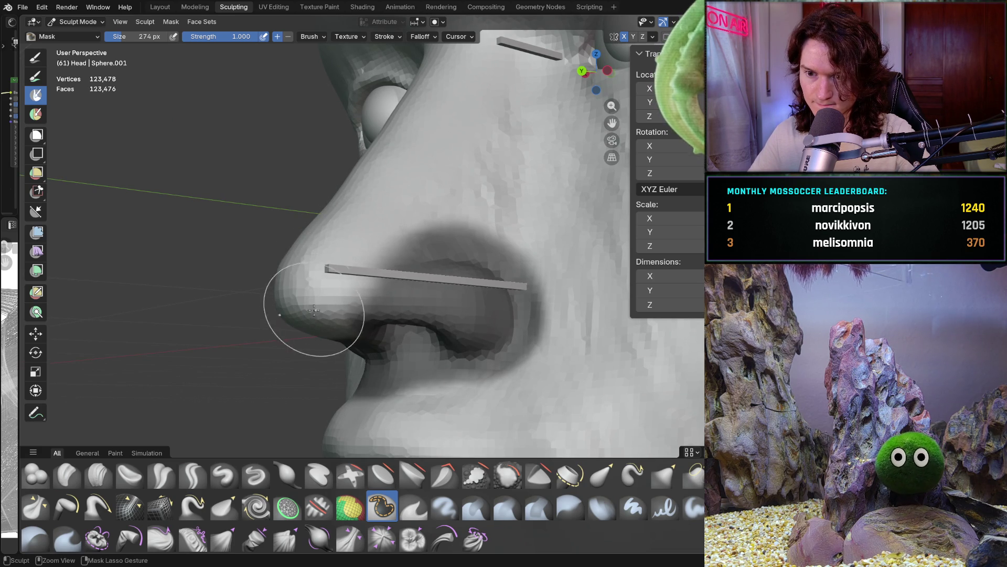
scroll(330, 267, down, 4)
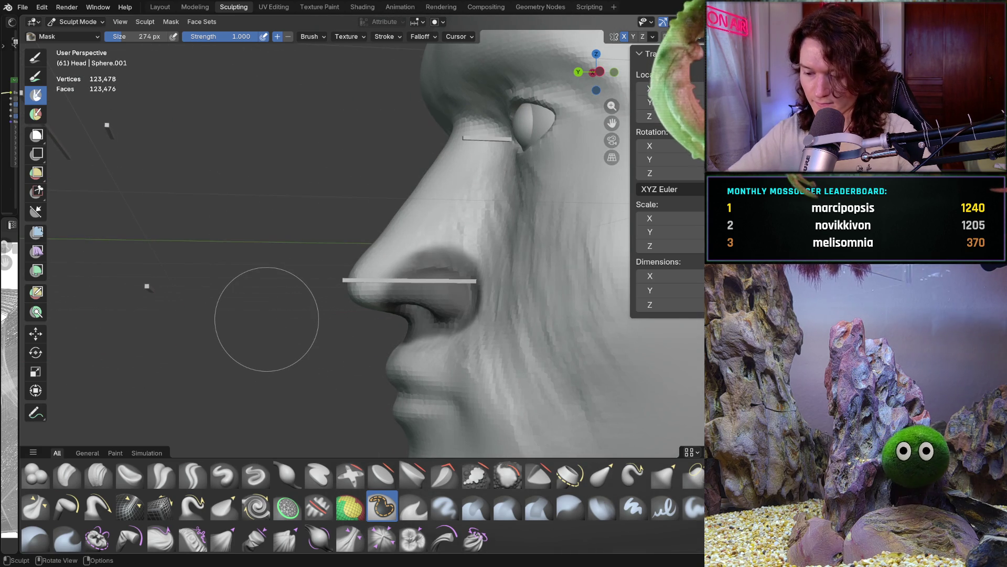
key(ctrl+KP_3)
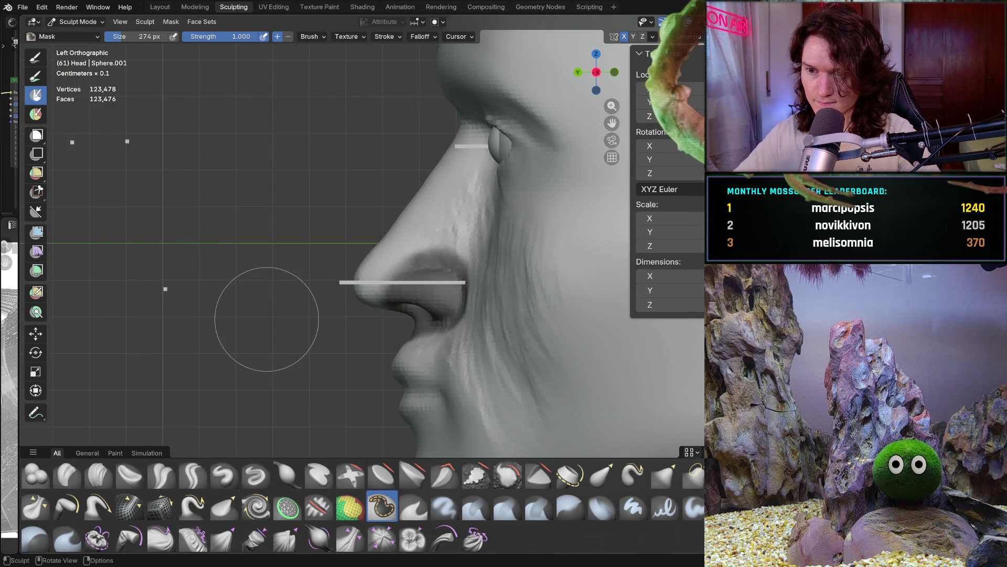
middle_drag(367, 252, 357, 261)
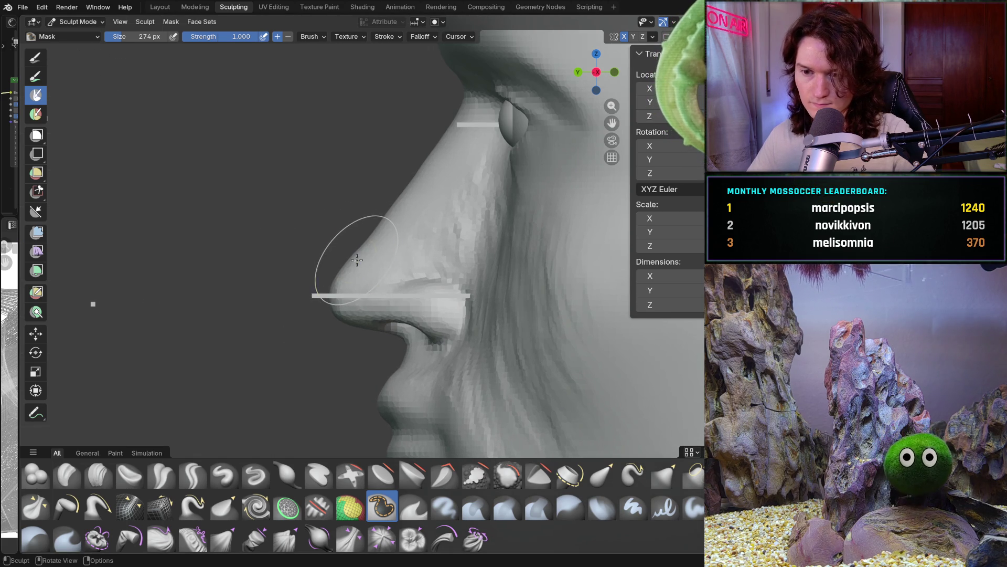
key(g)
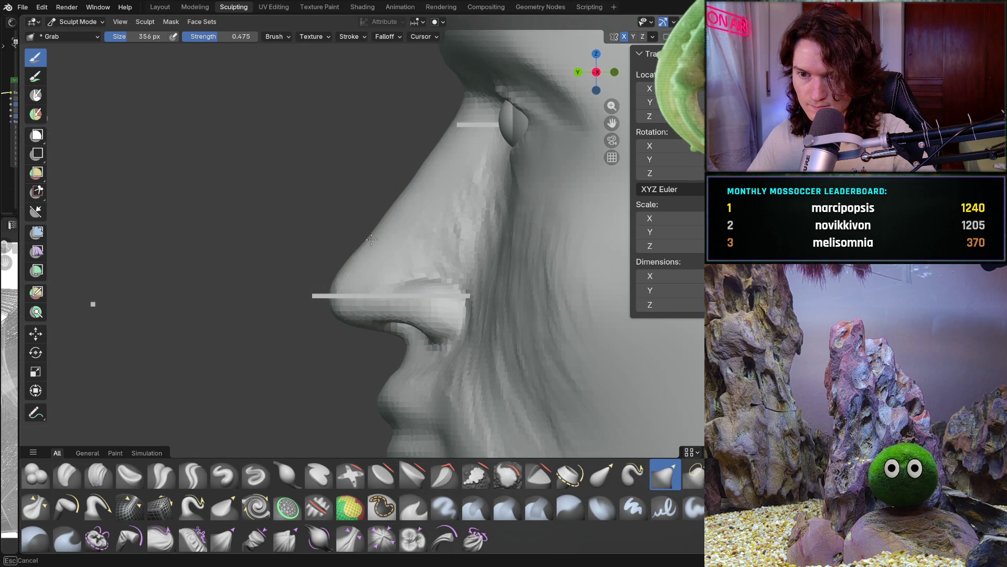
Nudge the nose surface and reshape the upper nose profile with the Grab brush
drag(350, 289, 349, 293)
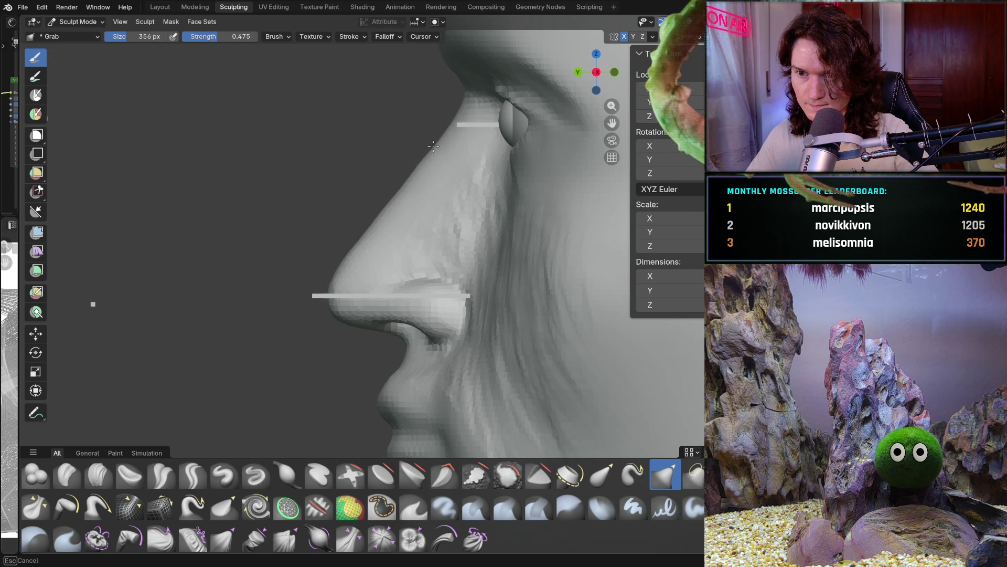
scroll(315, 304, down, 6)
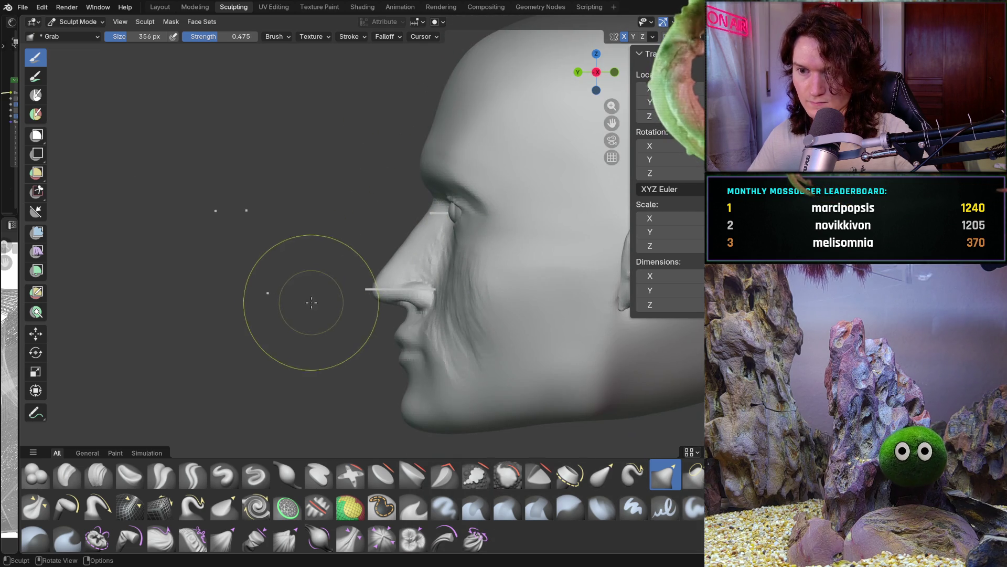
scroll(368, 236, up, 6)
middle_drag(368, 236, 351, 248)
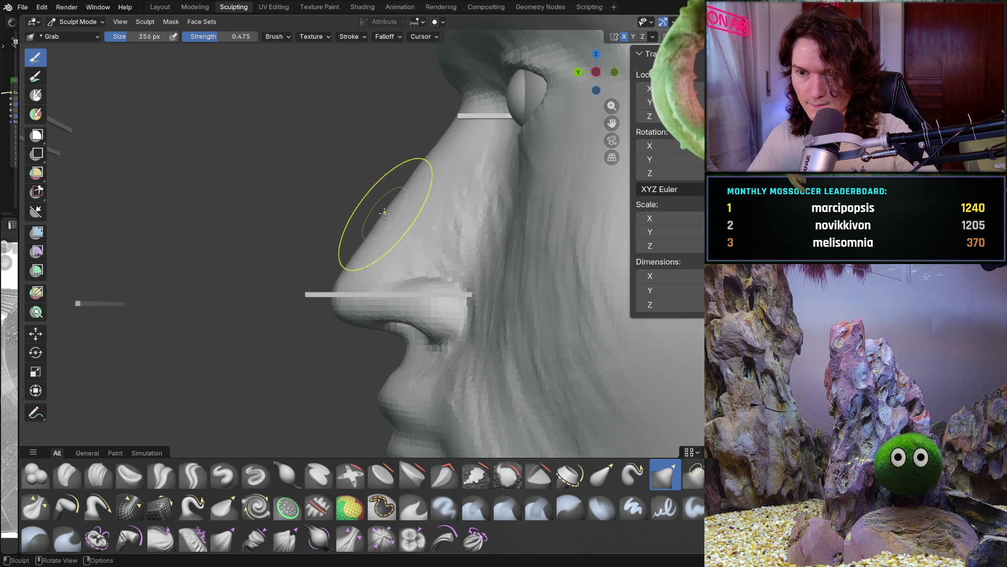
scroll(399, 202, down, 5)
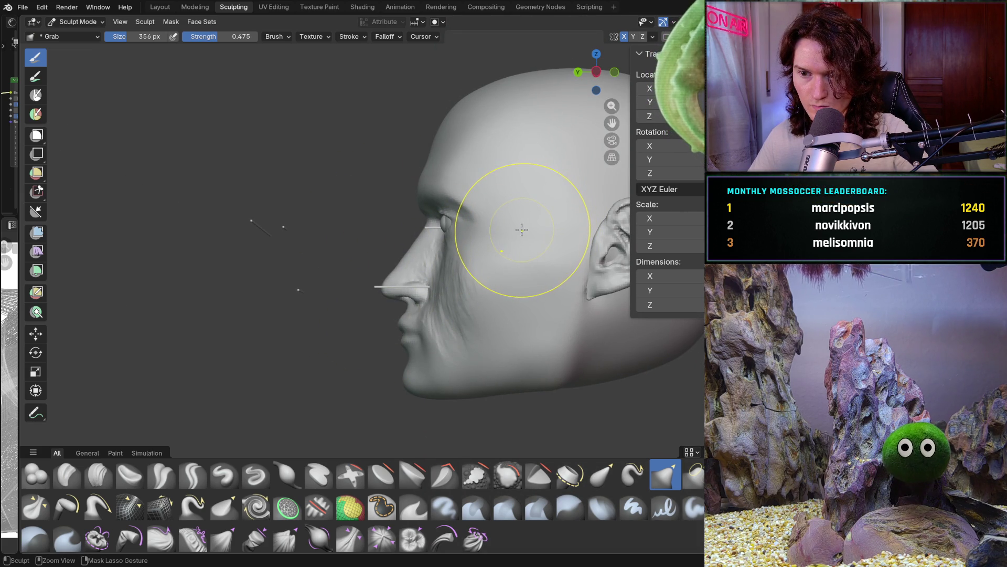
scroll(399, 286, up, 5)
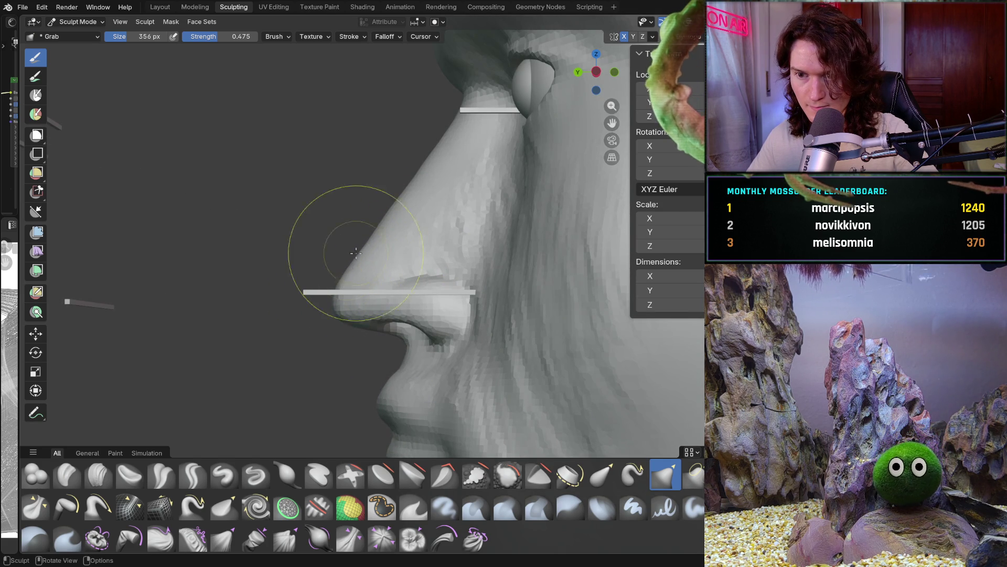
drag(379, 222, 372, 233)
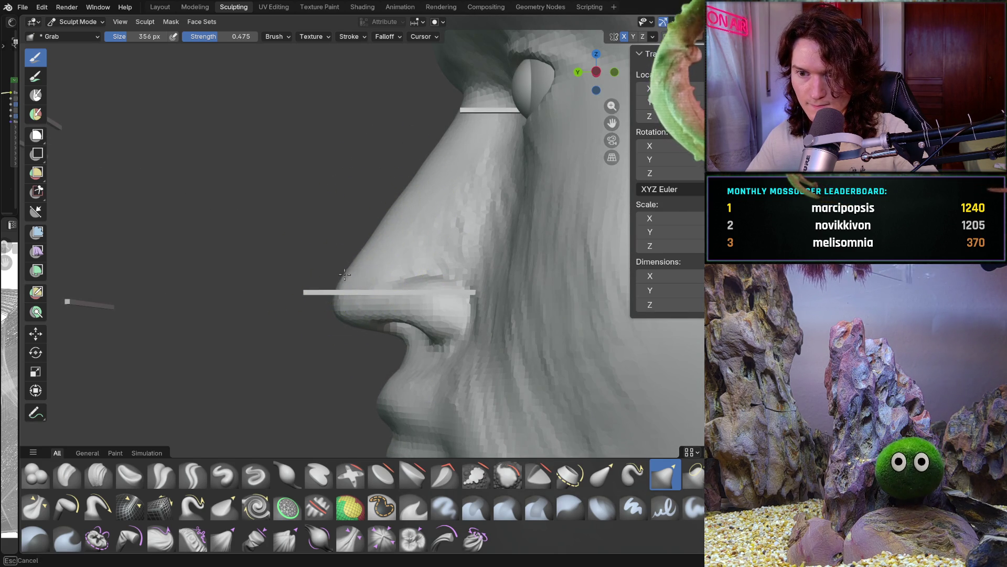
Check the reshaped nose from the front and from both side profiles of the head
scroll(366, 251, down, 5)
mouse_move(366, 251)
middle_down()
mouse_move(524, 292)
mouse_move(383, 275)
middle_up()
scroll(452, 268, up, 4)
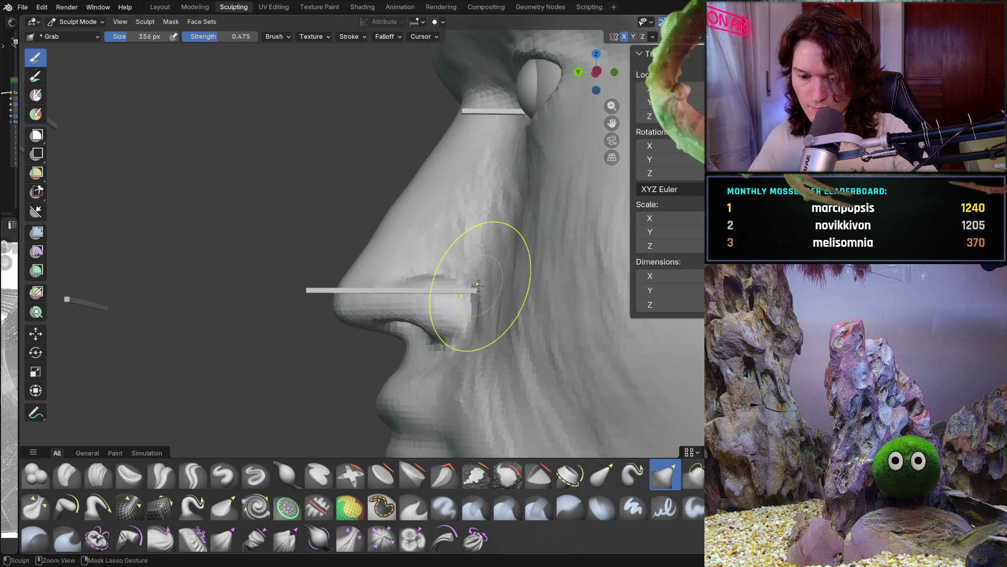
mouse_move(464, 309)
middle_down()
mouse_move(572, 341)
mouse_move(361, 290)
middle_up()
key(ctrl+KP_3)
key(KP_3)
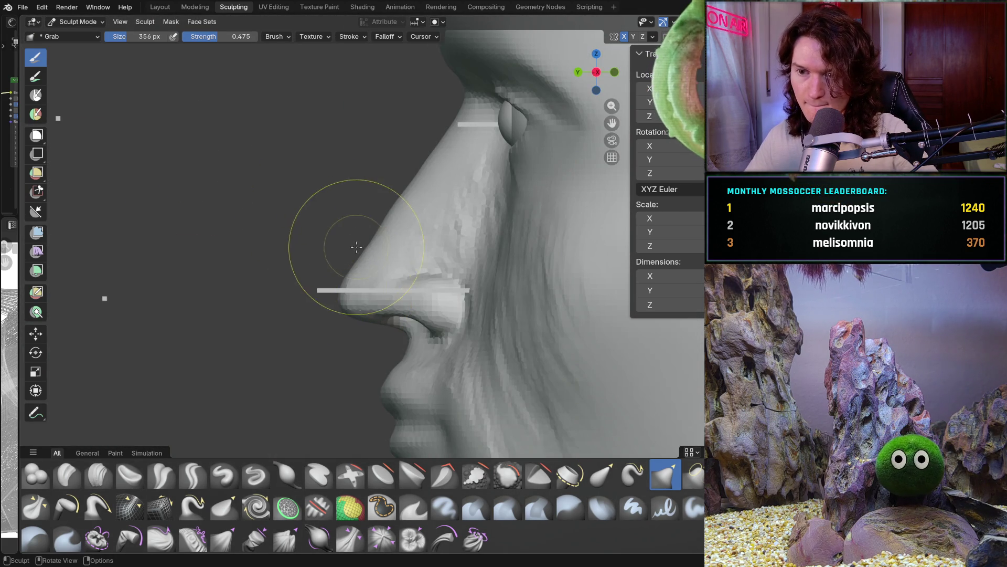
middle_drag(399, 176, 367, 176)
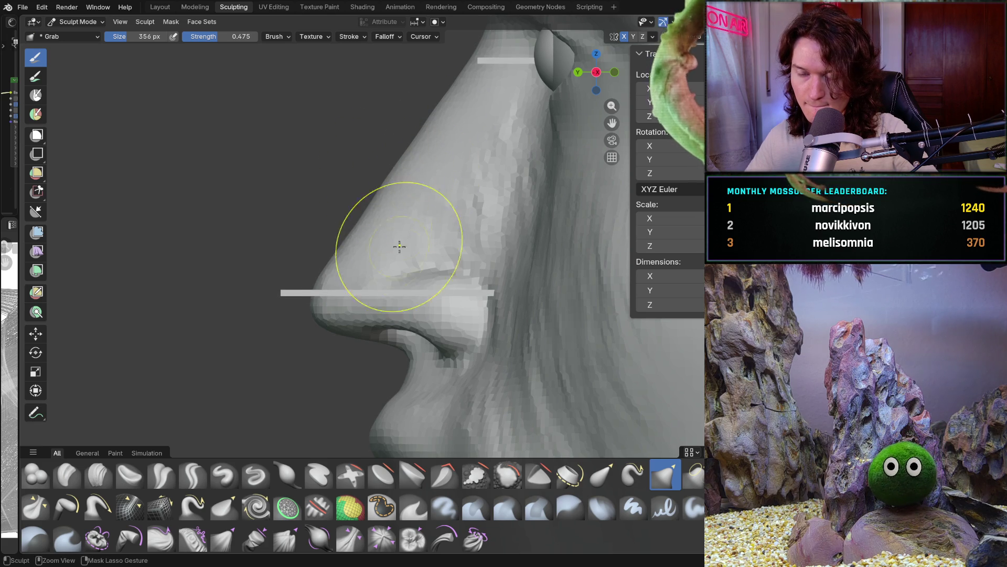
scroll(375, 252, down, 5)
mouse_move(369, 322)
middle_down()
mouse_move(547, 317)
mouse_move(572, 292)
mouse_move(324, 317)
mouse_move(353, 294)
mouse_move(499, 273)
mouse_move(495, 265)
middle_up()
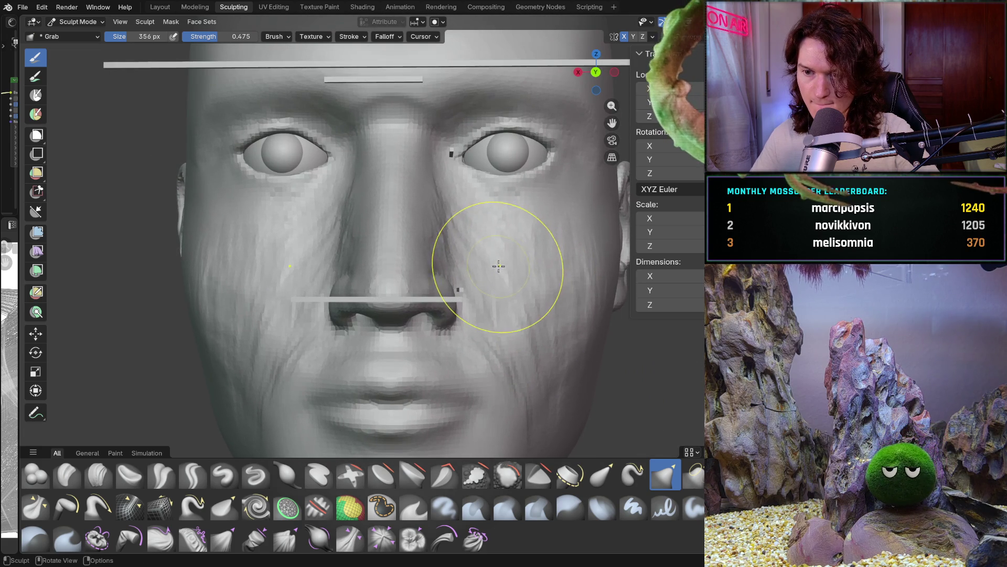
In front view with Clay Strips and overlays on, stroke up the nose ridge and check Symmetry
key(KP_1)
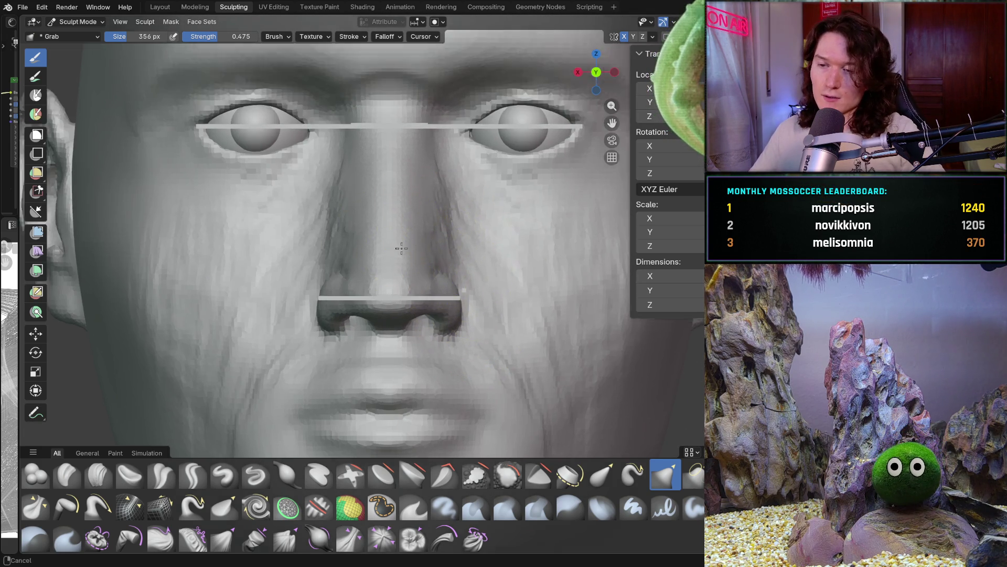
scroll(416, 246, up, 3)
click(98, 474)
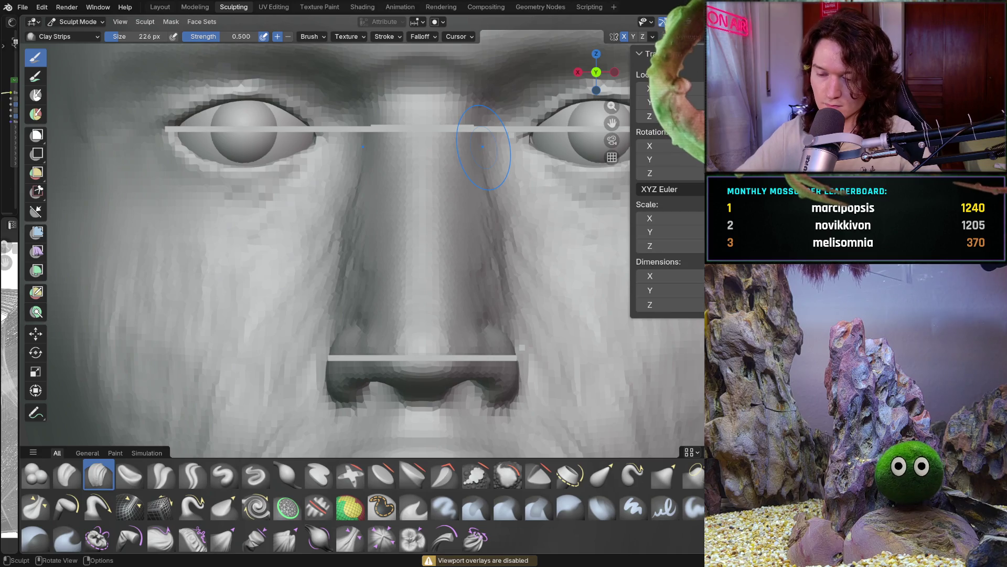
key(shift+alt+z)
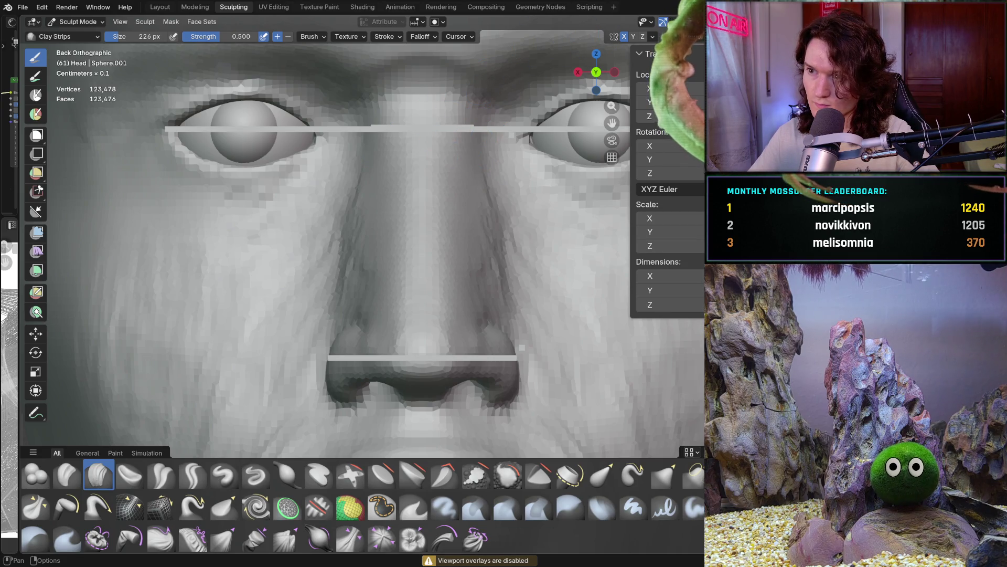
ctrl+middle_drag(378, 247, 378, 186)
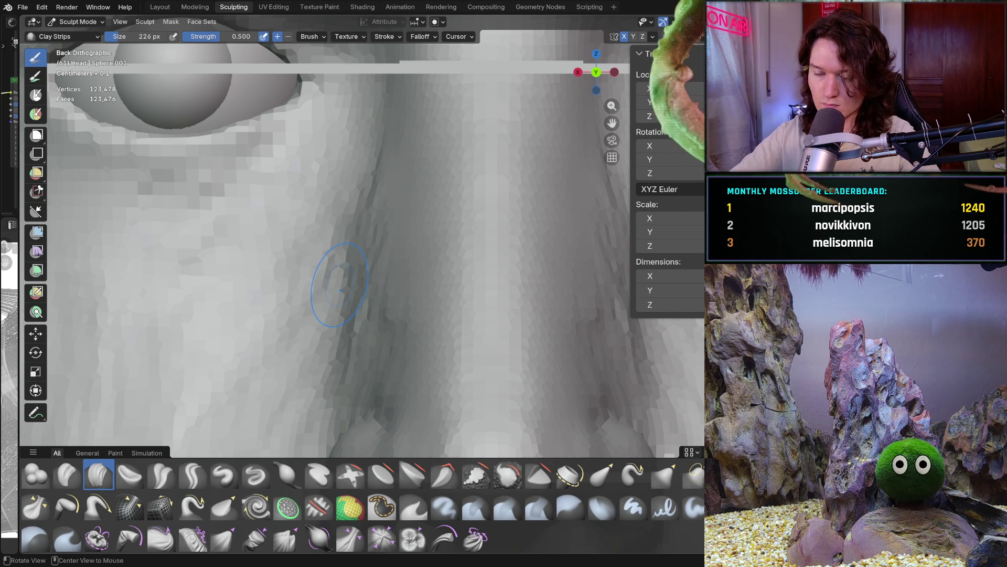
drag(340, 290, 370, 198)
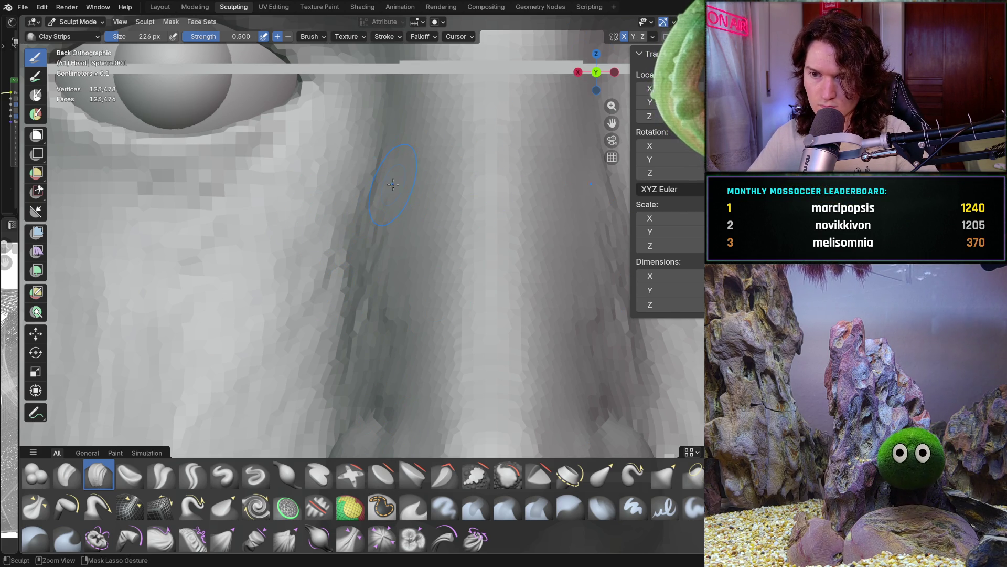
click(653, 36)
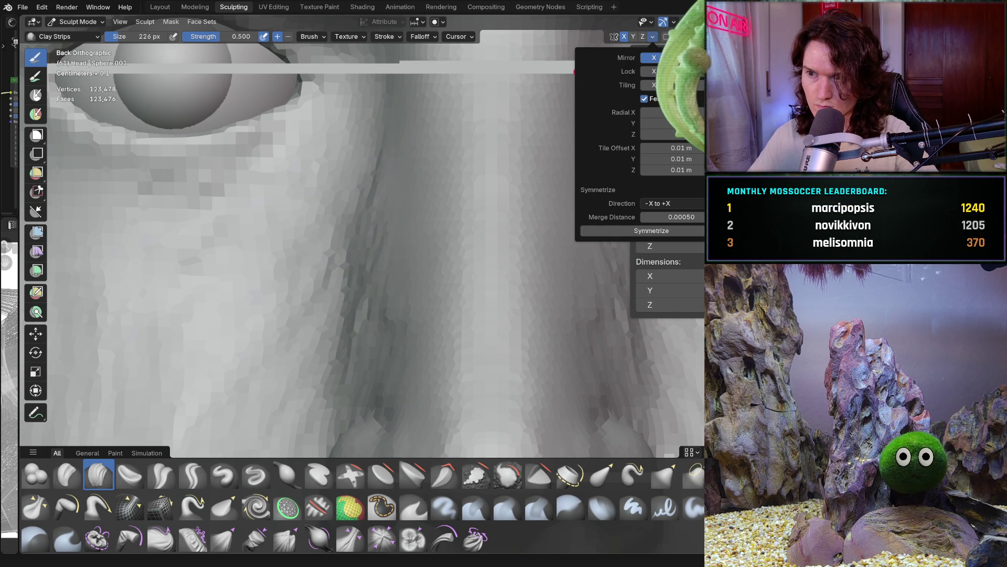
Add several clay strips along the nose bridge side below the eye, then view the whole head
drag(379, 207, 377, 201)
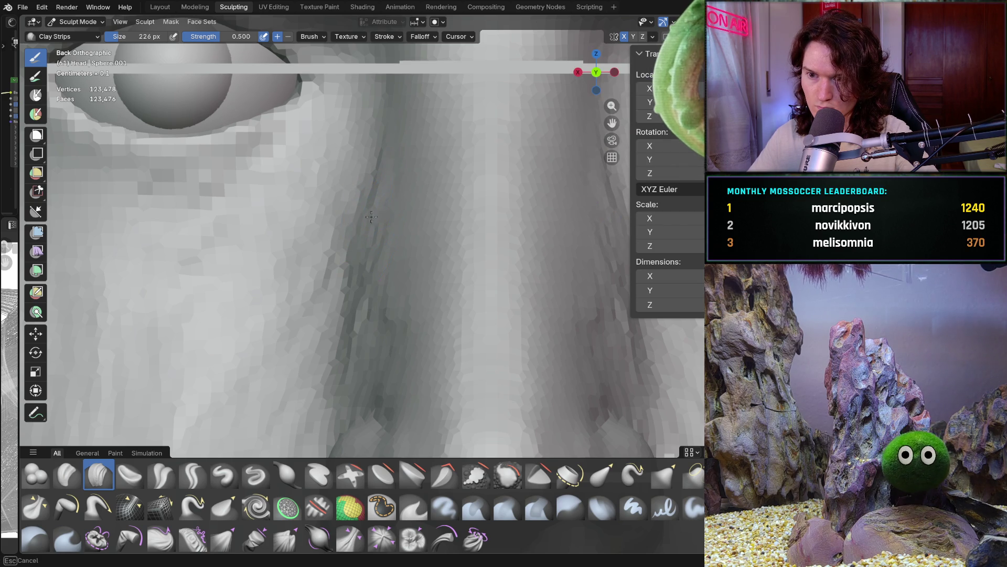
drag(373, 268, 381, 313)
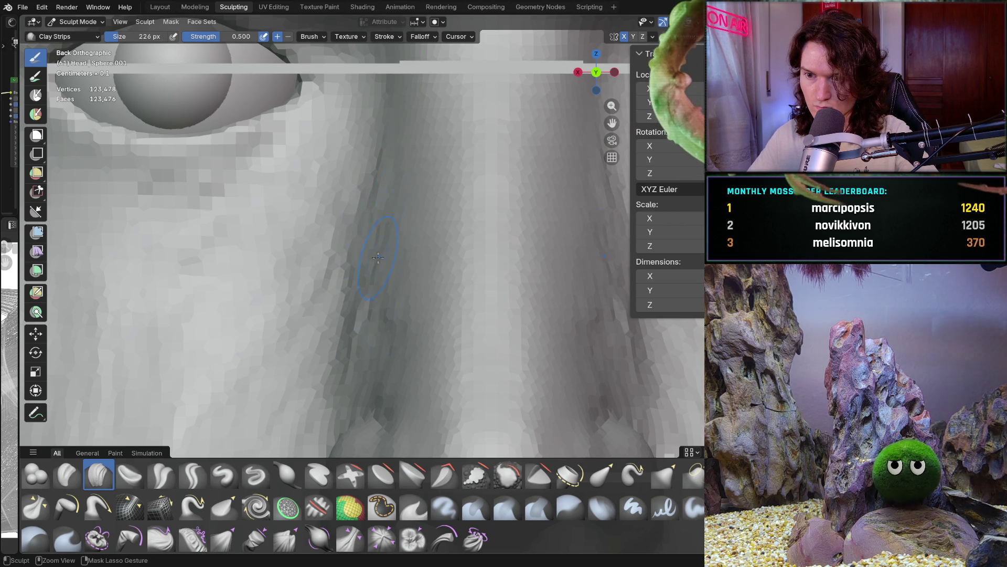
shift+middle_drag(366, 145, 379, 208)
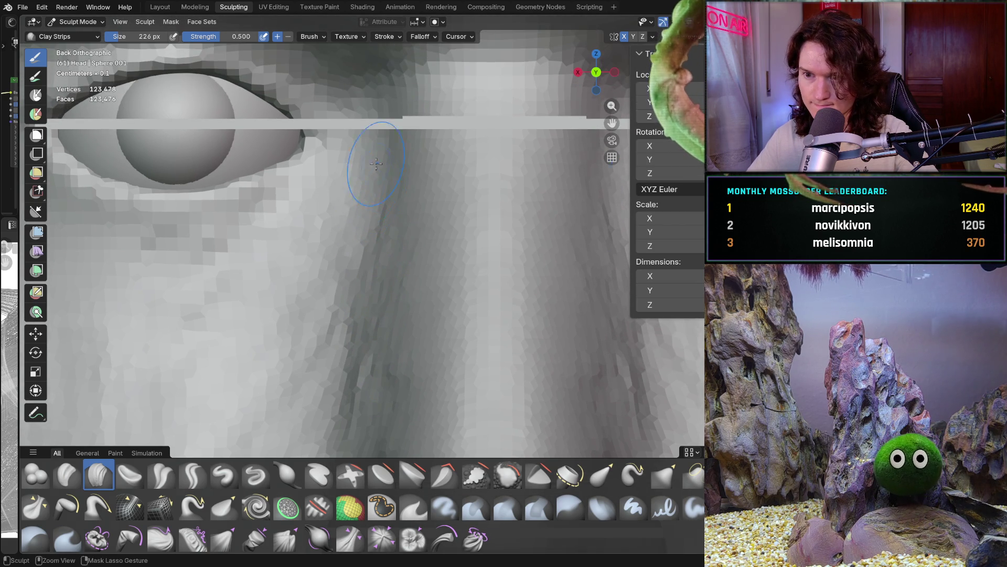
drag(382, 152, 384, 204)
drag(366, 278, 372, 258)
shift+middle_drag(372, 258, 379, 195)
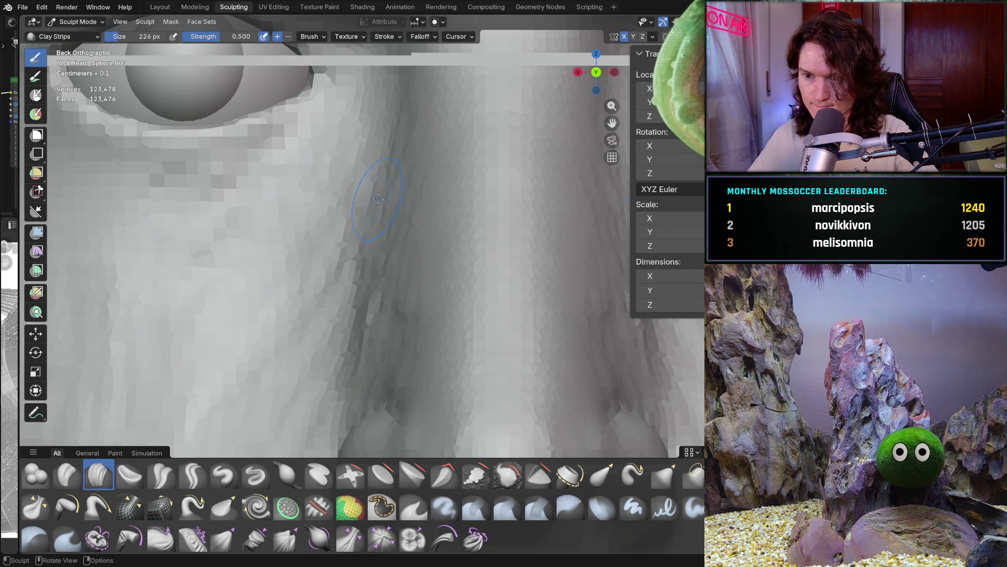
drag(369, 293, 358, 341)
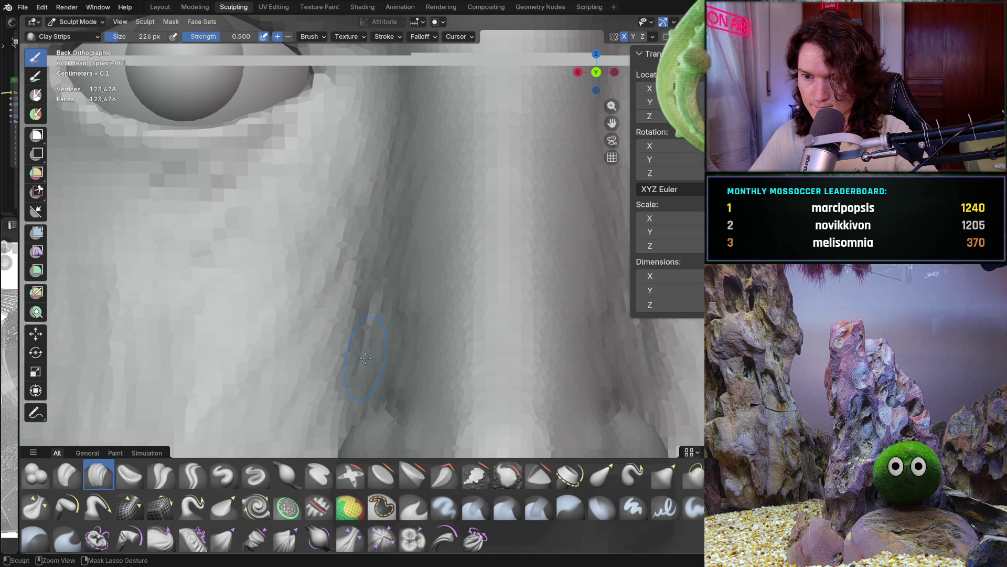
scroll(408, 186, down, 8)
mouse_move(409, 187)
middle_down()
mouse_move(304, 238)
mouse_move(294, 283)
mouse_move(372, 327)
middle_up()
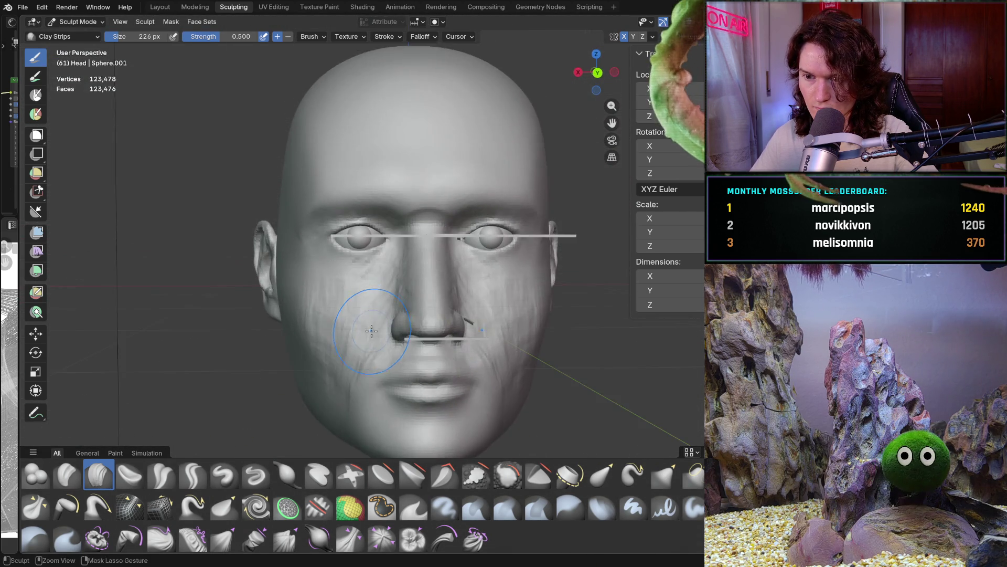
scroll(372, 327, up, 10)
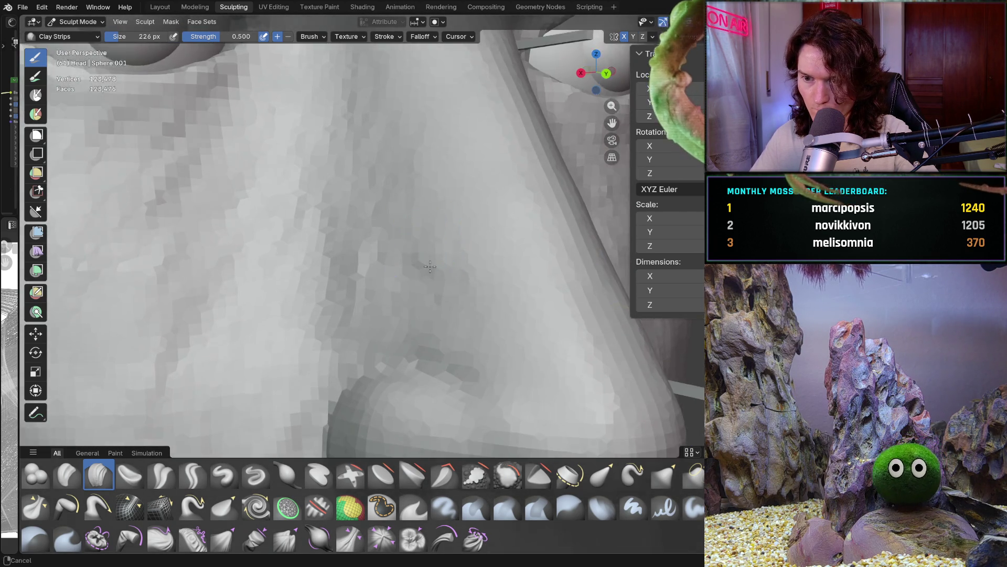
middle_drag(450, 332, 503, 318)
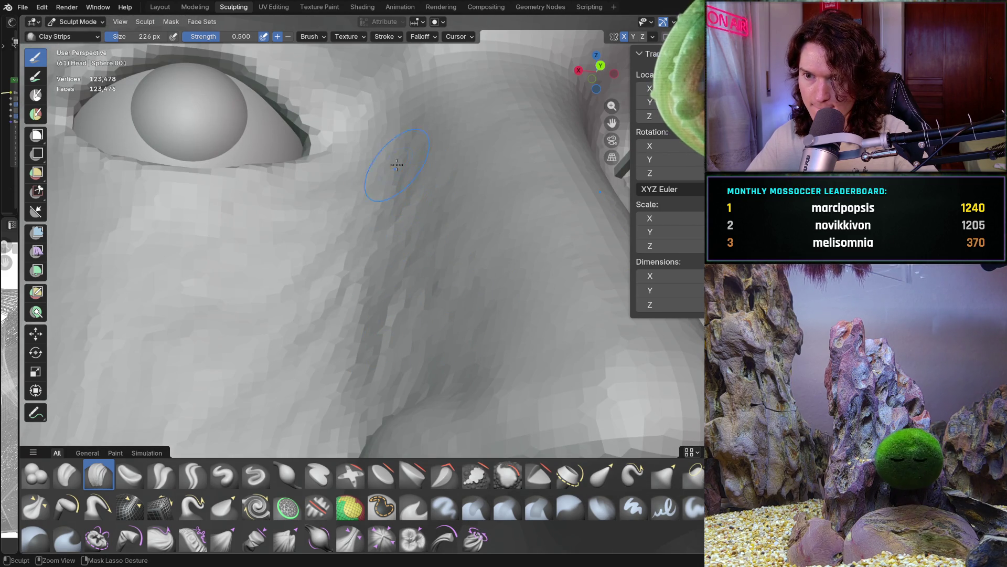
mouse_move(501, 344)
middle_down()
mouse_move(492, 312)
mouse_move(481, 333)
mouse_move(473, 326)
middle_up()
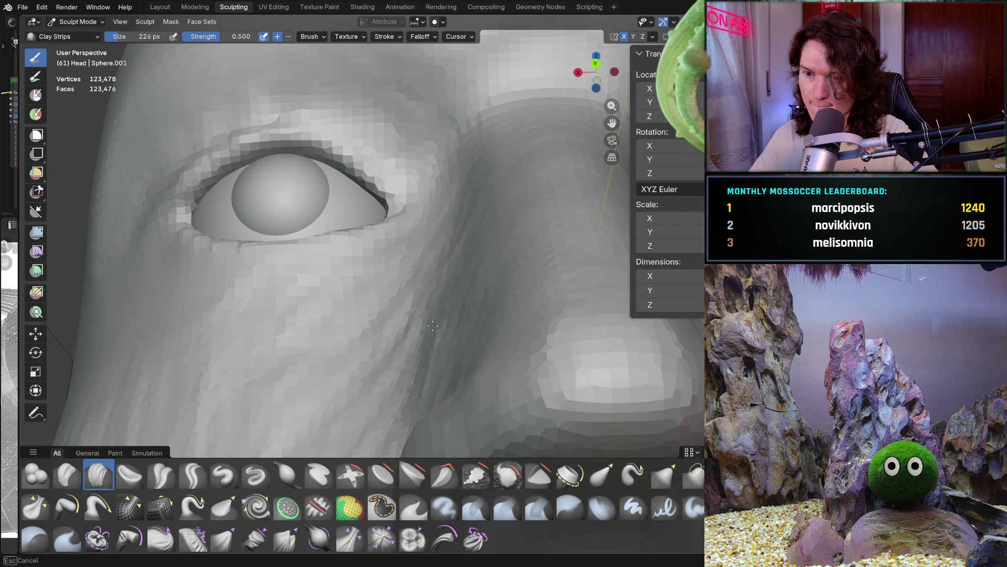
middle_drag(438, 320, 488, 284)
mouse_move(534, 351)
ctrl+middle_down()
mouse_move(543, 370)
mouse_move(533, 363)
ctrl+middle_up()
ctrl+middle_drag(509, 317, 508, 317)
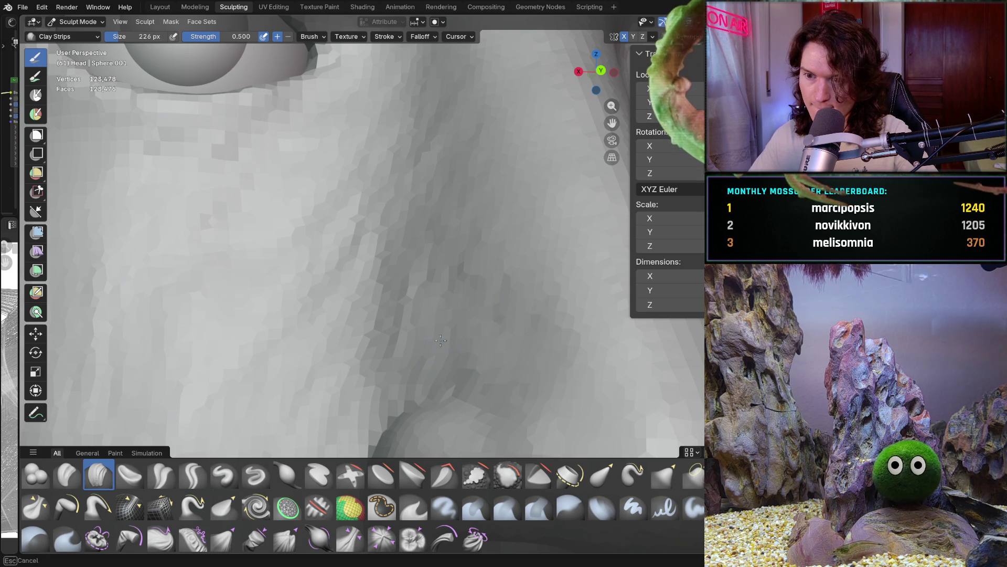
mouse_move(449, 181)
ctrl+middle_down()
mouse_move(443, 157)
mouse_move(458, 255)
ctrl+middle_up()
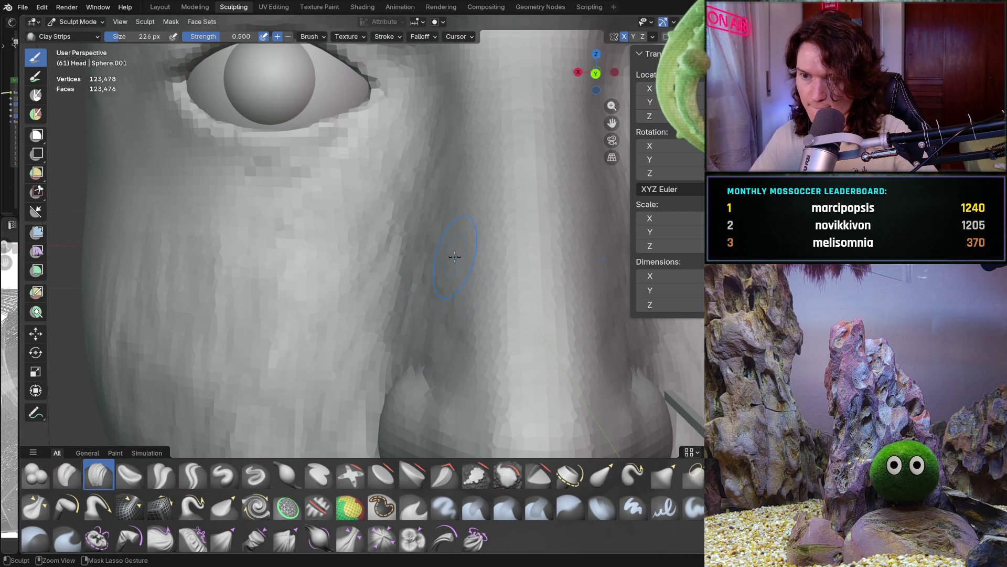
ctrl+middle_drag(457, 139, 456, 137)
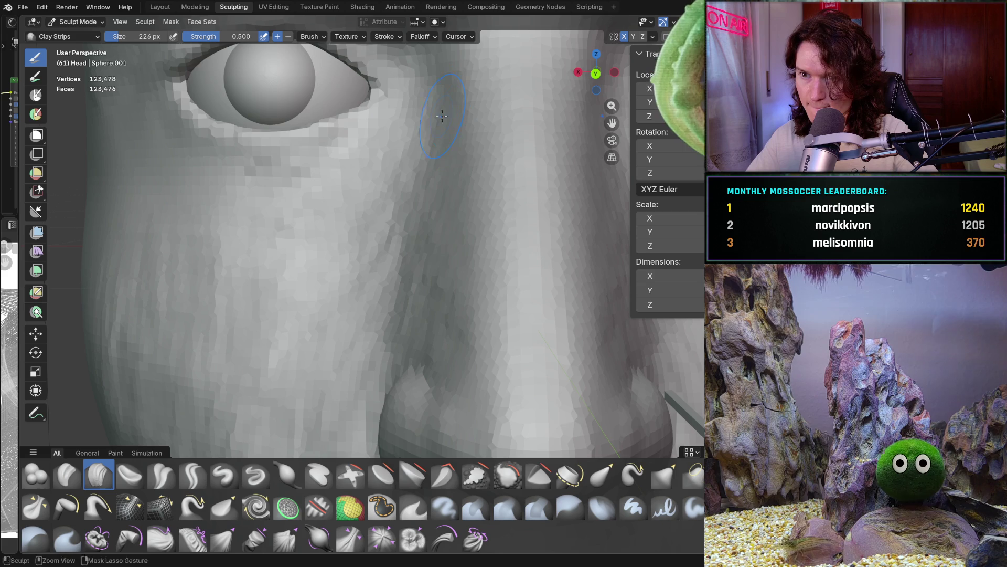
scroll(438, 337, down, 6)
mouse_move(446, 367)
middle_down()
mouse_move(454, 389)
mouse_move(458, 291)
mouse_move(479, 353)
mouse_move(417, 392)
mouse_move(433, 342)
mouse_move(406, 381)
middle_up()
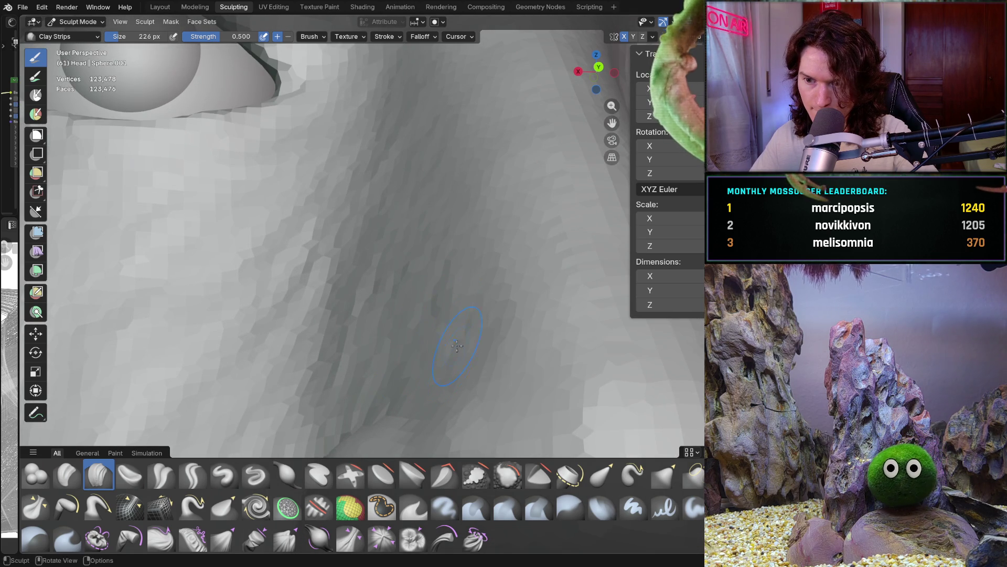
middle_drag(441, 323, 419, 287)
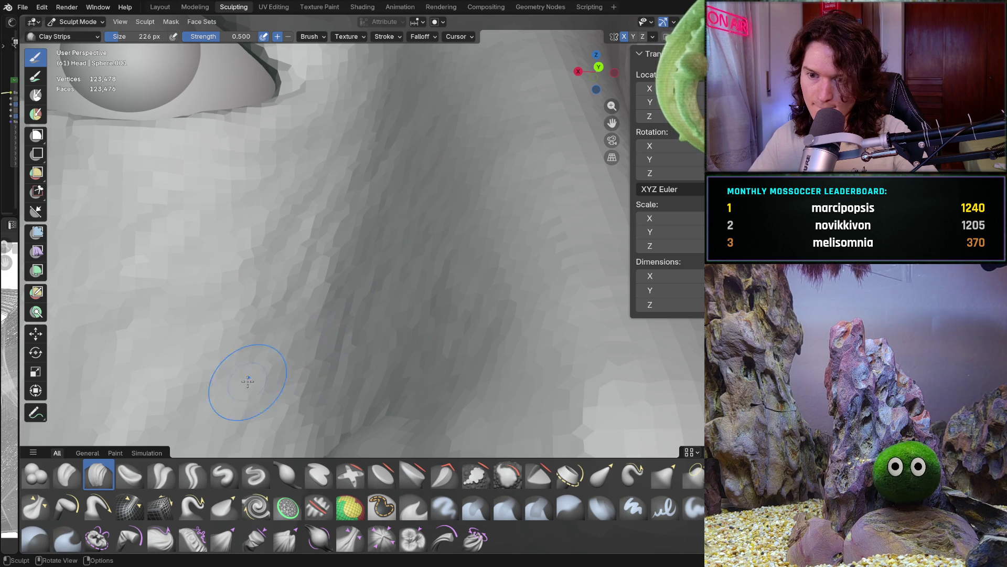
mouse_move(236, 312)
middle_down()
mouse_move(274, 367)
mouse_move(265, 385)
mouse_move(315, 308)
mouse_move(360, 303)
mouse_move(364, 330)
mouse_move(300, 382)
mouse_move(353, 225)
middle_up()
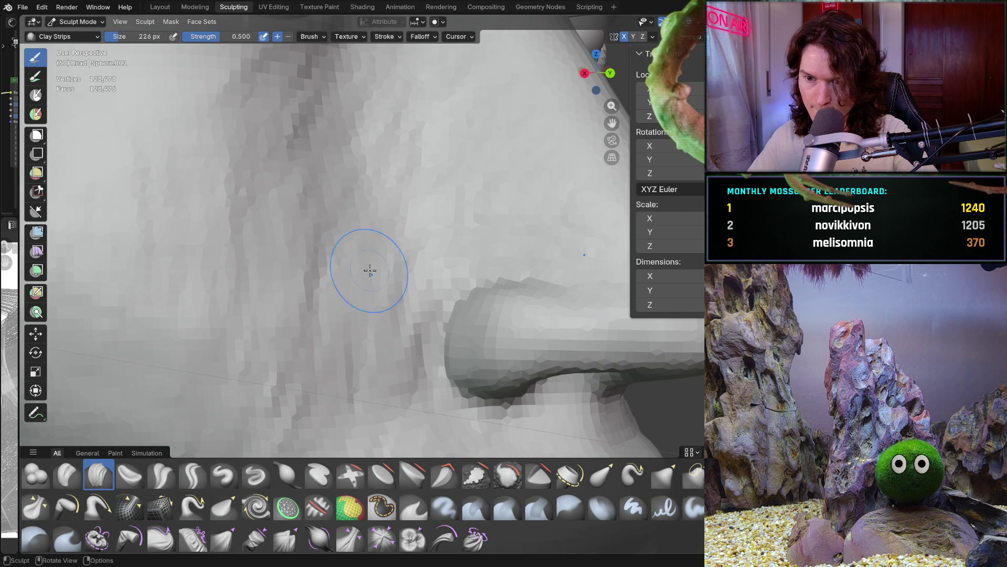
Sculpt small clay-strip dents and strokes across the cheek next to the nostril, orbiting between strokes
mouse_move(356, 374)
middle_down()
mouse_move(327, 267)
mouse_move(383, 270)
middle_up()
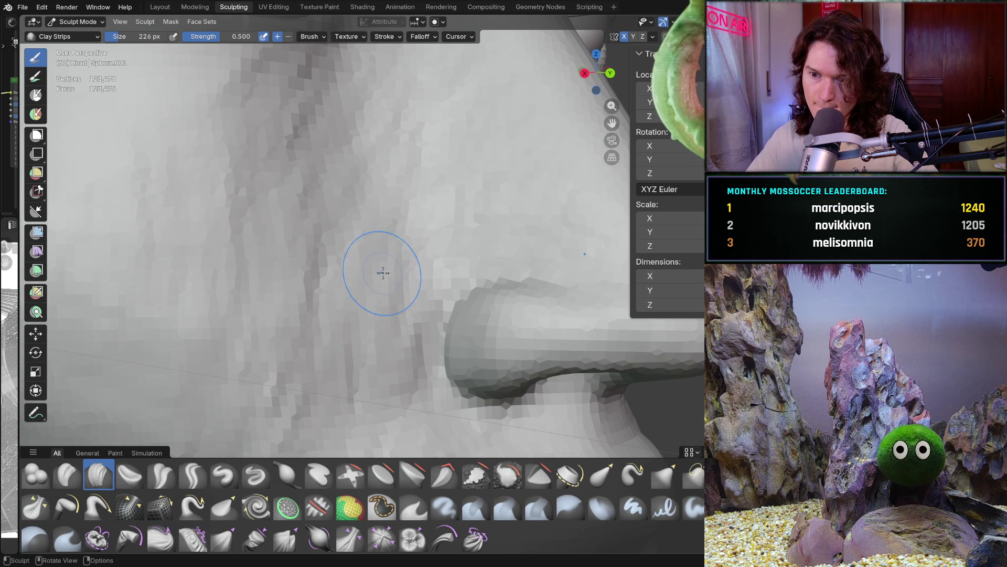
mouse_move(360, 427)
middle_down()
mouse_move(401, 235)
mouse_move(379, 285)
middle_up()
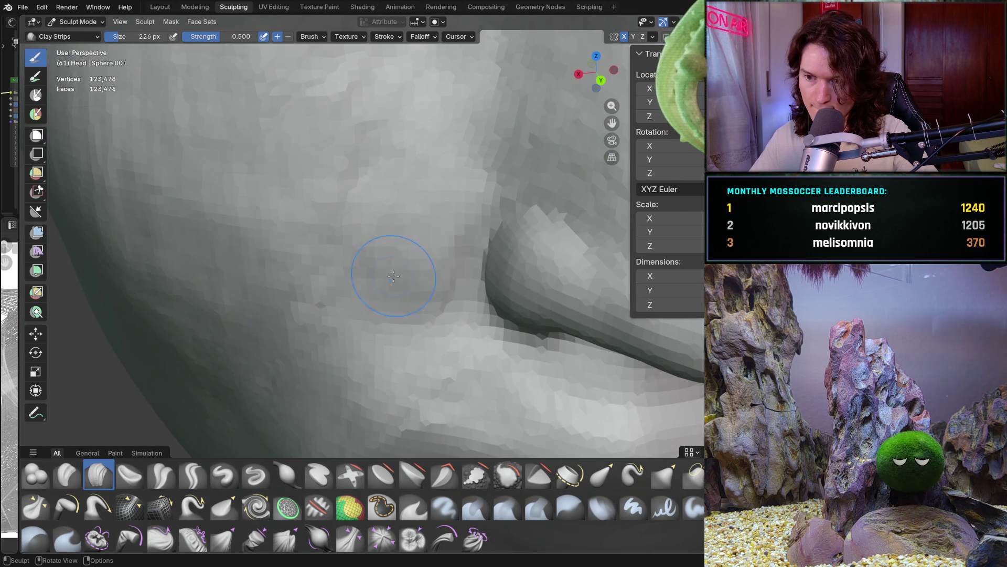
ctrl+drag(418, 273, 367, 294)
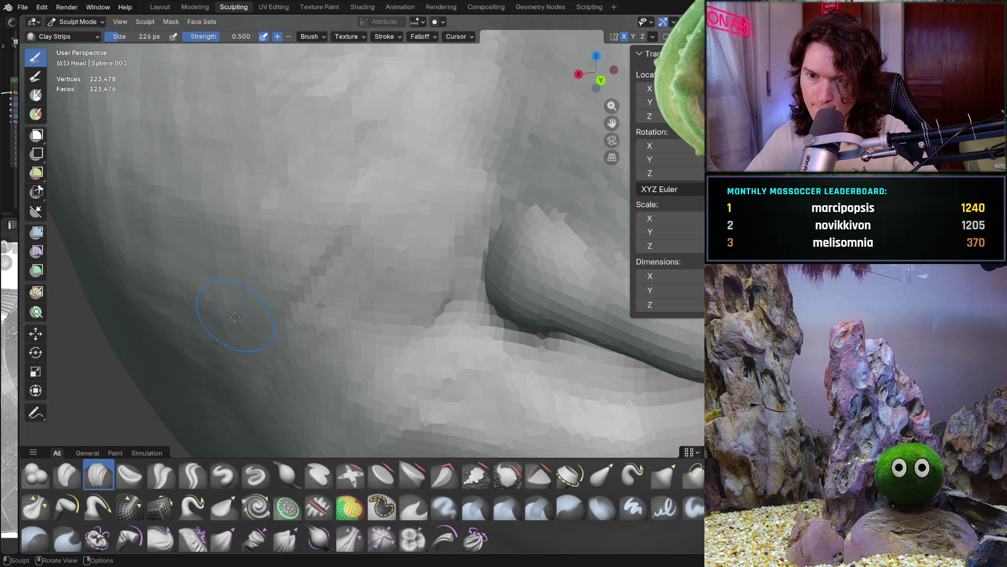
middle_drag(274, 198, 371, 214)
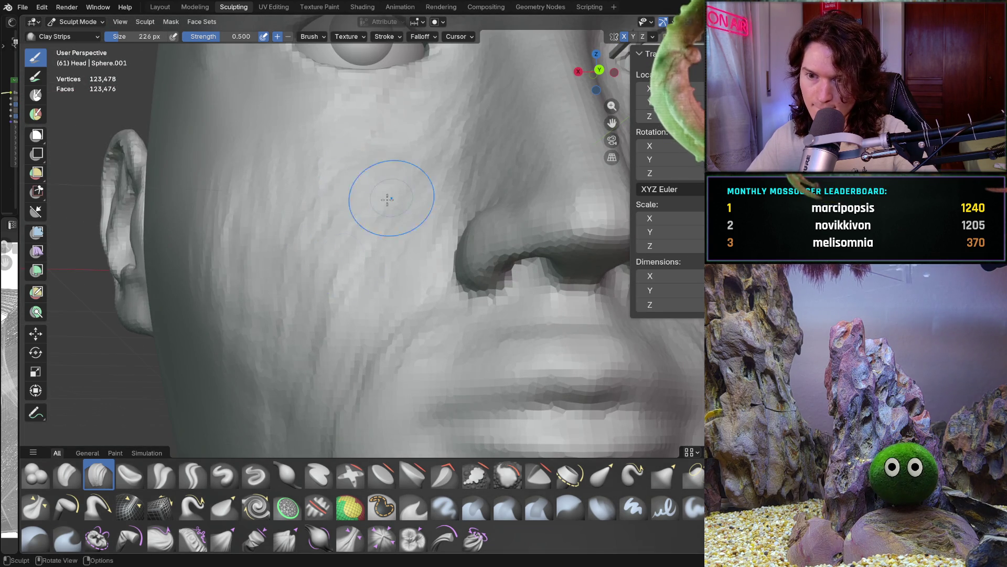
mouse_move(330, 226)
mouse_down()
mouse_move(310, 336)
mouse_move(292, 214)
mouse_up()
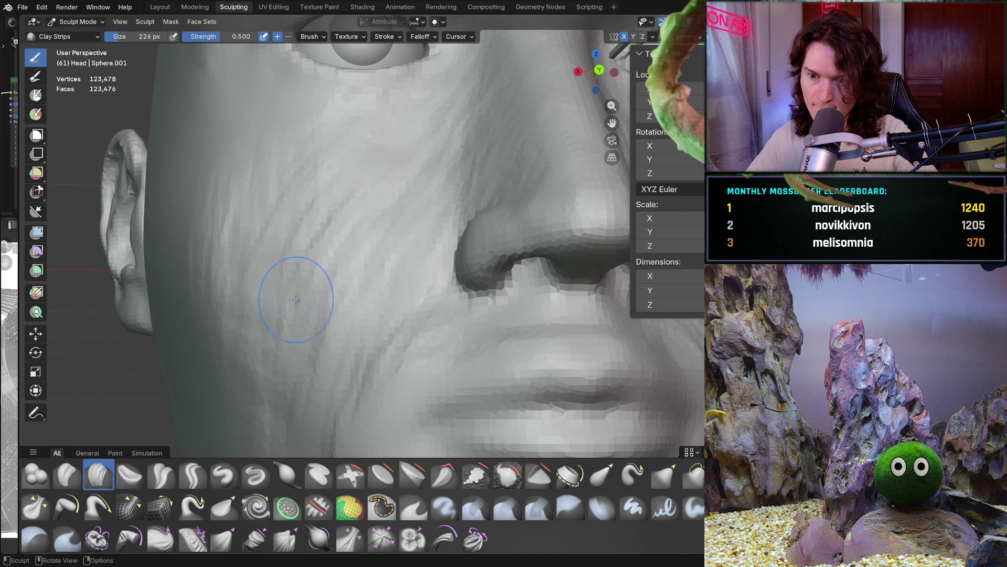
middle_drag(302, 397, 411, 287)
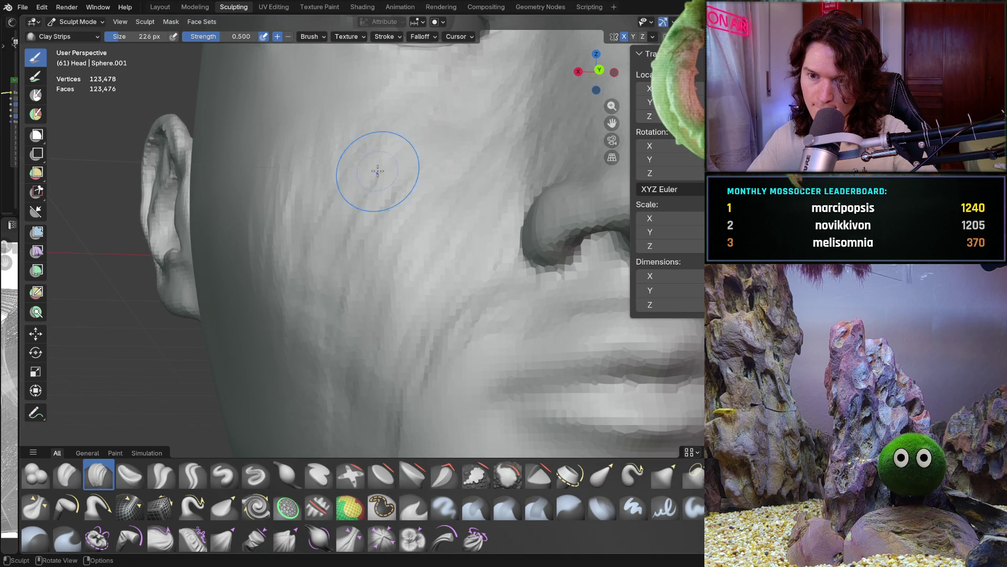
mouse_move(455, 124)
middle_down()
mouse_move(405, 243)
mouse_move(393, 326)
mouse_move(407, 314)
mouse_move(335, 299)
mouse_move(269, 333)
mouse_move(366, 264)
mouse_move(349, 197)
middle_up()
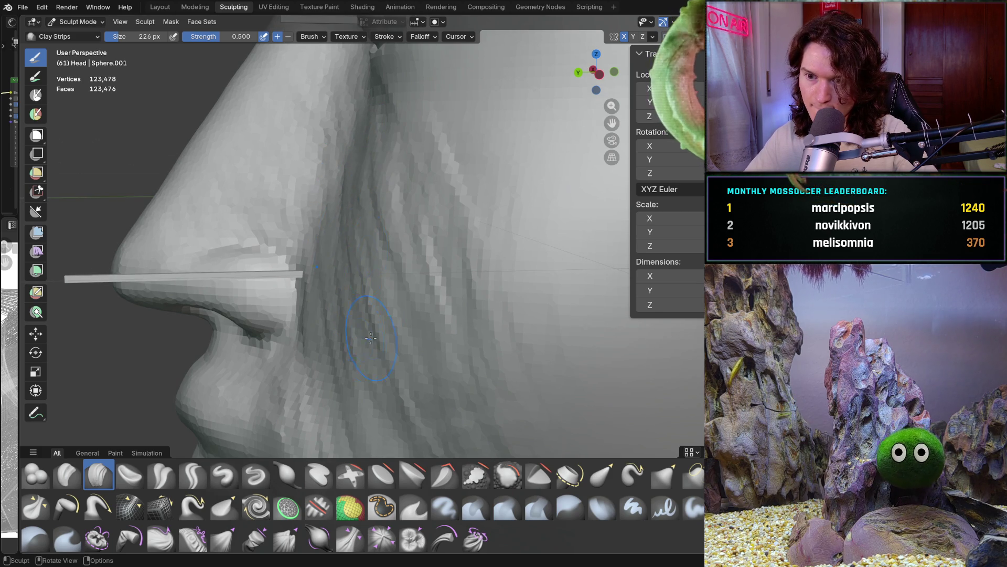
mouse_move(430, 370)
middle_down()
mouse_move(399, 362)
mouse_move(467, 361)
mouse_move(427, 337)
mouse_move(339, 325)
mouse_move(298, 402)
mouse_move(333, 428)
mouse_move(446, 423)
mouse_move(414, 439)
mouse_move(358, 269)
middle_up()
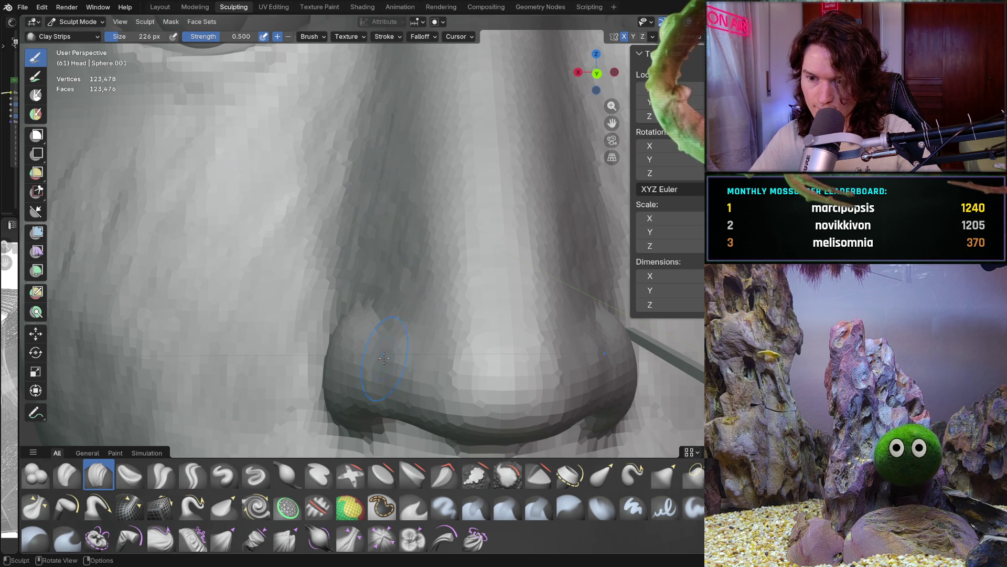
middle_drag(382, 357, 405, 365)
scroll(378, 378, up, 5)
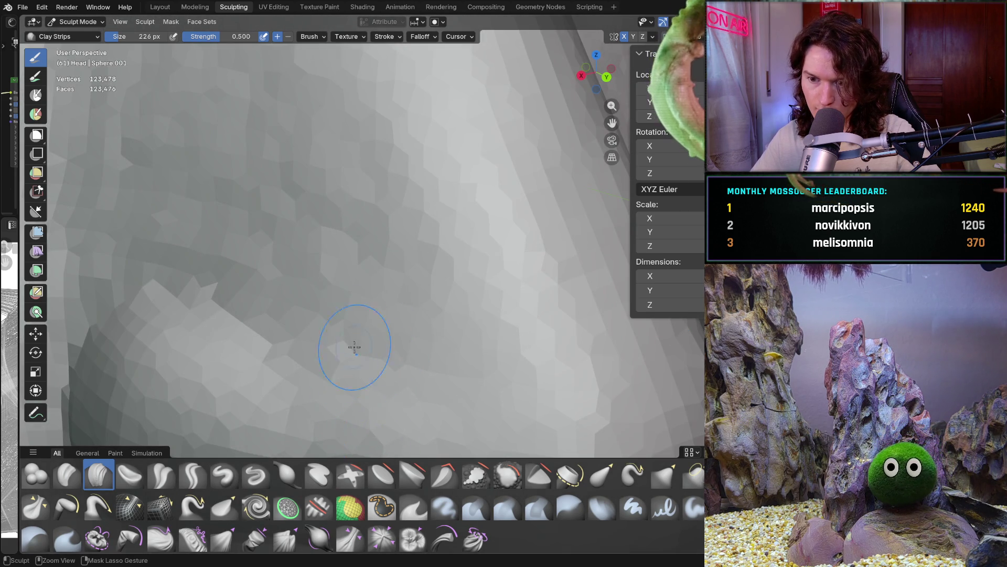
scroll(359, 376, down, 6)
middle_drag(349, 420, 315, 400)
scroll(326, 391, up, 2)
scroll(326, 391, up, 5)
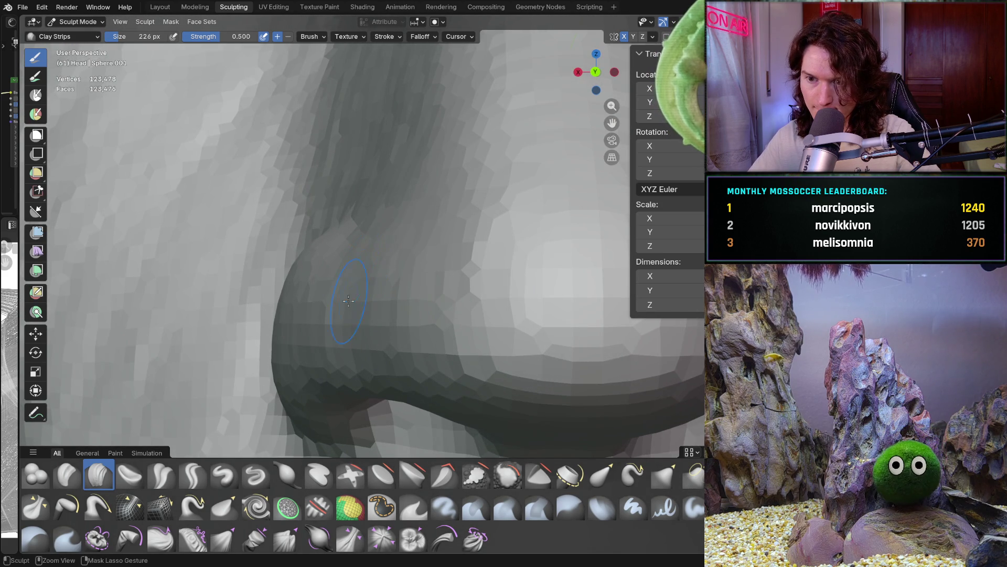
middle_drag(372, 259, 363, 253)
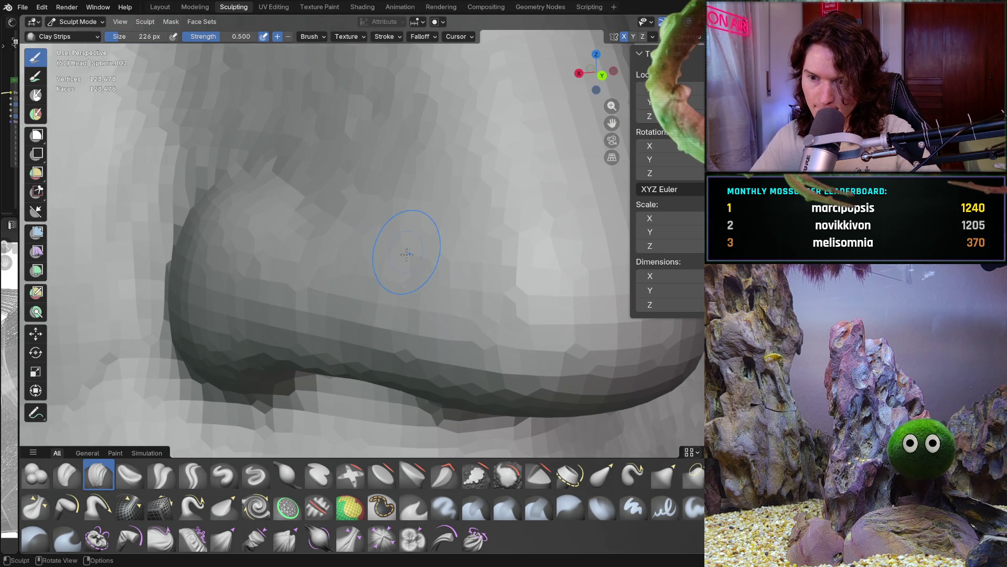
scroll(408, 258, down, 5)
scroll(409, 258, up, 6)
mouse_move(408, 257)
middle_down()
mouse_move(370, 278)
mouse_move(375, 294)
mouse_move(391, 256)
mouse_move(388, 307)
mouse_move(408, 320)
mouse_move(407, 277)
middle_up()
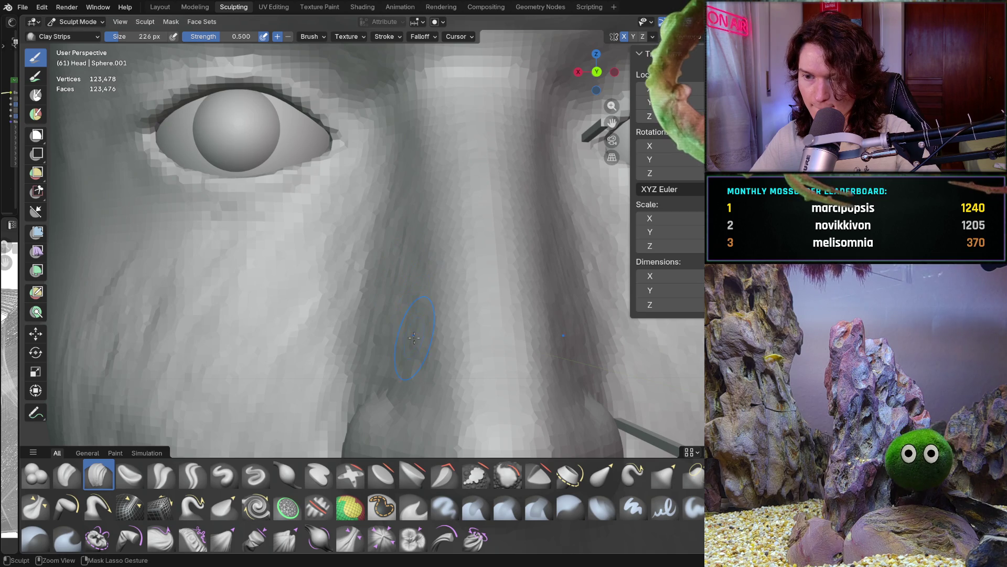
Stroke clay strips over the cheek beside the nose and the lower cheek, then review the face
mouse_move(398, 373)
ctrl+middle_down()
mouse_move(399, 414)
mouse_move(376, 235)
ctrl+middle_up()
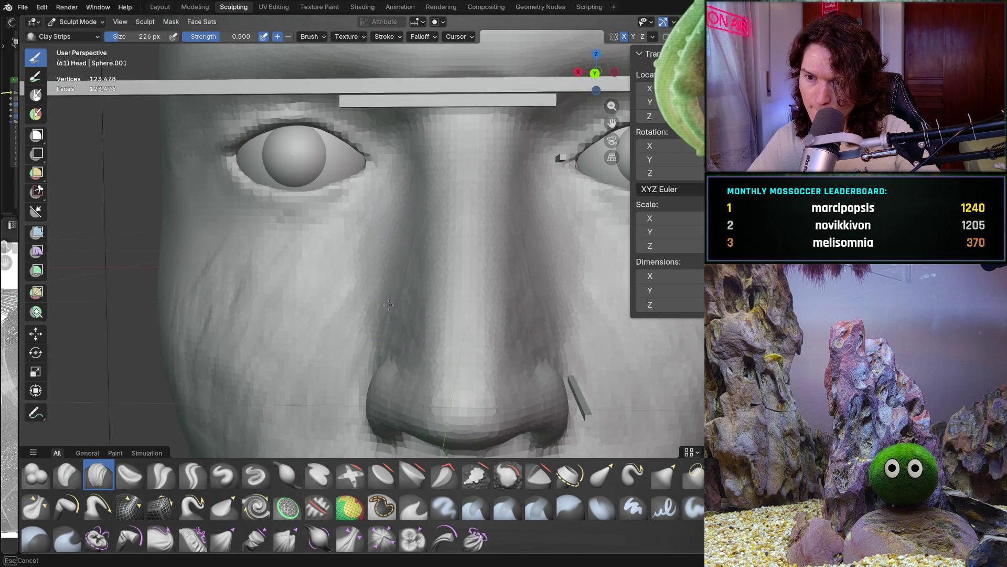
drag(404, 248, 420, 324)
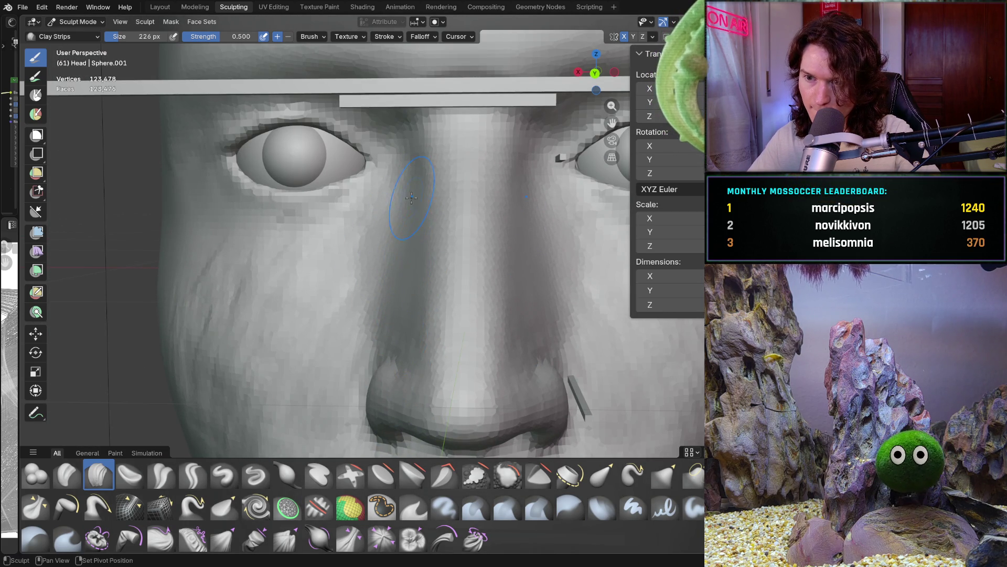
mouse_move(419, 342)
mouse_down()
mouse_move(377, 327)
mouse_move(371, 236)
mouse_move(294, 273)
mouse_move(265, 262)
mouse_up()
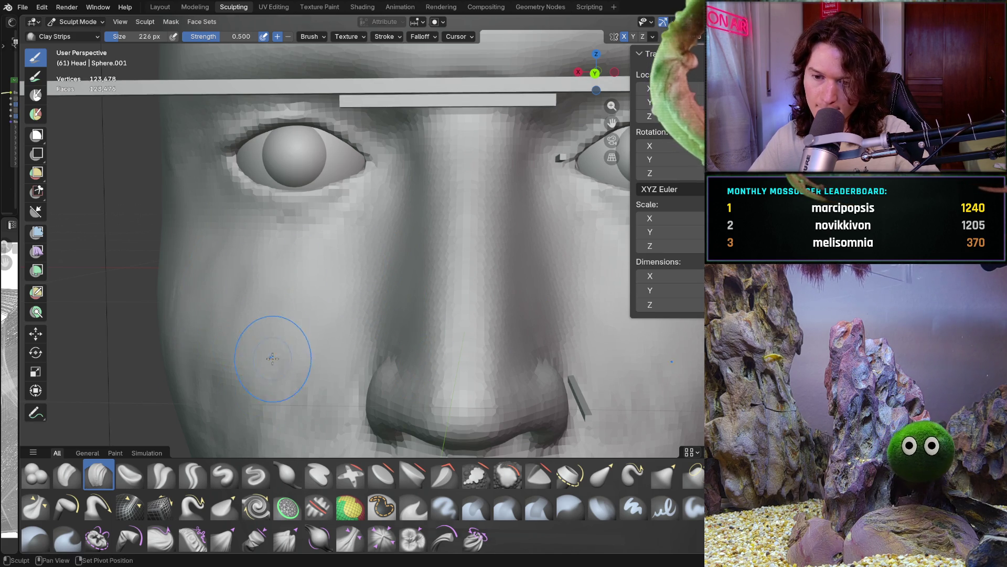
shift+middle_drag(270, 349, 351, 205)
mouse_move(325, 315)
mouse_down()
mouse_move(373, 256)
mouse_move(367, 273)
mouse_up()
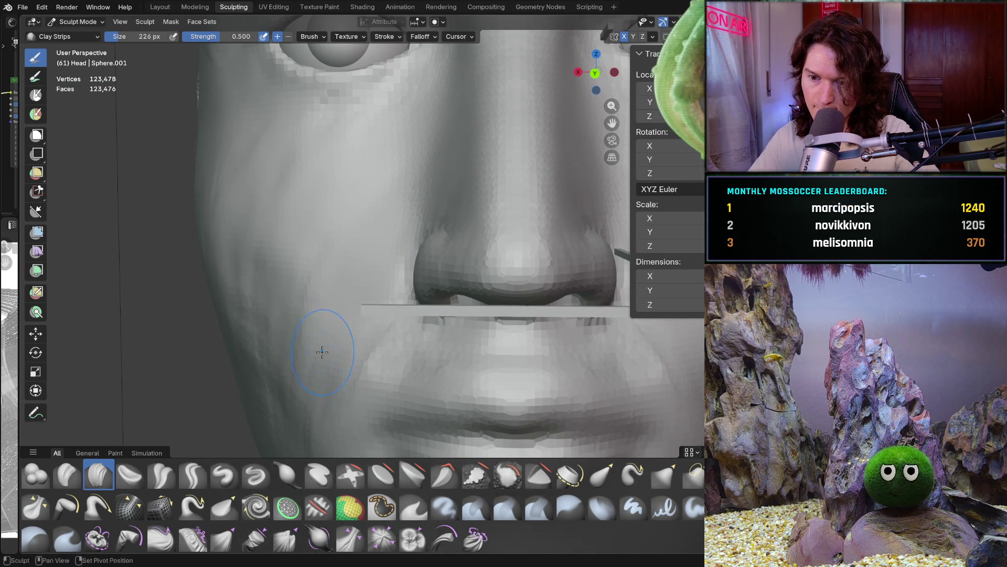
mouse_move(257, 298)
middle_down()
mouse_move(299, 239)
mouse_move(364, 207)
middle_up()
drag(270, 311, 271, 311)
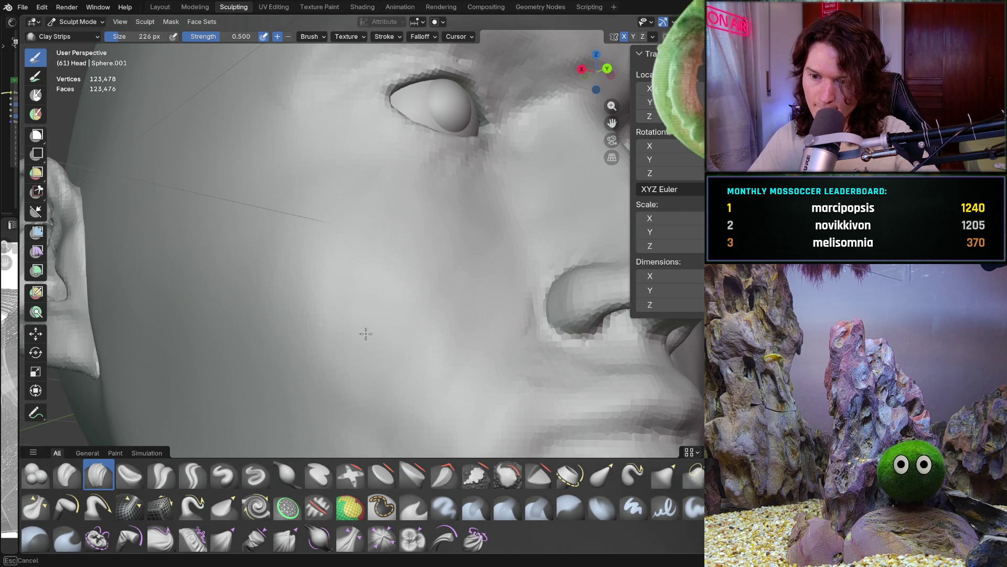
scroll(462, 252, down, 10)
mouse_move(462, 252)
middle_down()
mouse_move(355, 353)
mouse_move(407, 377)
middle_up()
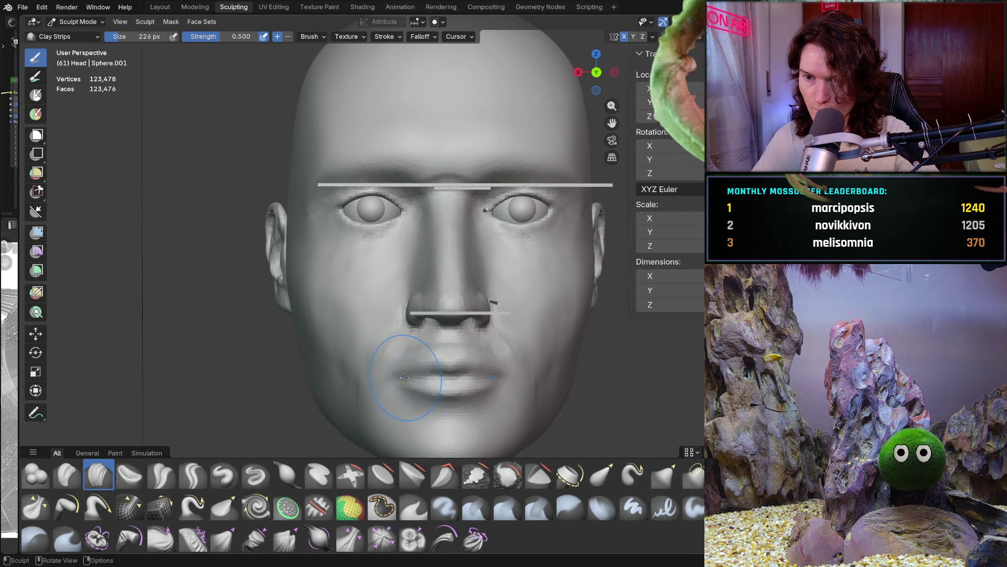
Add a clay-strip stroke below the eye, then review the head from the front and side
scroll(407, 377, up, 8)
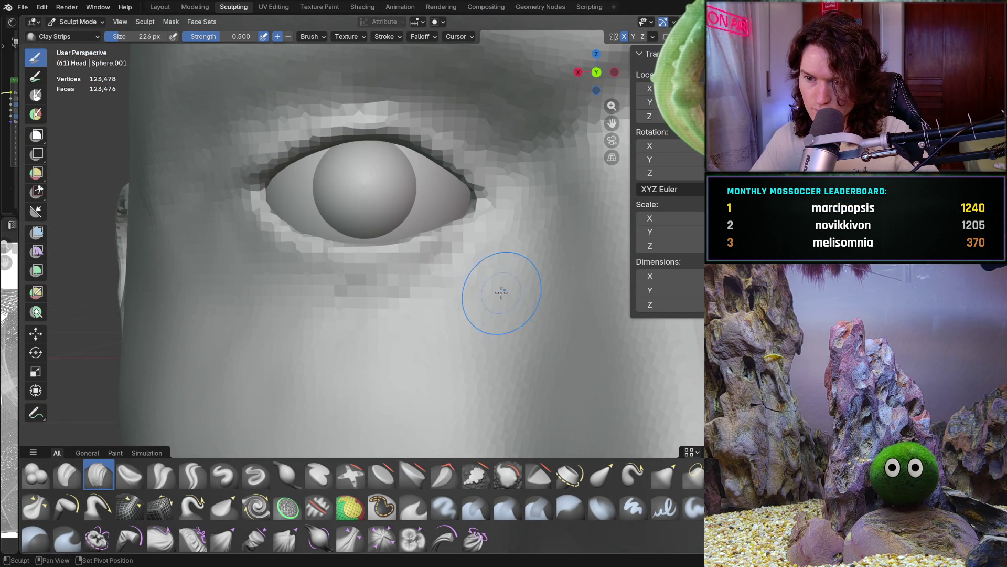
middle_drag(337, 370, 250, 309)
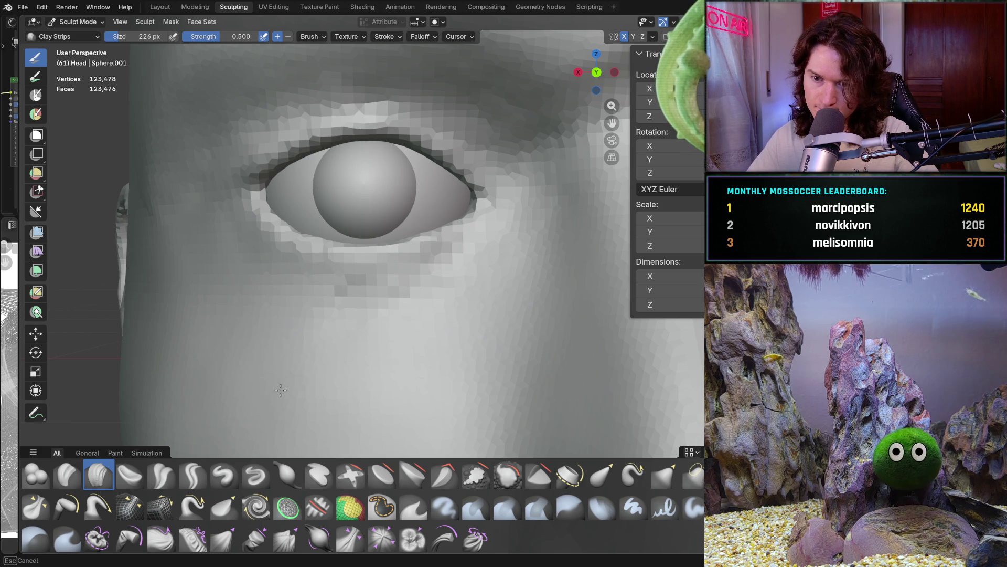
ctrl+middle_drag(322, 408, 293, 373)
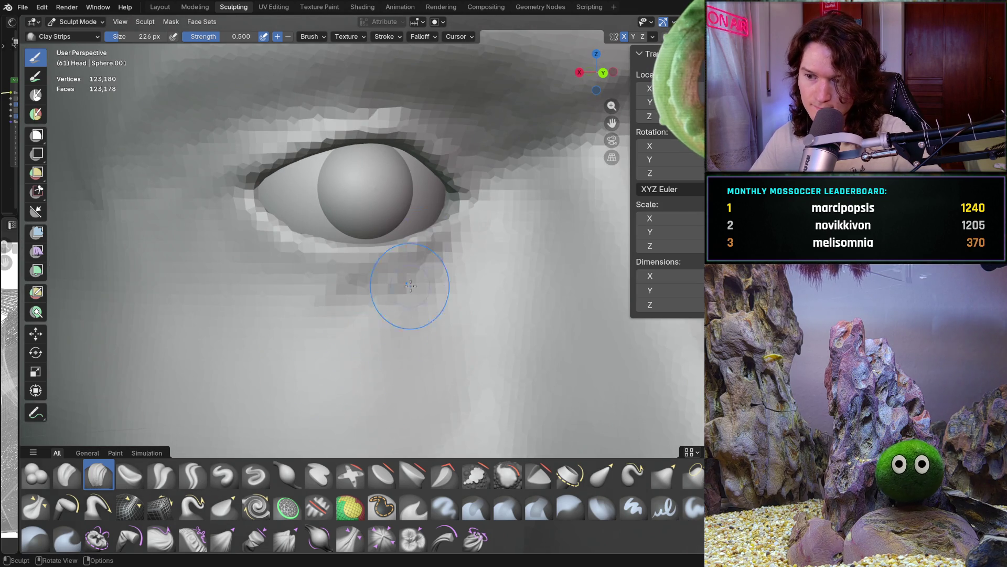
scroll(349, 408, down, 6)
middle_drag(349, 409, 333, 352)
scroll(334, 352, up, 8)
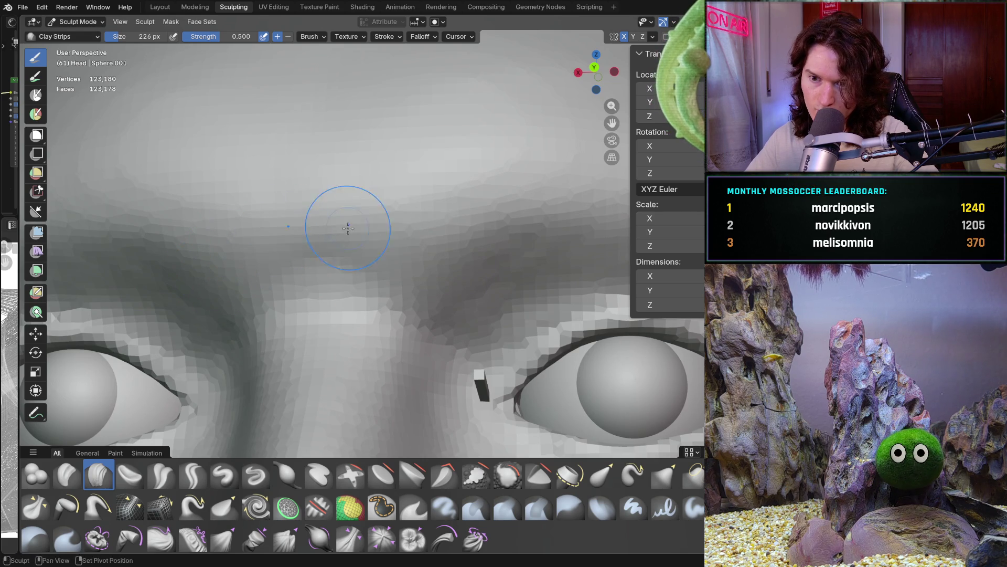
mouse_move(351, 223)
middle_down()
mouse_move(349, 252)
mouse_move(360, 261)
mouse_move(321, 288)
middle_up()
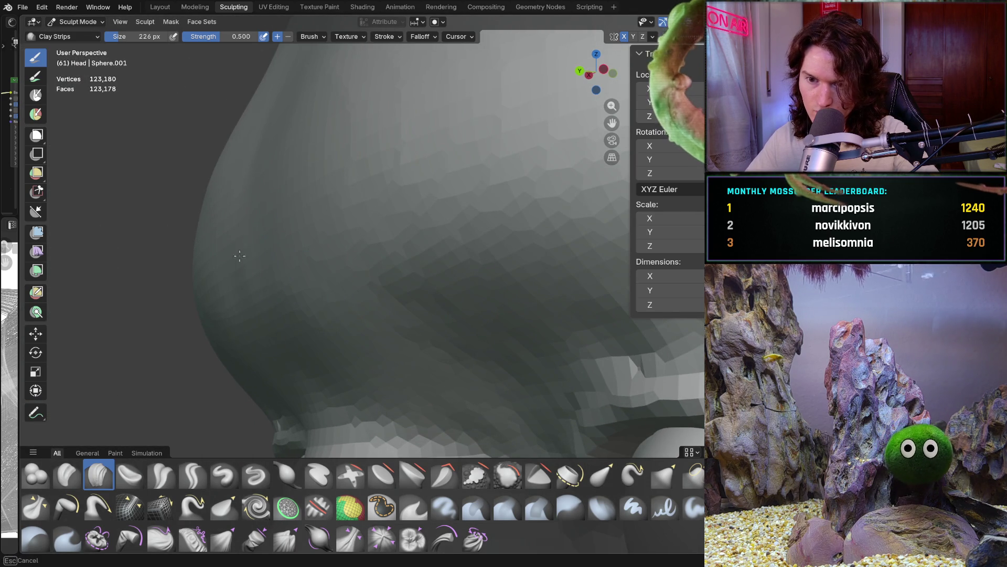
Sculpt clay strips around the outer eye corner and the cheek below the eye
ctrl+middle_drag(257, 307, 259, 298)
mouse_move(347, 283)
middle_down()
mouse_move(360, 252)
mouse_move(419, 294)
mouse_move(526, 243)
mouse_move(504, 294)
middle_up()
scroll(351, 265, down, 3)
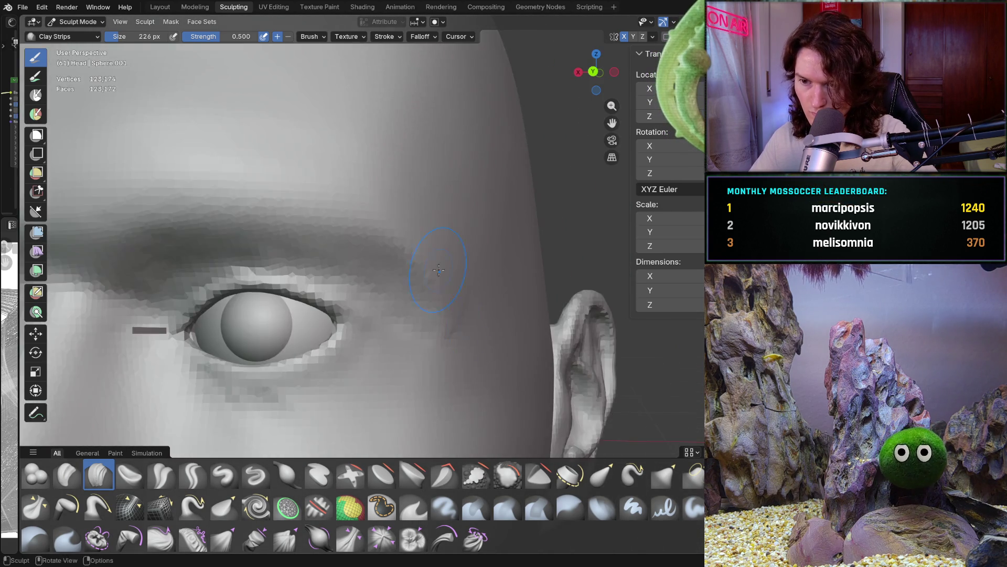
scroll(483, 337, up, 5)
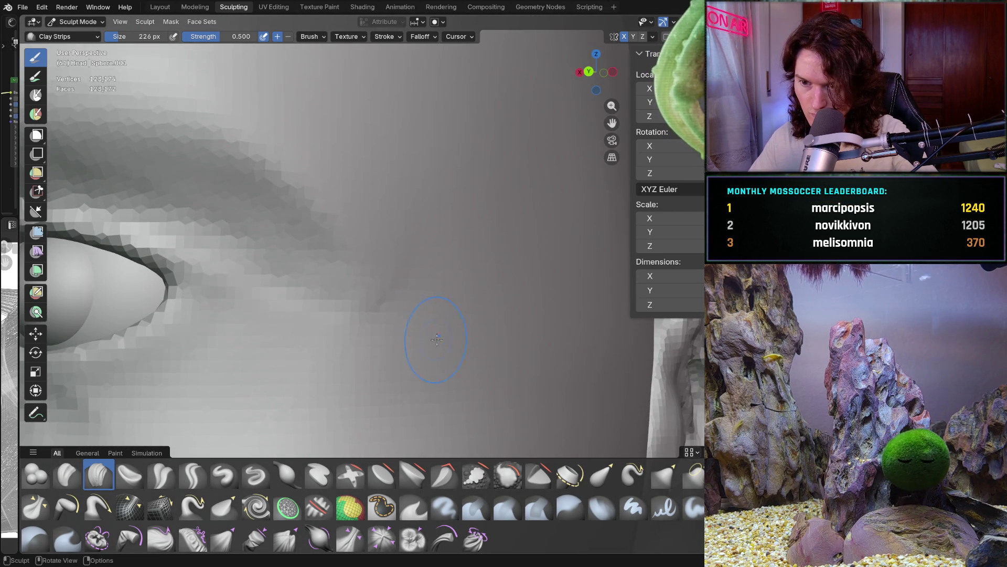
ctrl+middle_drag(436, 339, 410, 336)
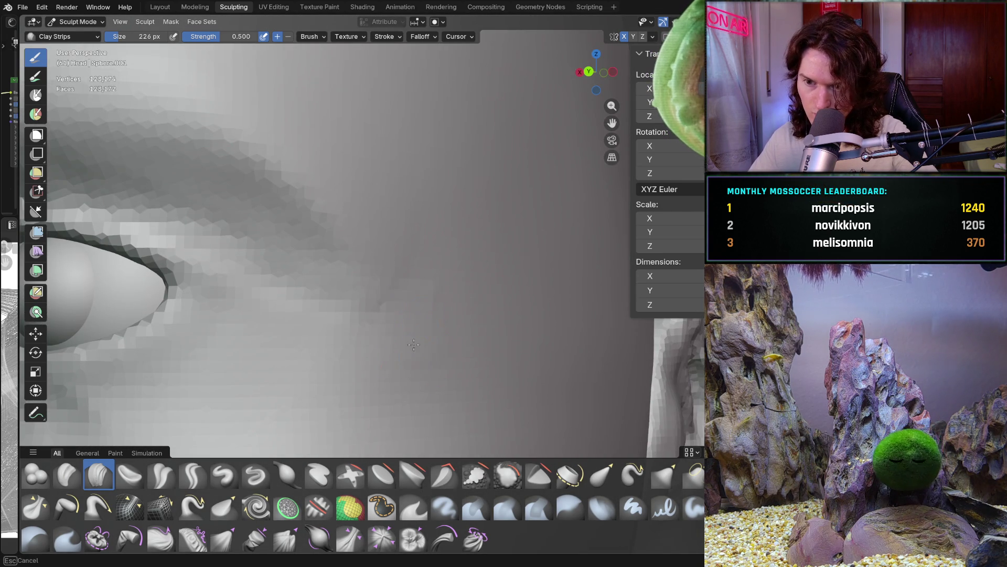
mouse_move(425, 267)
ctrl+middle_down()
mouse_move(441, 315)
mouse_move(461, 326)
mouse_move(453, 277)
mouse_move(343, 317)
mouse_move(257, 273)
mouse_move(252, 297)
mouse_move(203, 288)
ctrl+middle_up()
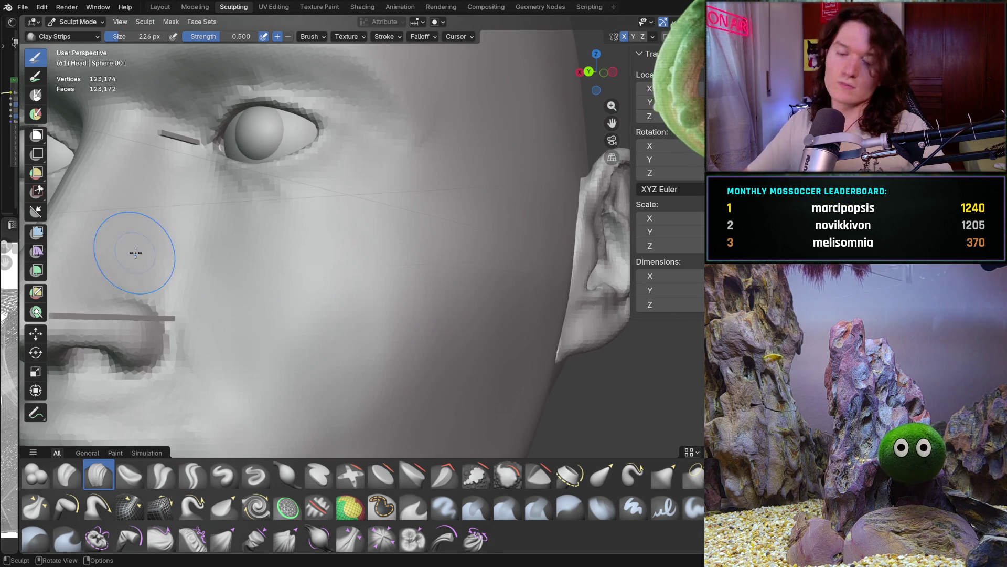
ctrl+middle_drag(367, 347, 450, 225)
Rework the area under the eye, then check the side of the nose in profile and front view
mouse_move(389, 172)
ctrl+middle_down()
mouse_move(379, 167)
mouse_move(427, 205)
mouse_move(427, 313)
ctrl+middle_up()
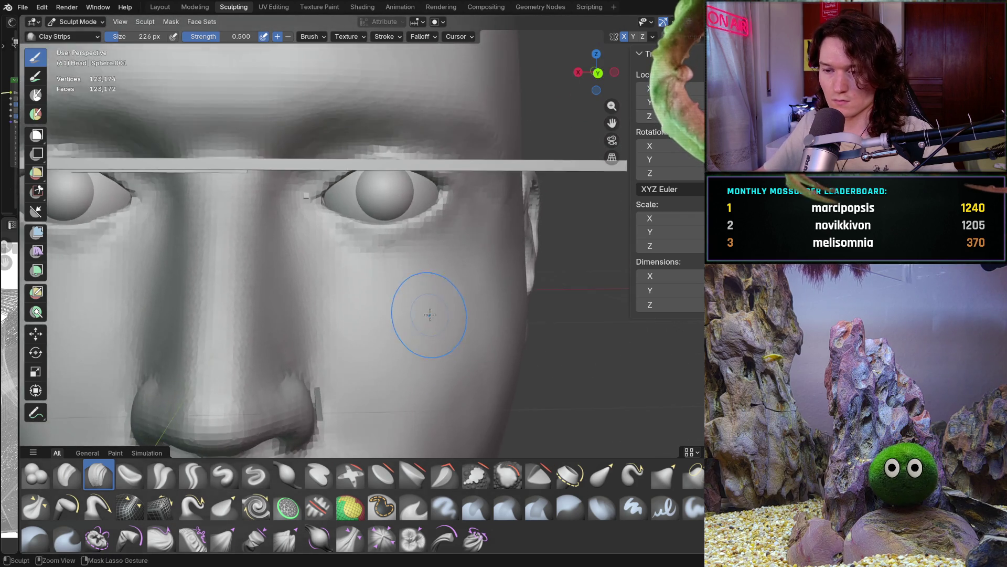
scroll(420, 268, up, 5)
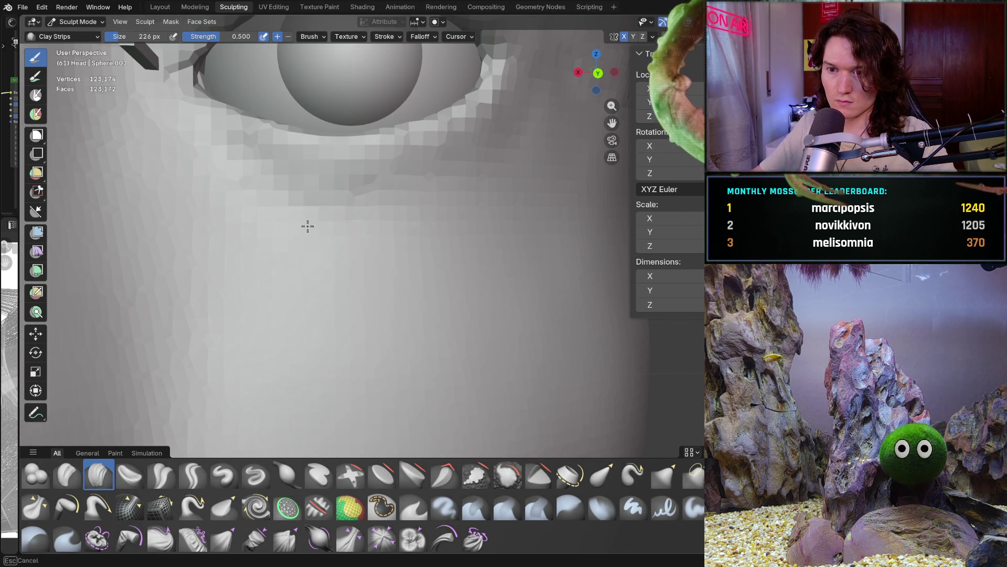
ctrl+middle_drag(296, 239, 296, 240)
mouse_move(403, 212)
ctrl+middle_down()
mouse_move(450, 254)
mouse_move(342, 261)
ctrl+middle_up()
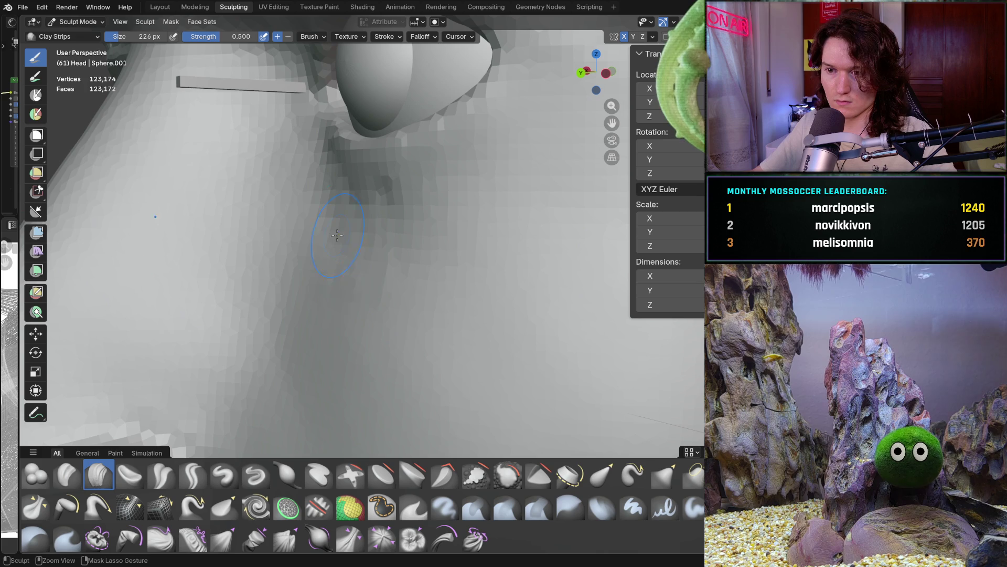
mouse_move(385, 292)
ctrl+middle_down()
mouse_move(400, 322)
mouse_move(333, 274)
mouse_move(391, 260)
ctrl+middle_up()
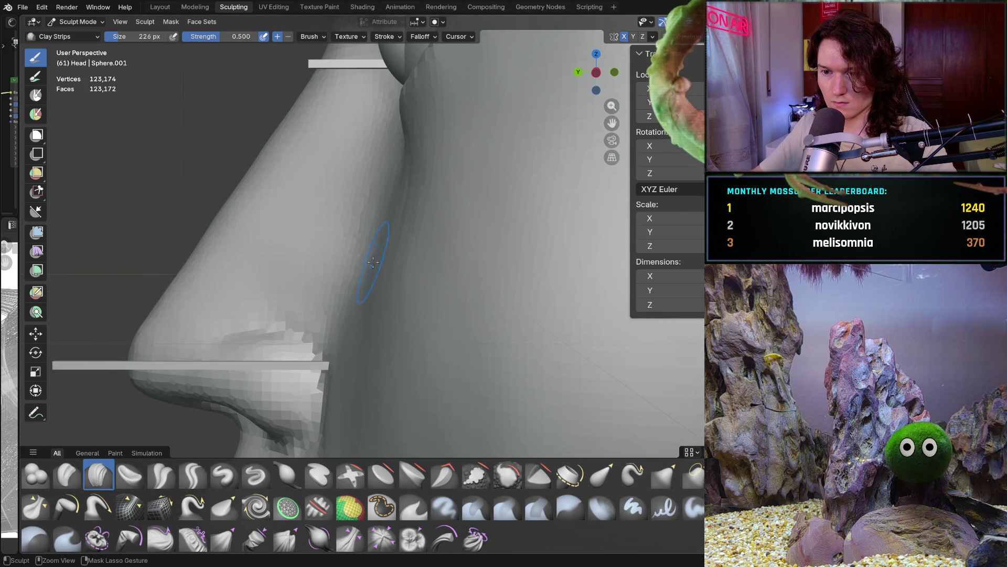
mouse_move(347, 359)
shift+middle_down()
mouse_move(371, 267)
mouse_move(348, 369)
mouse_move(399, 323)
mouse_move(391, 297)
shift+middle_up()
scroll(376, 361, down, 3)
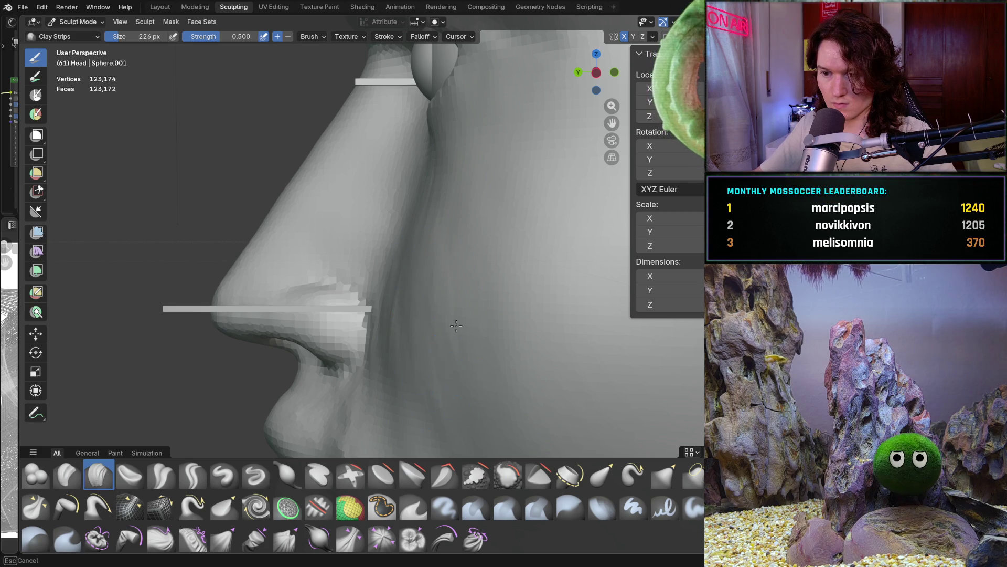
scroll(476, 411, down, 8)
mouse_move(476, 410)
middle_down()
mouse_move(544, 317)
mouse_move(594, 294)
middle_up()
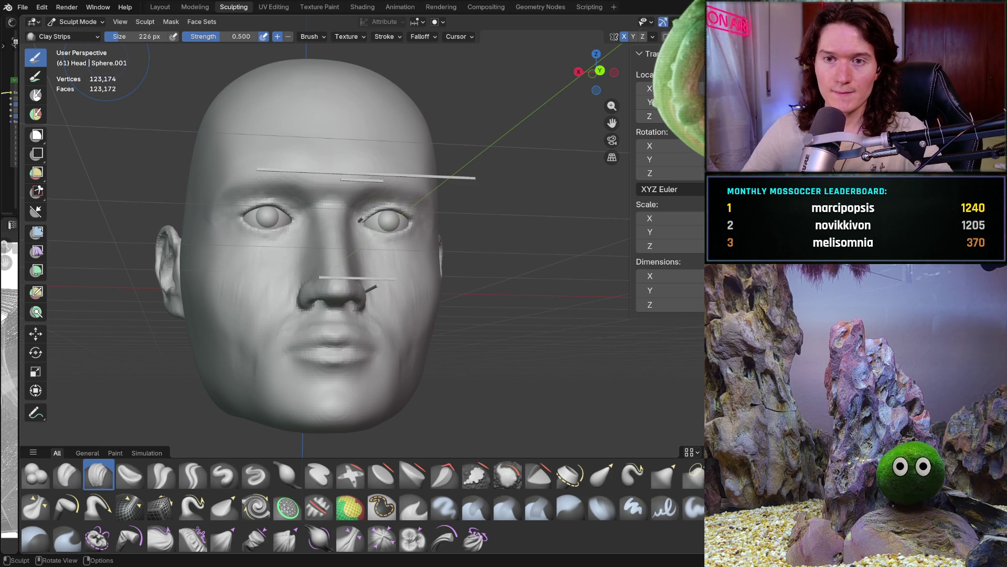
In Object Mode and front orthographic view, add a new cube, Cube.011, right of the head
click(98, 7)
click(77, 21)
click(78, 19)
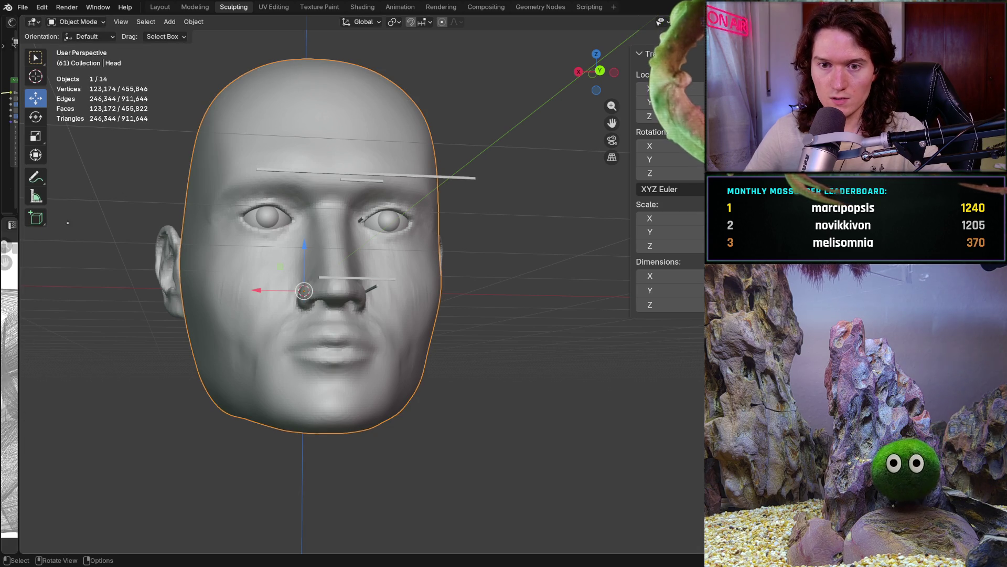
key(ctrl+KP_1)
drag(499, 218, 545, 237)
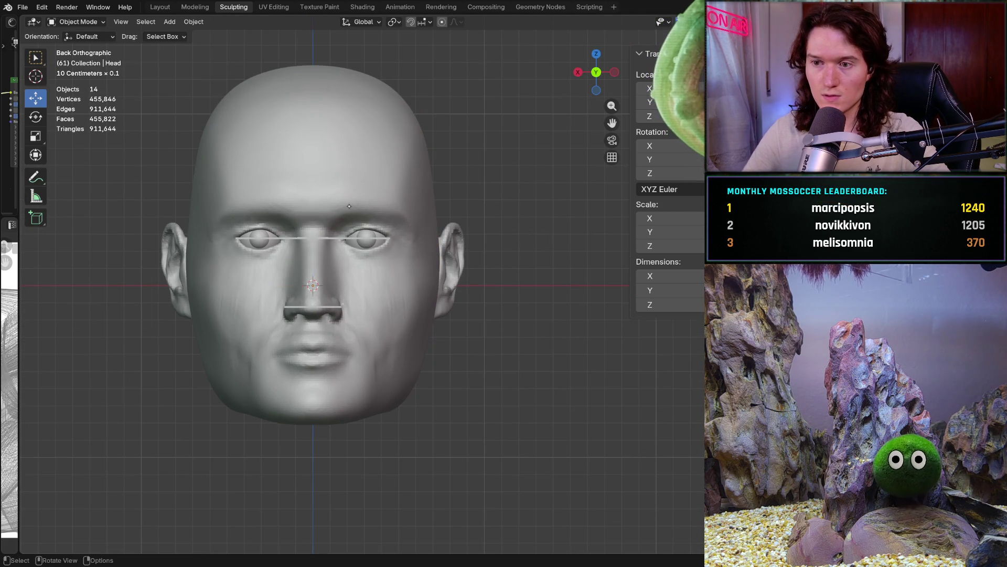
click(36, 218)
mouse_move(560, 196)
mouse_down()
mouse_move(524, 242)
mouse_move(524, 319)
mouse_up()
click(565, 369)
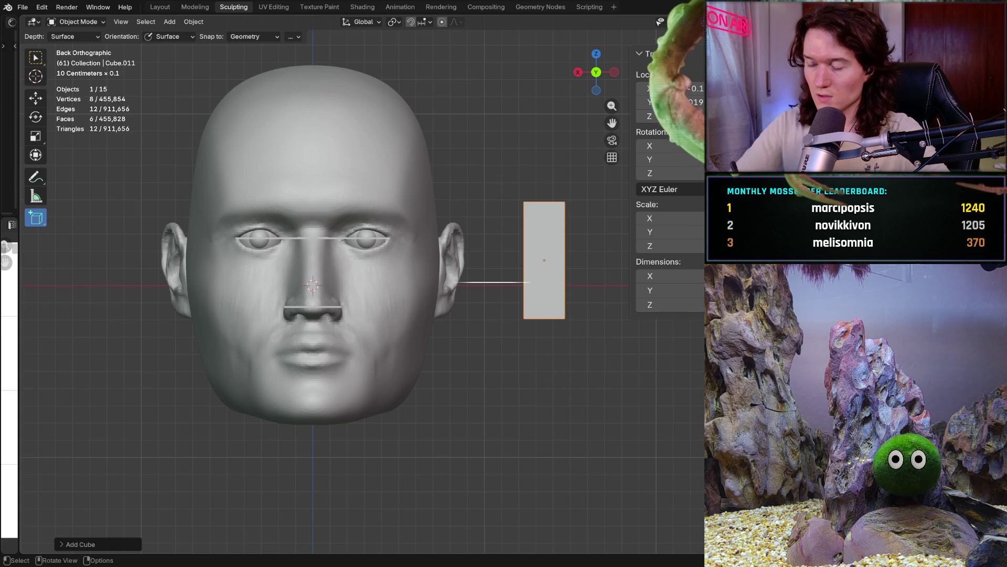
Set Cube.011's dimensions to a thin upright sliver, X 0.001 and Y about 0.017
click(671, 276)
text(0.001)
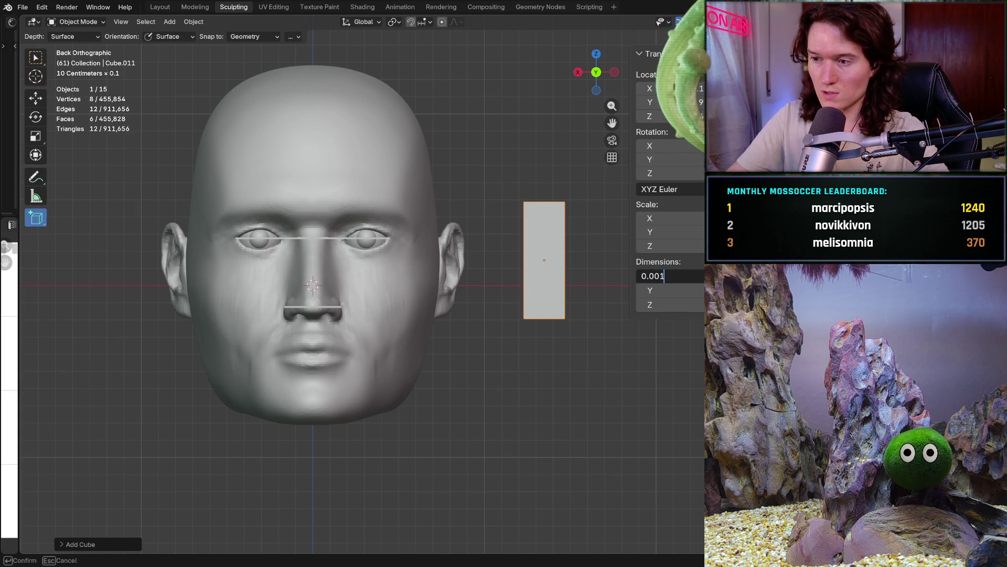
key(Return)
click(671, 290)
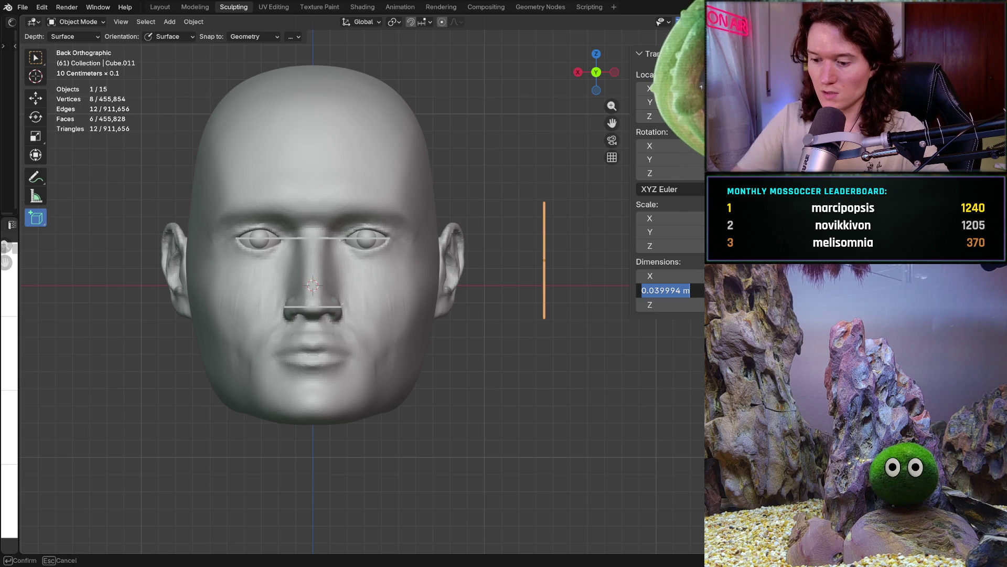
text(0.017)
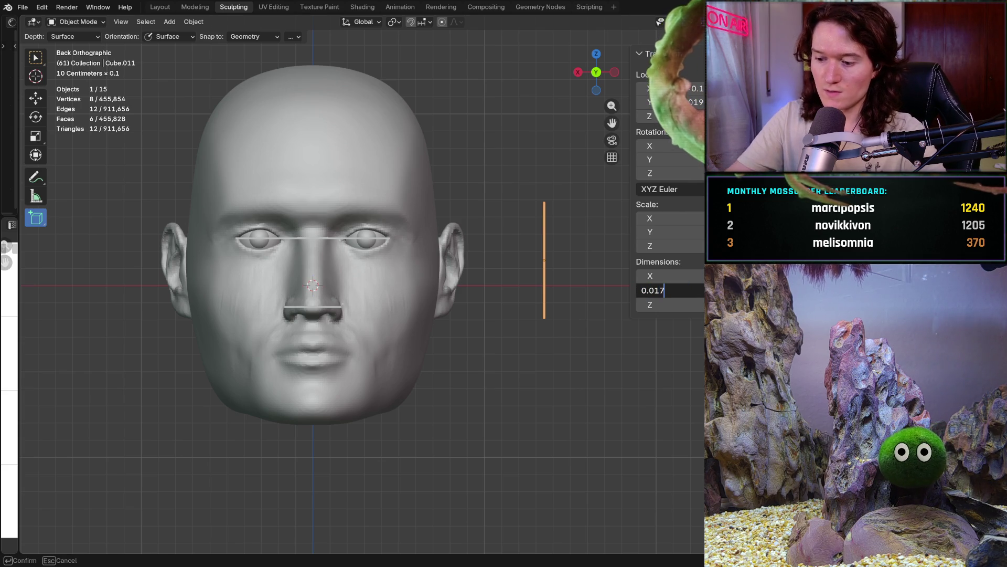
key(Return)
click(666, 305)
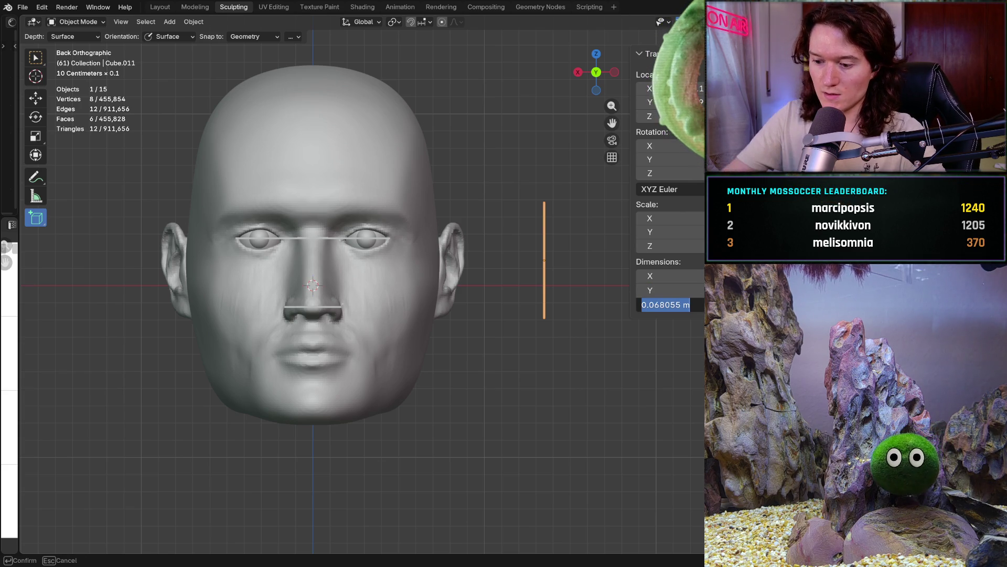
text(0)
key(Return)
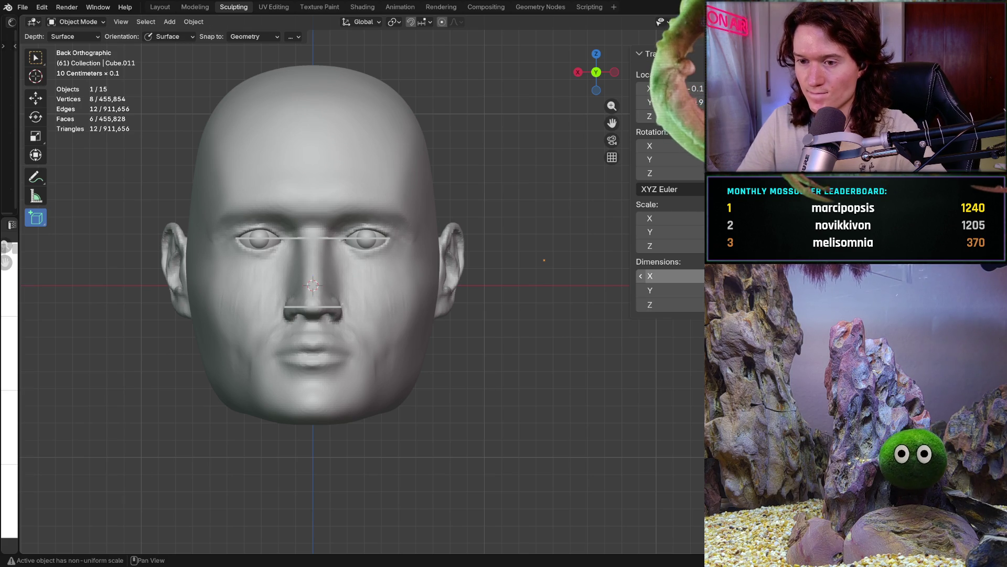
click(671, 304)
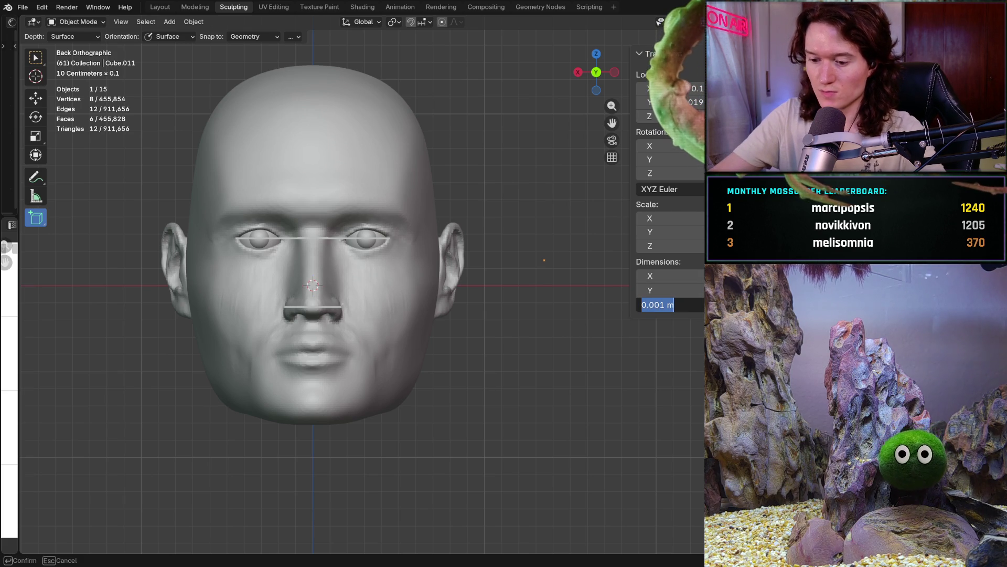
text(0.)
key(Return)
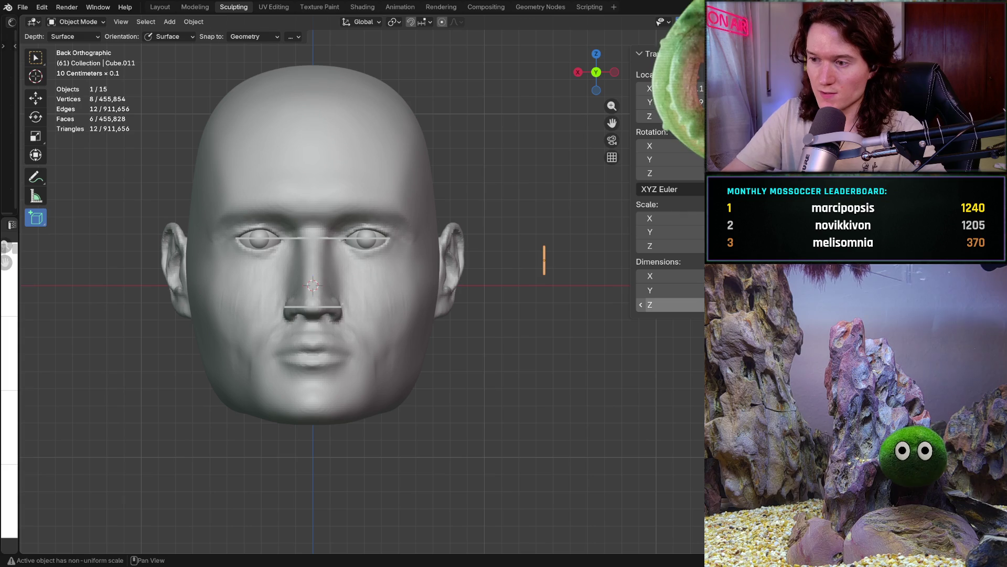
click(672, 290)
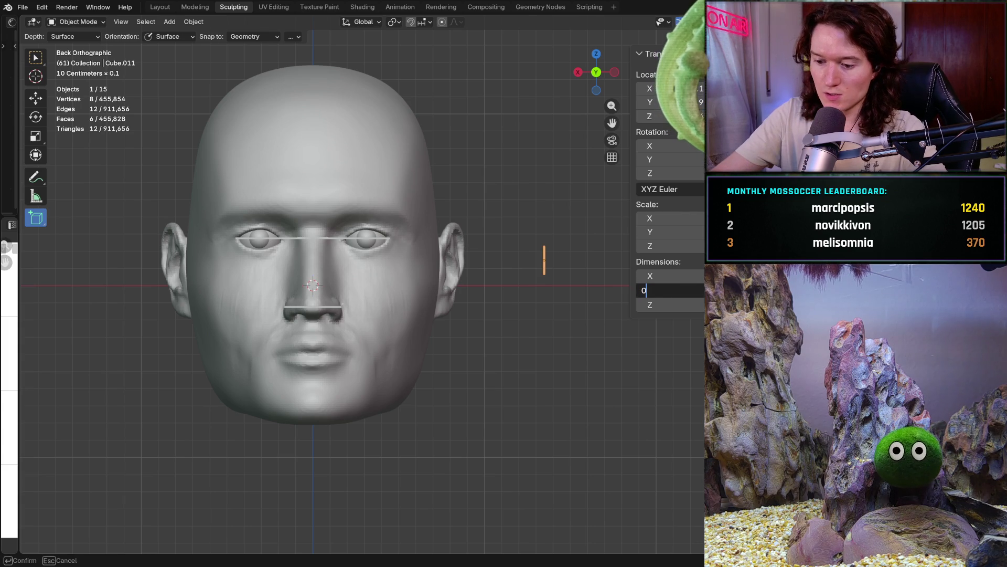
key(Return)
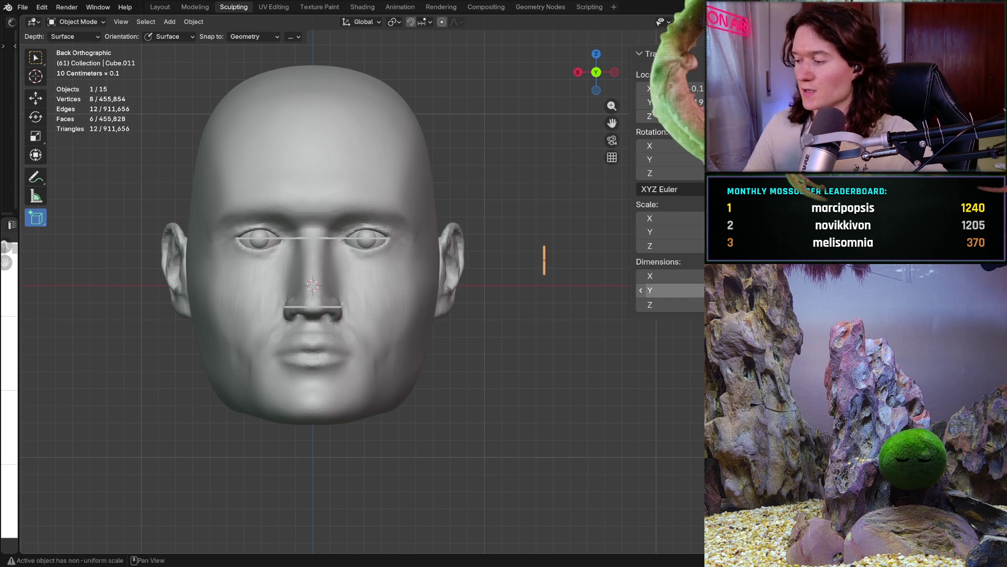
Move the guide bar sideways along X toward the face with the Move tool
scroll(365, 350, up, 3)
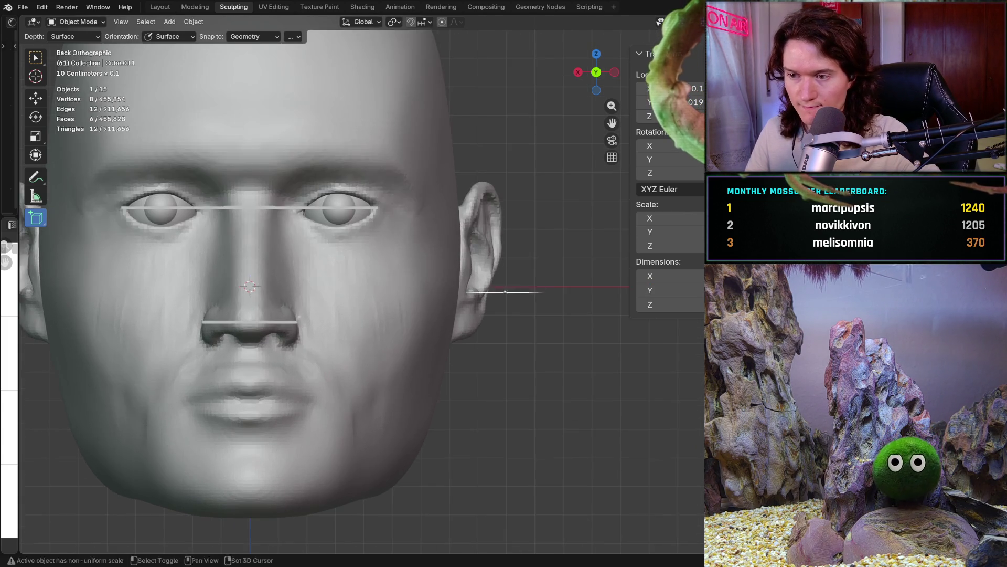
scroll(365, 349, down, 1)
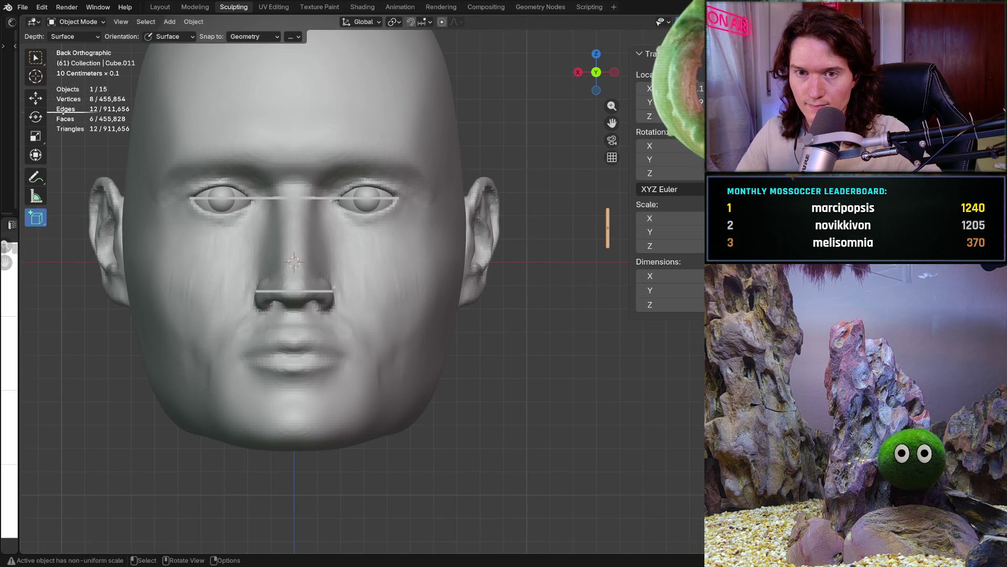
key(shift+space)
key(g)
drag(569, 226, 294, 227)
mouse_move(293, 226)
middle_down()
mouse_move(445, 253)
mouse_move(477, 242)
middle_up()
shift+middle_drag(445, 303, 210, 302)
scroll(440, 284, up, 1)
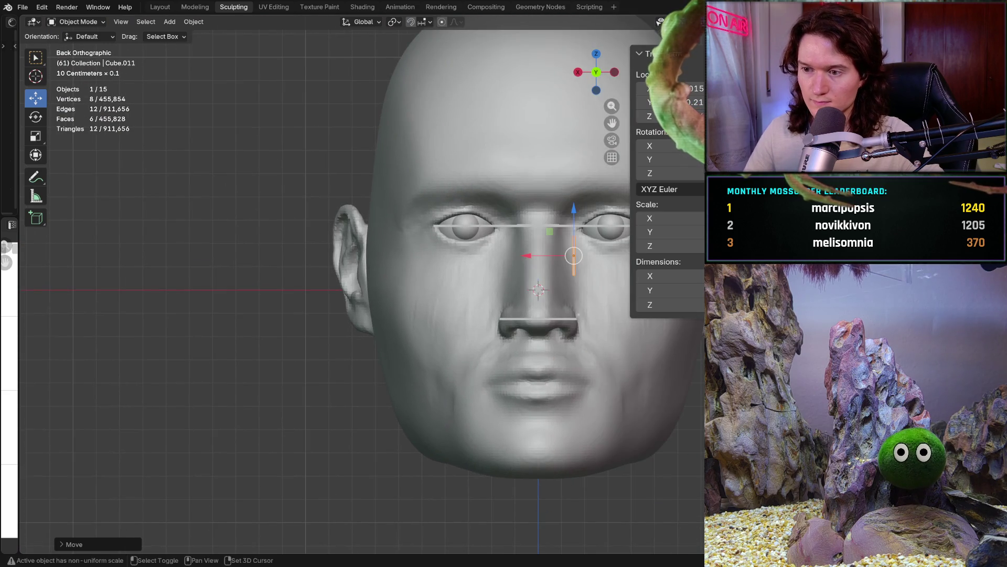
scroll(440, 284, down, 1)
scroll(440, 282, up, 3)
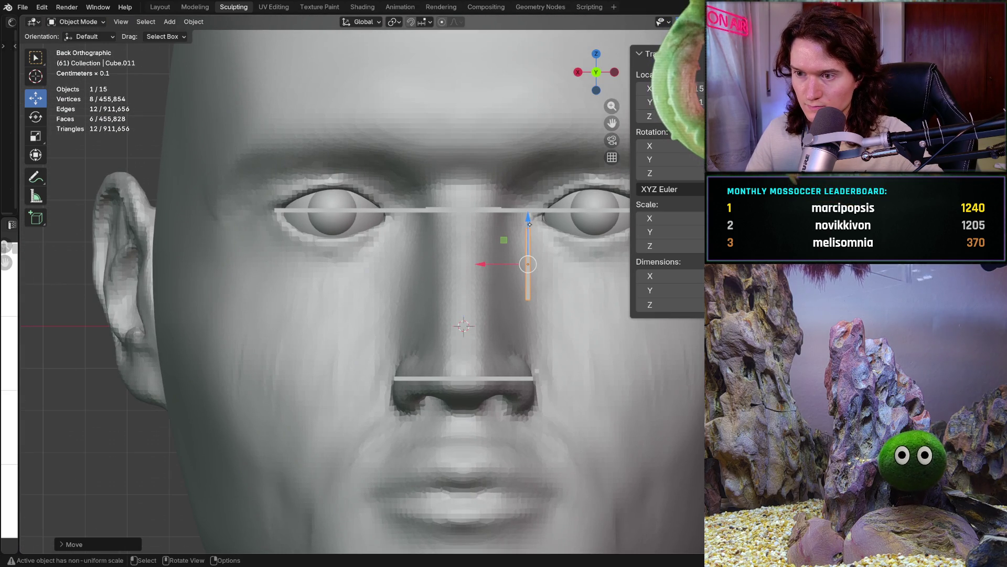
Lower the bar onto the nostrils' outer edge and set its height to 0.015 m
drag(529, 231, 536, 306)
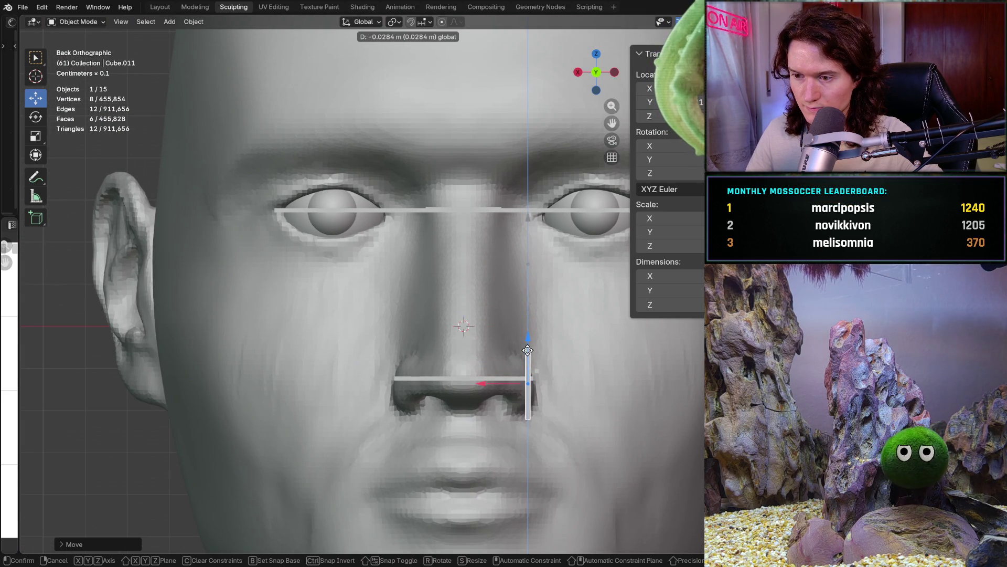
drag(526, 347, 526, 347)
shift+middle_drag(526, 347, 476, 324)
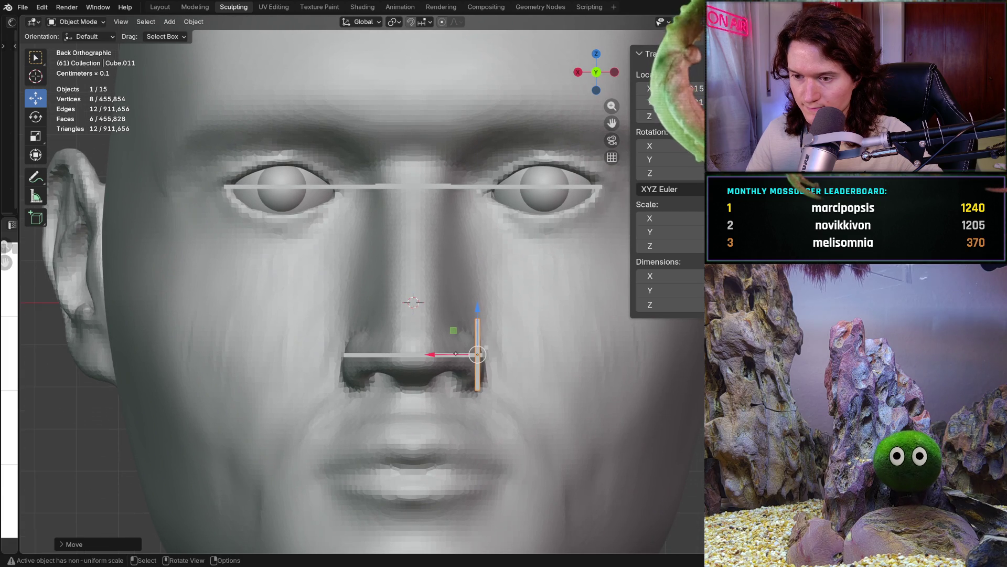
drag(435, 355, 427, 355)
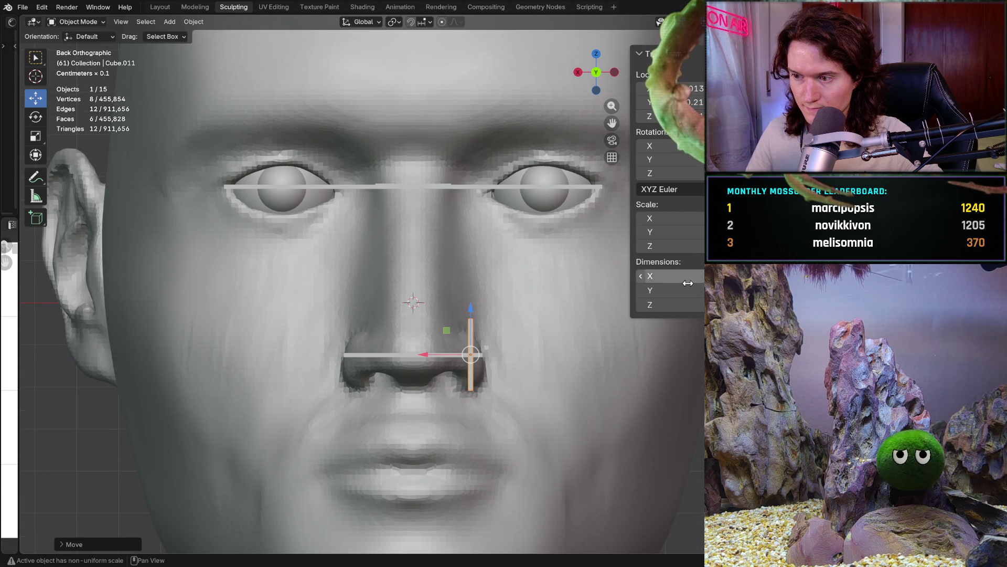
click(681, 305)
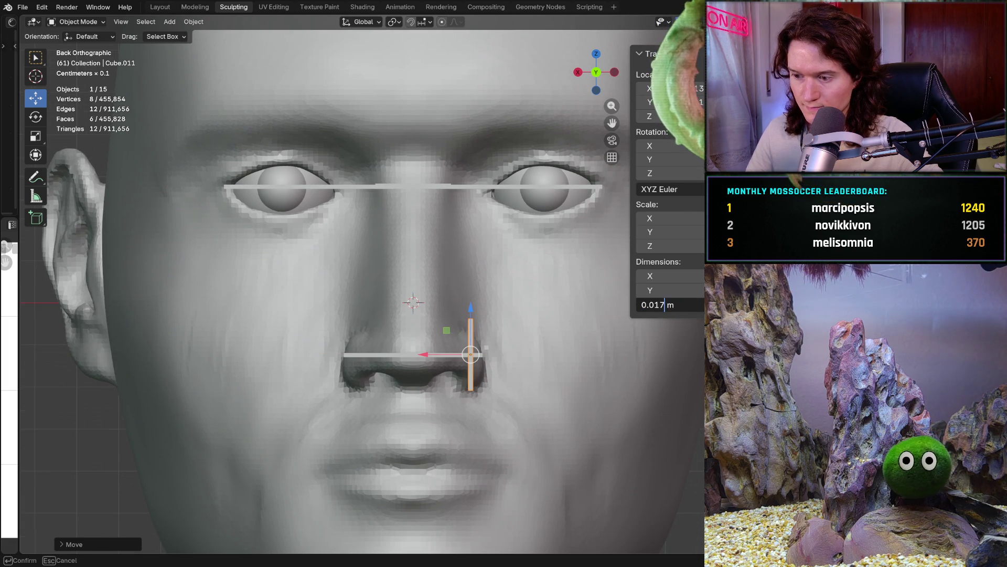
key(Return)
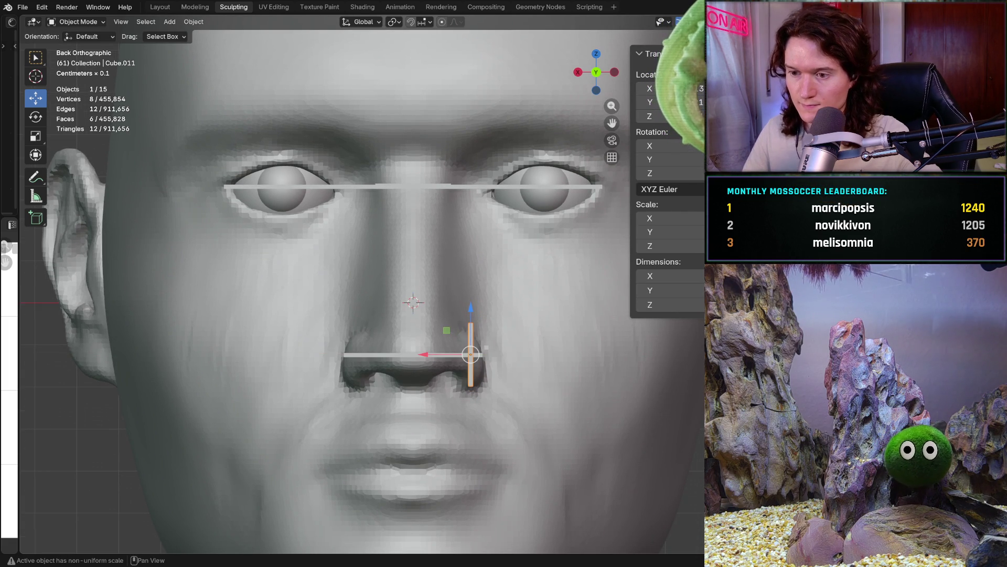
drag(466, 317, 465, 313)
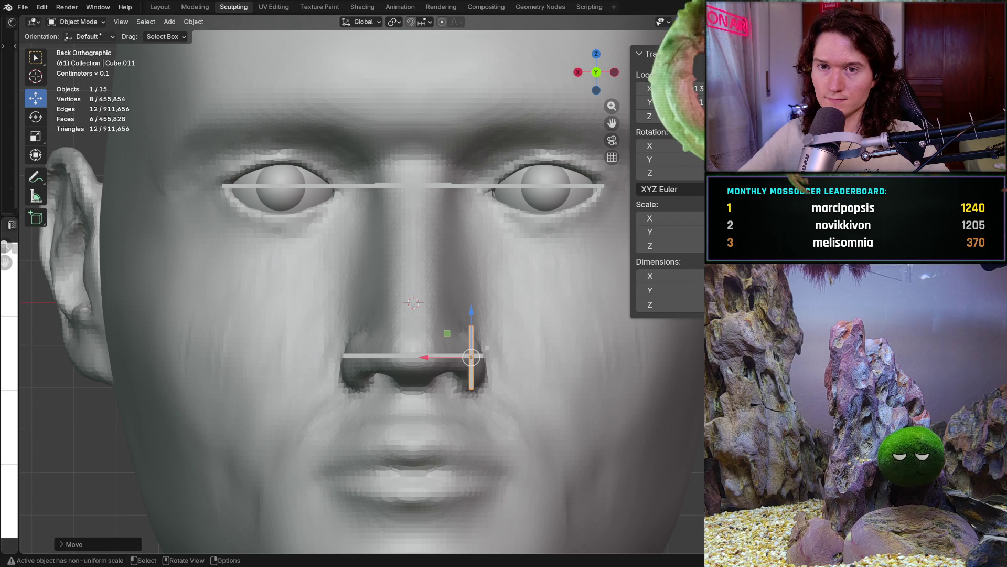
click(78, 21)
Enter Sculpt Mode and select the Mask brush at 88 px size
click(73, 59)
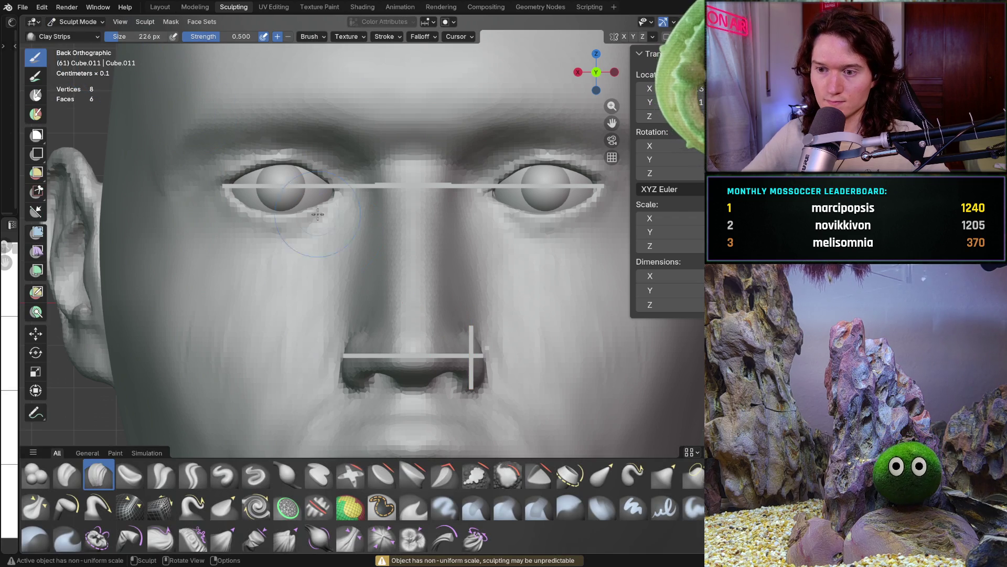
scroll(417, 362, up, 2)
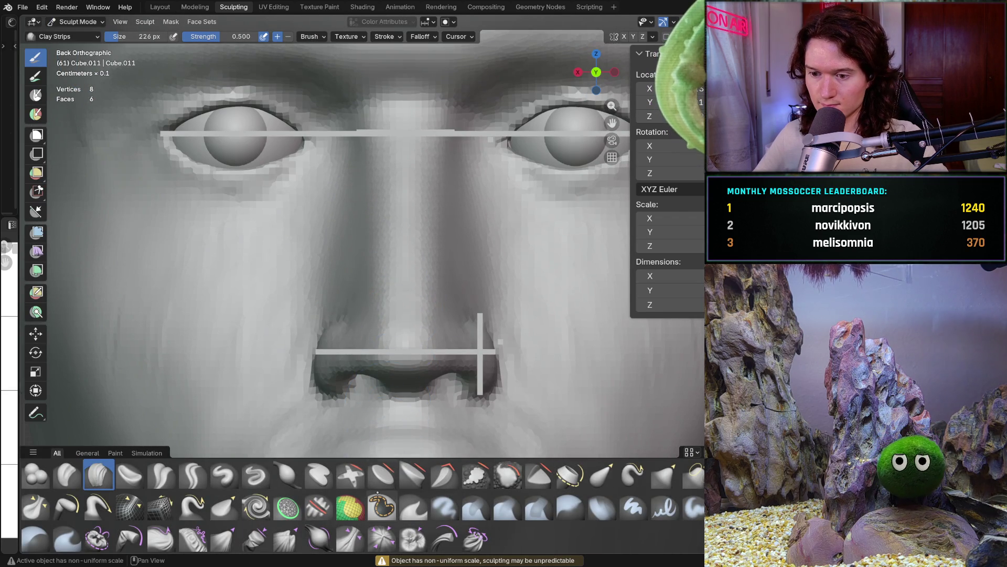
click(382, 506)
middle_drag(404, 315, 440, 306)
scroll(440, 307, up, 3)
key(f)
click(401, 341)
key(shift)
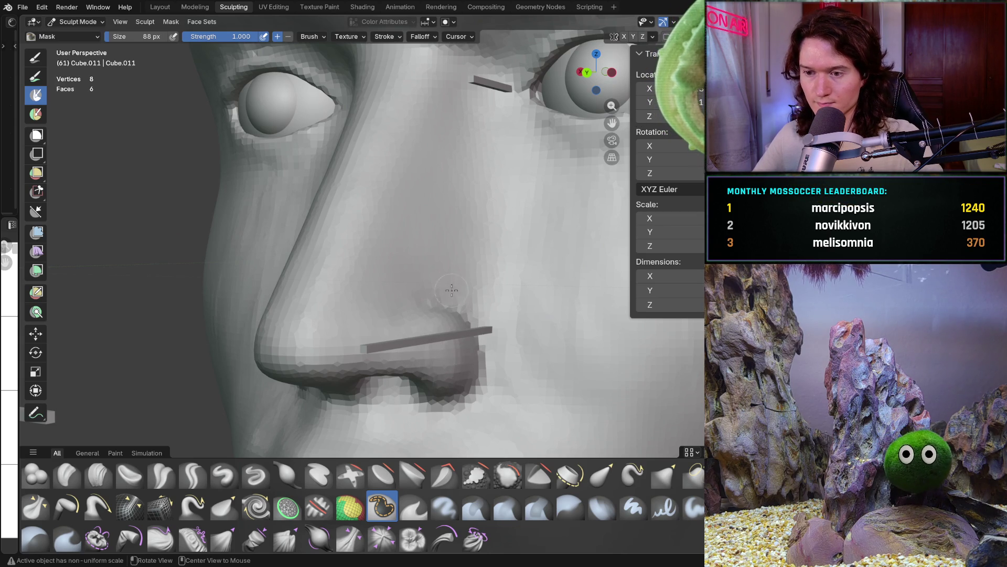
Make the head the sculpted object and paint a mask across the nostril with a 254 px brush
key(alt+q)
drag(420, 336, 423, 315)
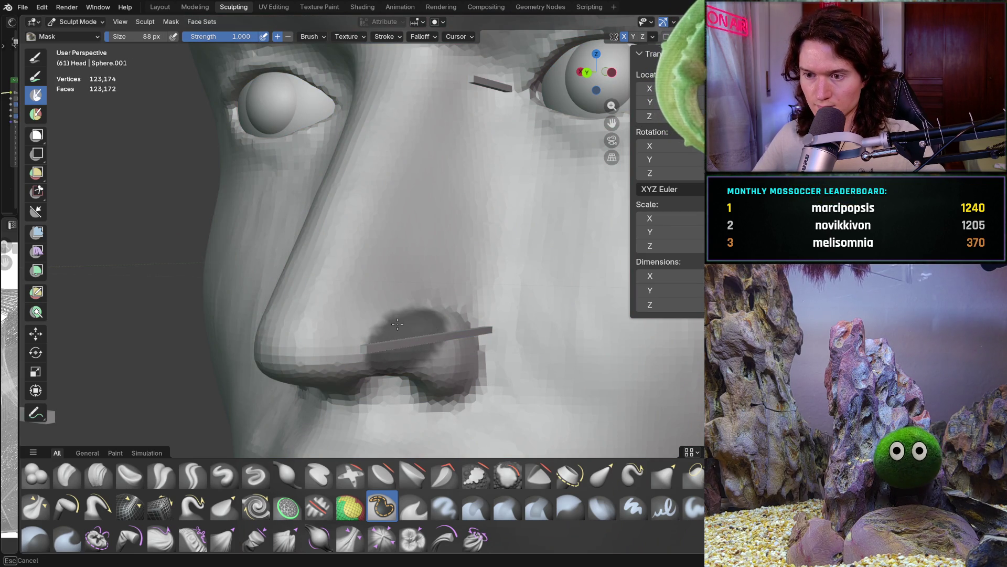
key(f)
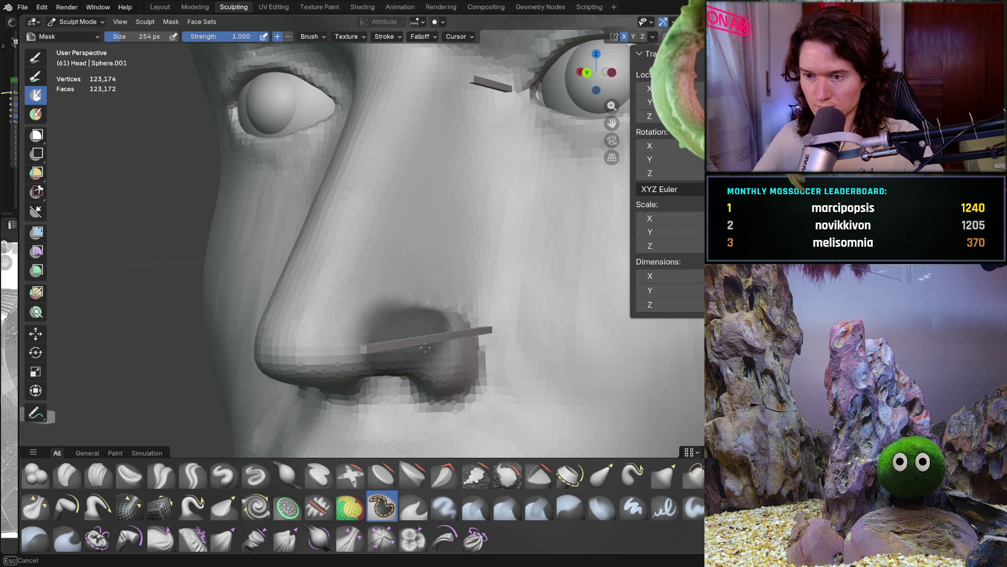
mouse_move(442, 355)
mouse_down()
mouse_move(439, 344)
mouse_move(388, 330)
mouse_move(344, 344)
mouse_move(338, 330)
mouse_up()
mouse_move(412, 342)
middle_down()
mouse_move(359, 373)
mouse_move(416, 333)
mouse_move(434, 269)
middle_up()
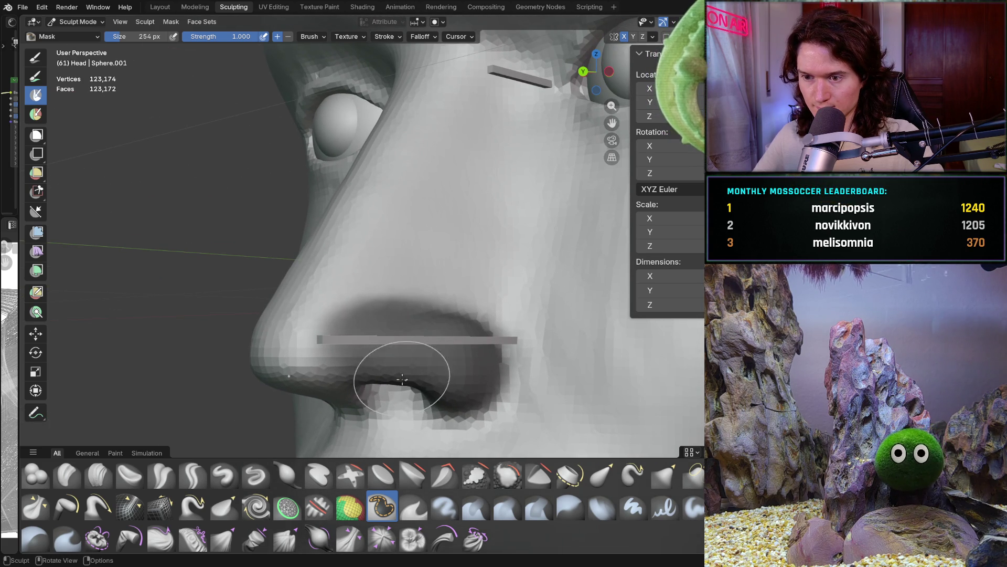
Invert the mask with Ctrl+I so only the nostrils stay free, then reframe the face
scroll(385, 331, up, 5)
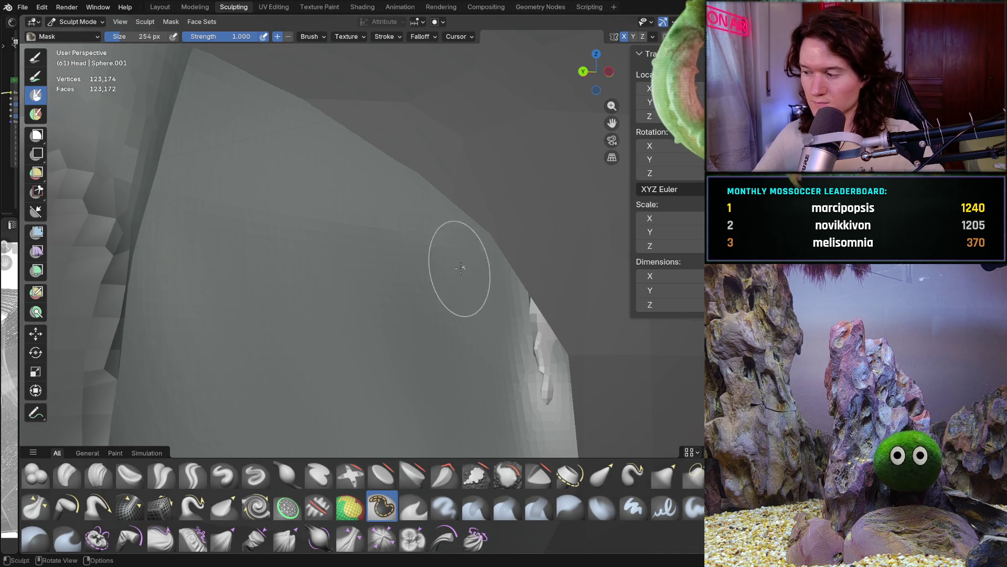
middle_drag(444, 270, 367, 438)
scroll(458, 379, down, 6)
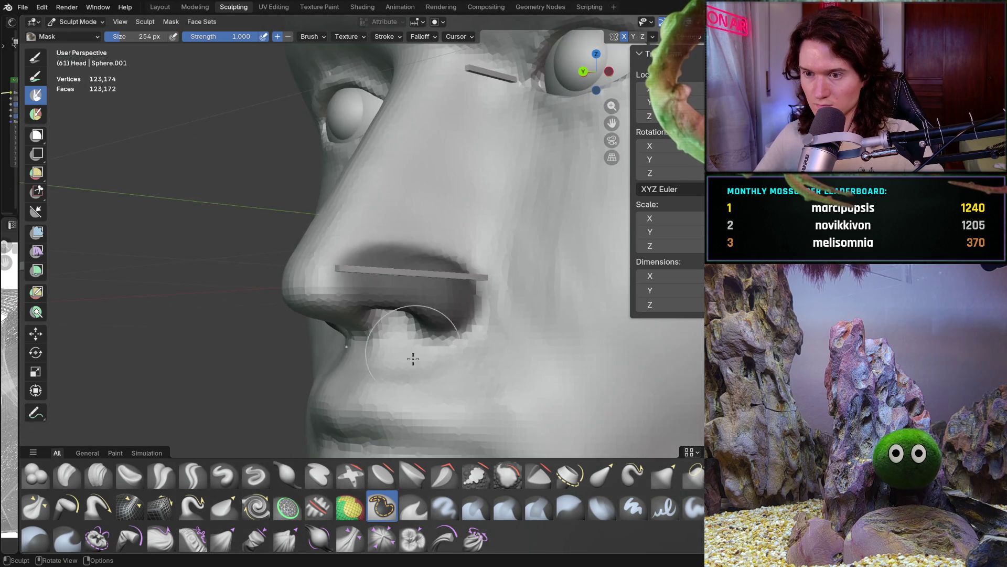
mouse_move(458, 379)
ctrl+middle_down()
mouse_move(461, 281)
mouse_move(426, 275)
ctrl+middle_up()
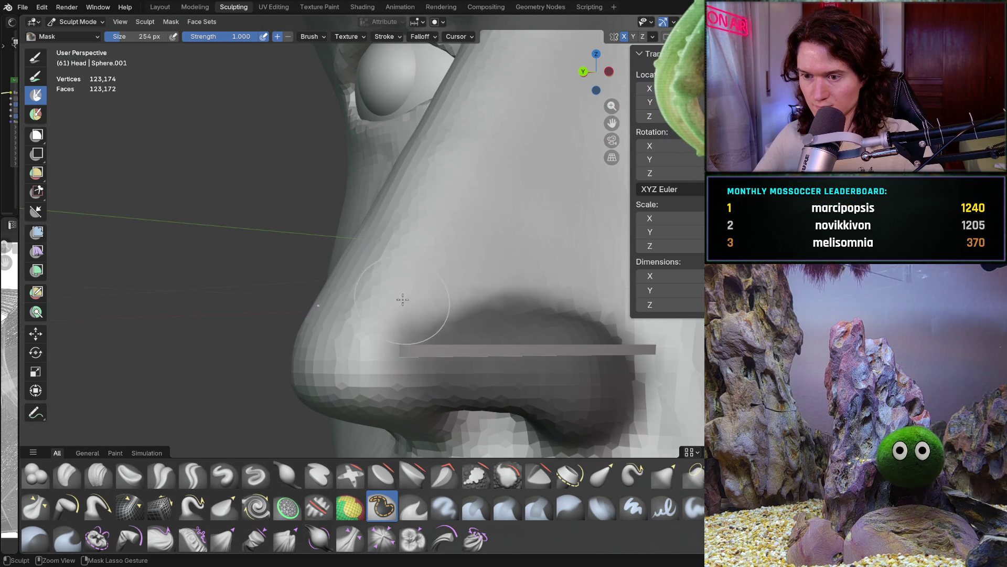
scroll(385, 319, down, 4)
middle_drag(413, 359, 467, 365)
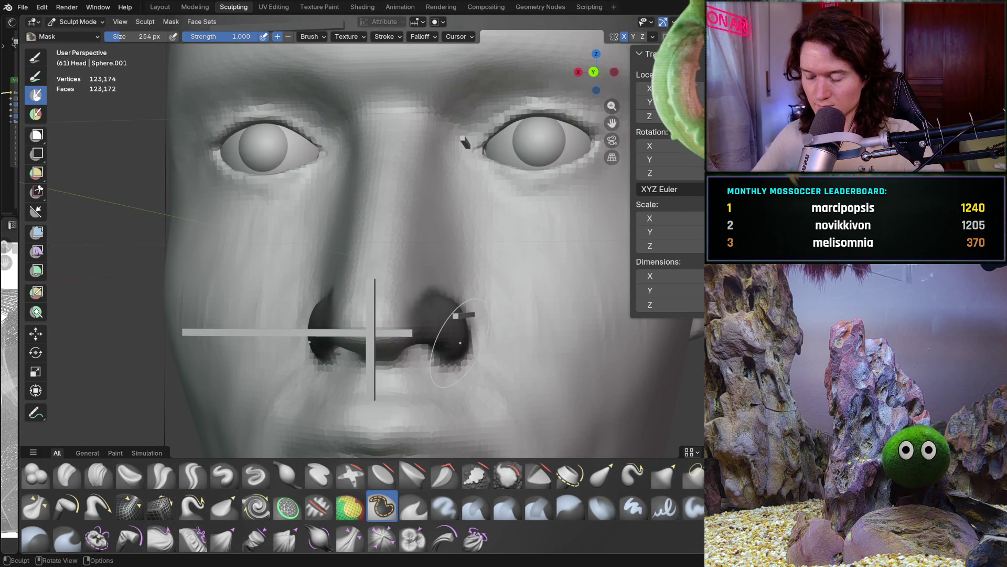
key(ctrl)
key(ctrl+i)
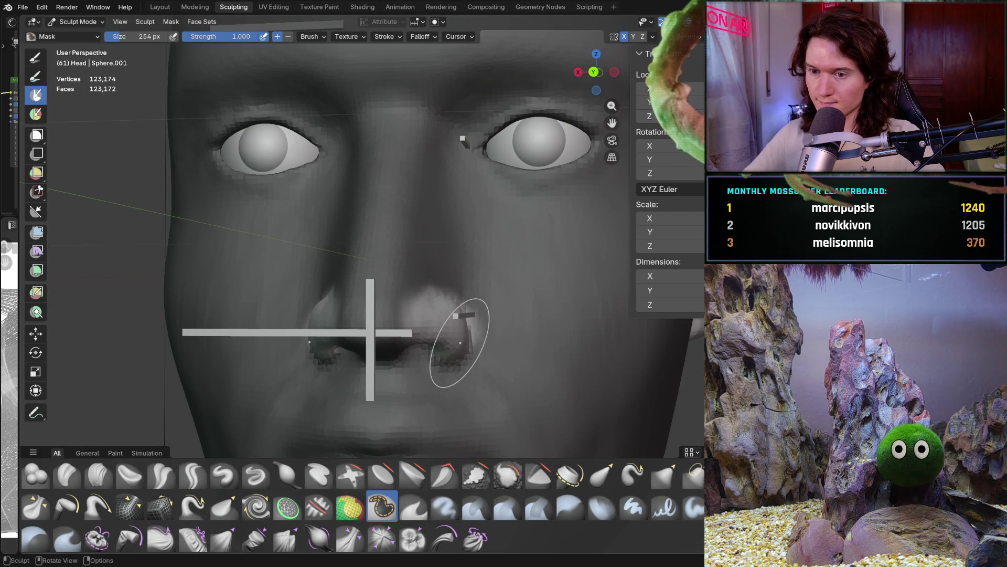
middle_drag(386, 329, 405, 314)
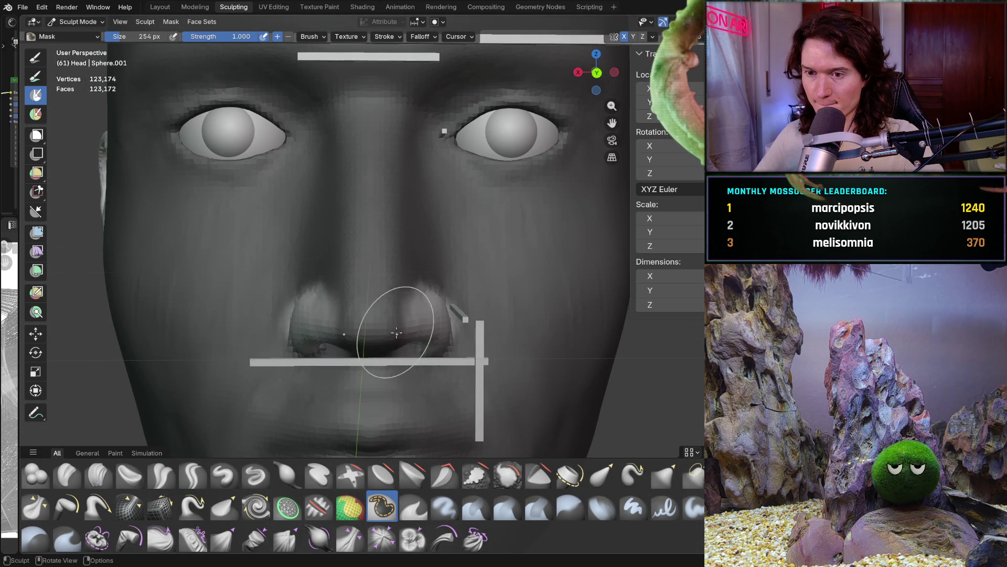
In back ortho view, pull the right nostril outward with a Grab brush at strength 0.665, size 520 px
key(g)
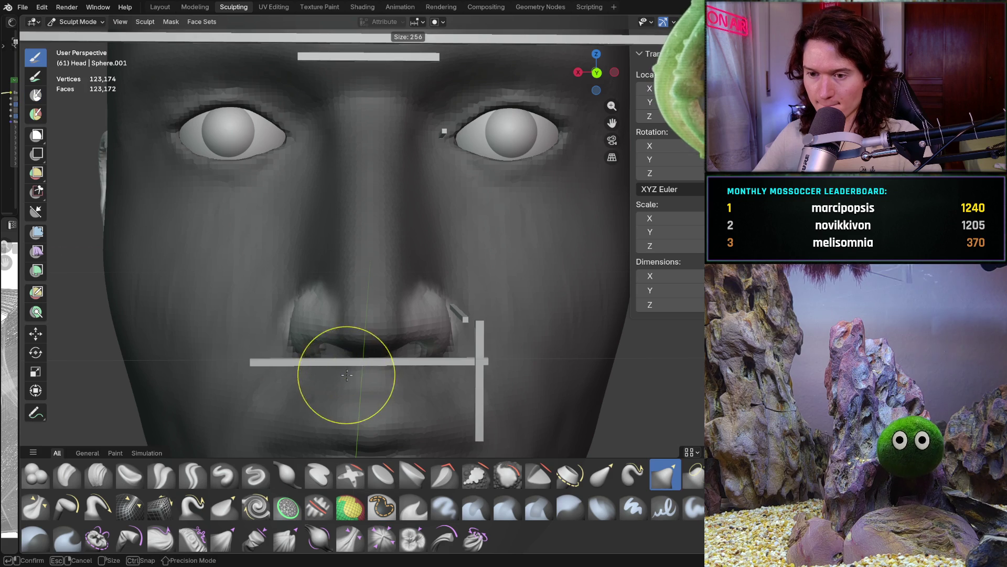
key(ctrl+KP_1)
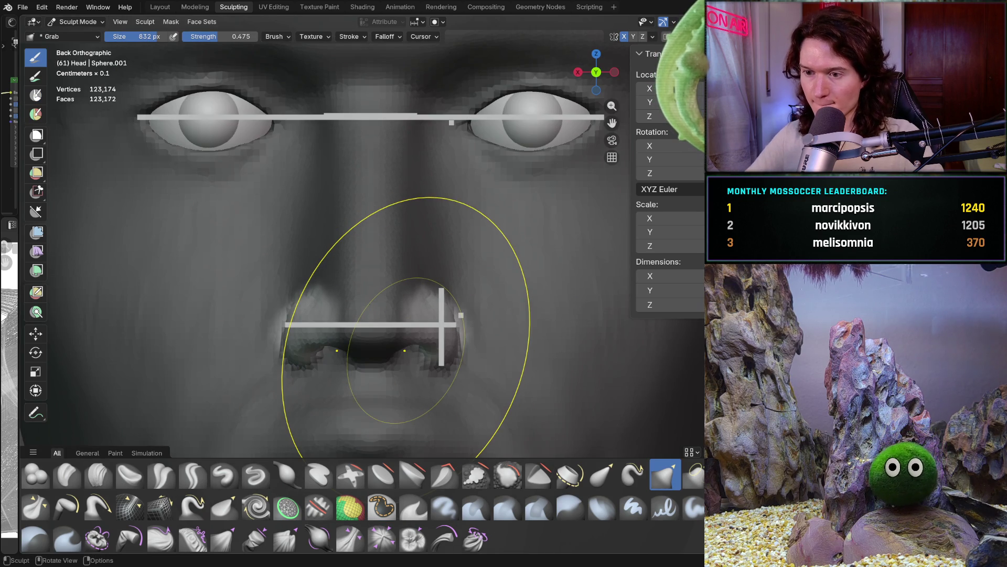
key(shift+f)
click(414, 312)
key(shift+f)
click(441, 311)
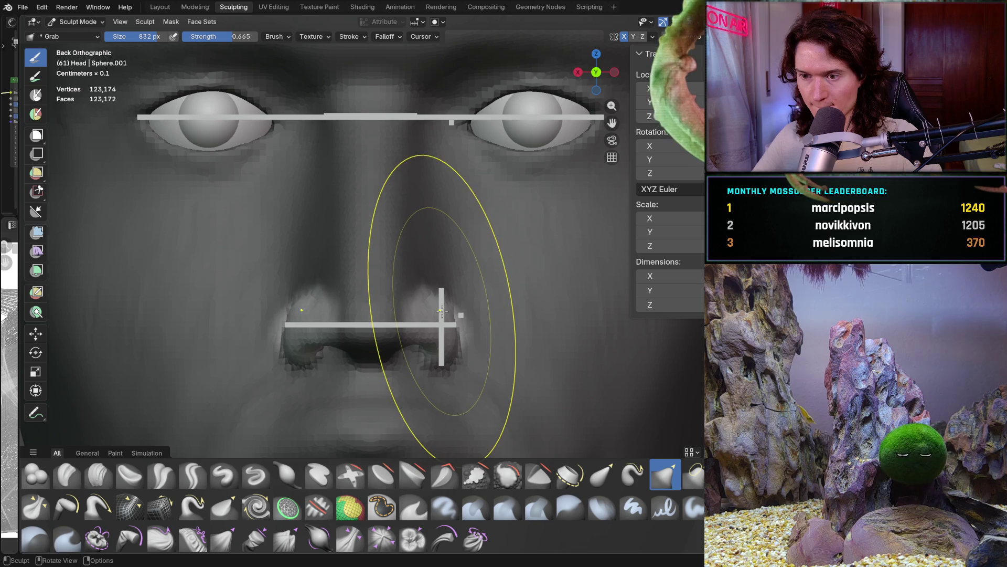
key(f)
click(385, 307)
drag(427, 309, 433, 299)
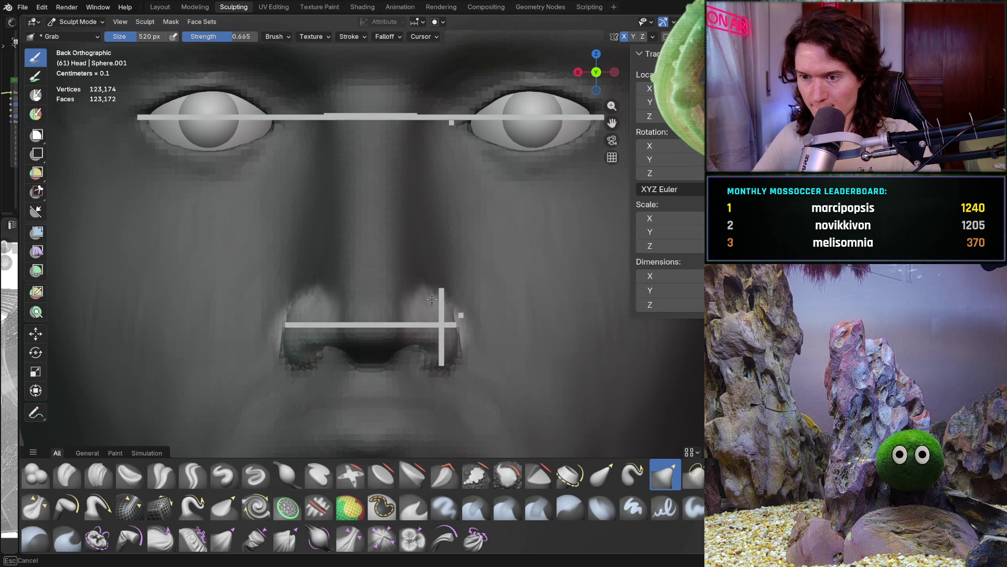
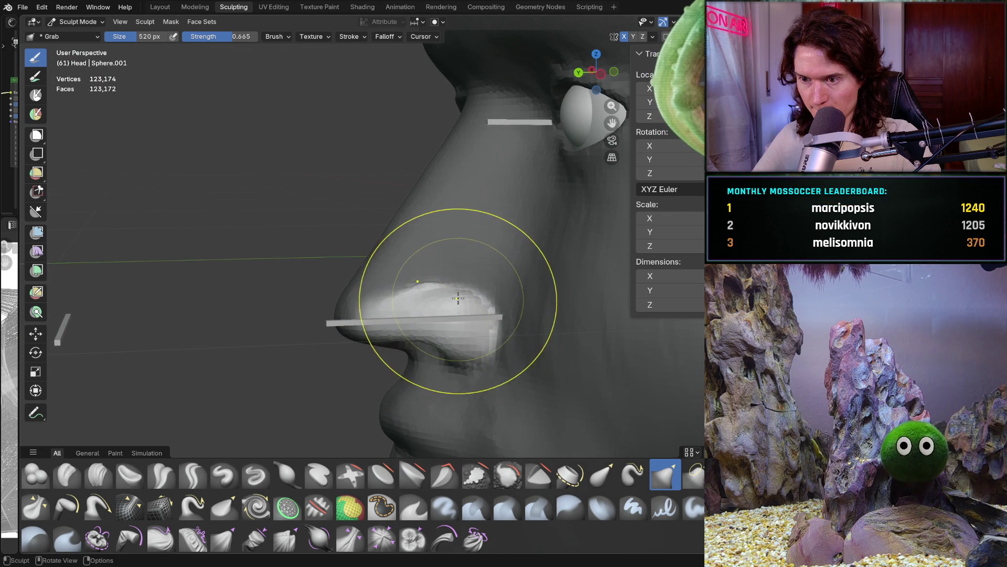
Zoom on the nose in front orthographic view and undo a trial nostril pull with a 304 px Grab brush
scroll(419, 318, down, 3)
mouse_move(419, 318)
middle_down()
mouse_move(409, 353)
mouse_move(499, 330)
mouse_move(491, 331)
middle_up()
key(ctrl+KP_1)
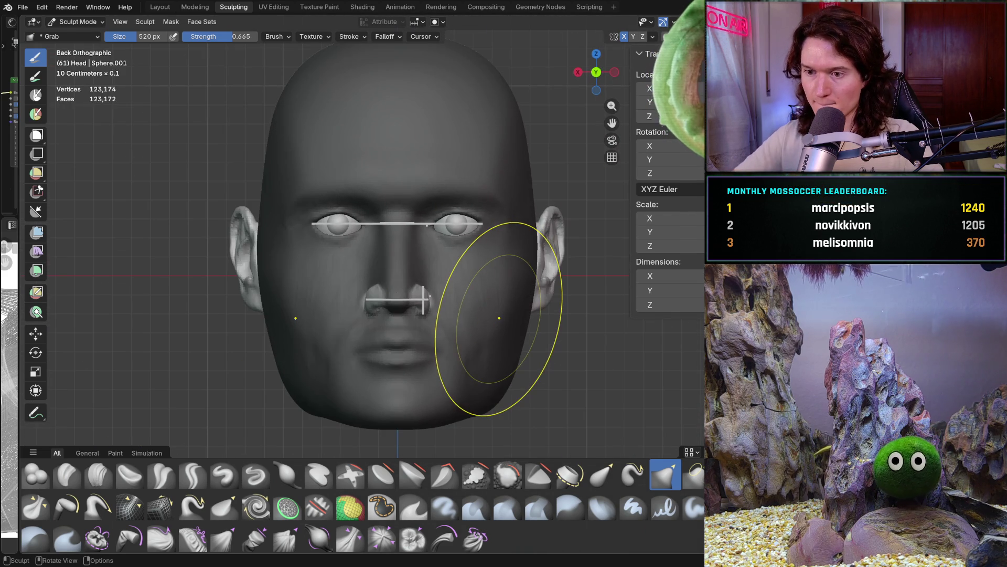
mouse_move(360, 337)
ctrl+middle_down()
mouse_move(402, 272)
mouse_move(420, 294)
ctrl+middle_up()
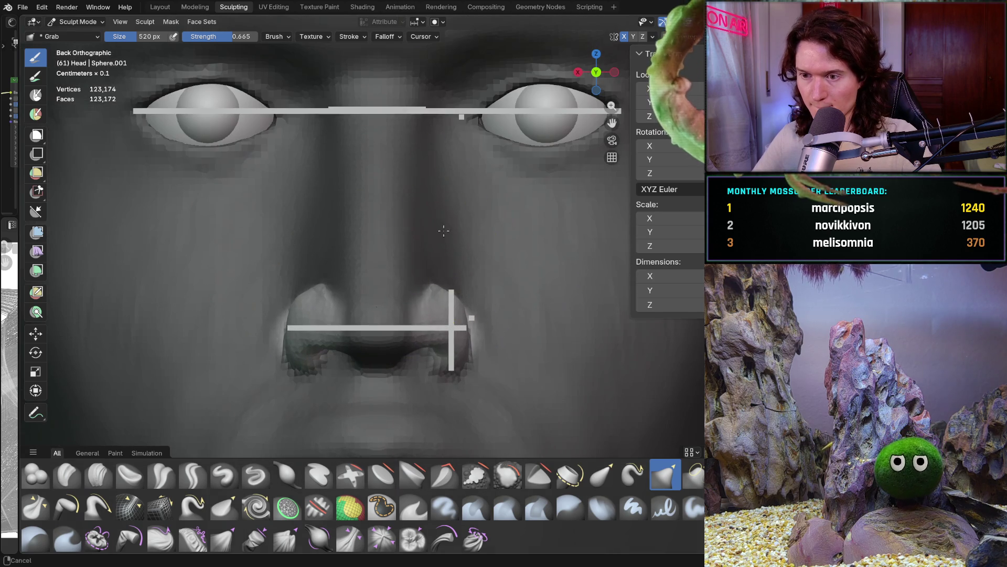
key(f)
click(429, 307)
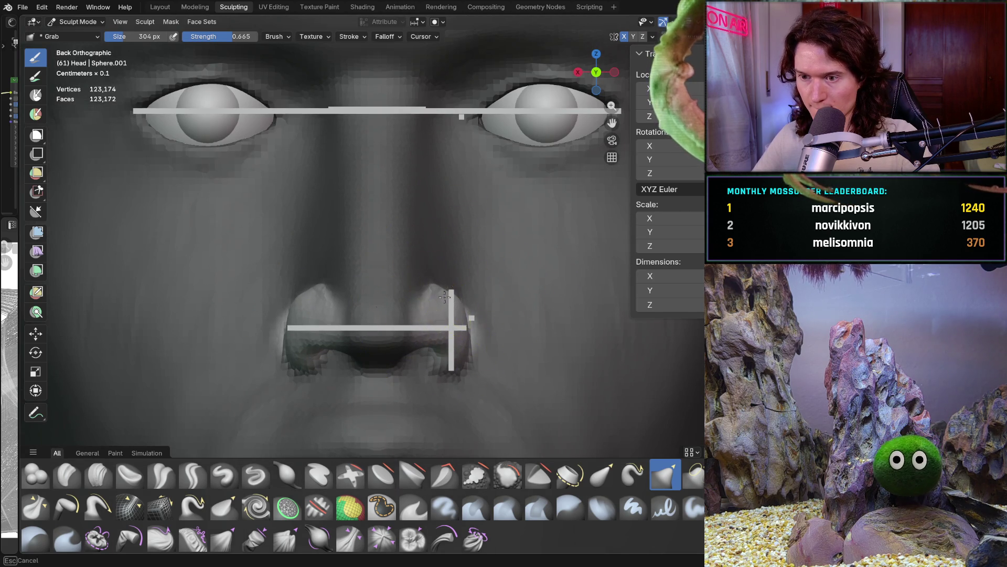
drag(292, 294, 332, 306)
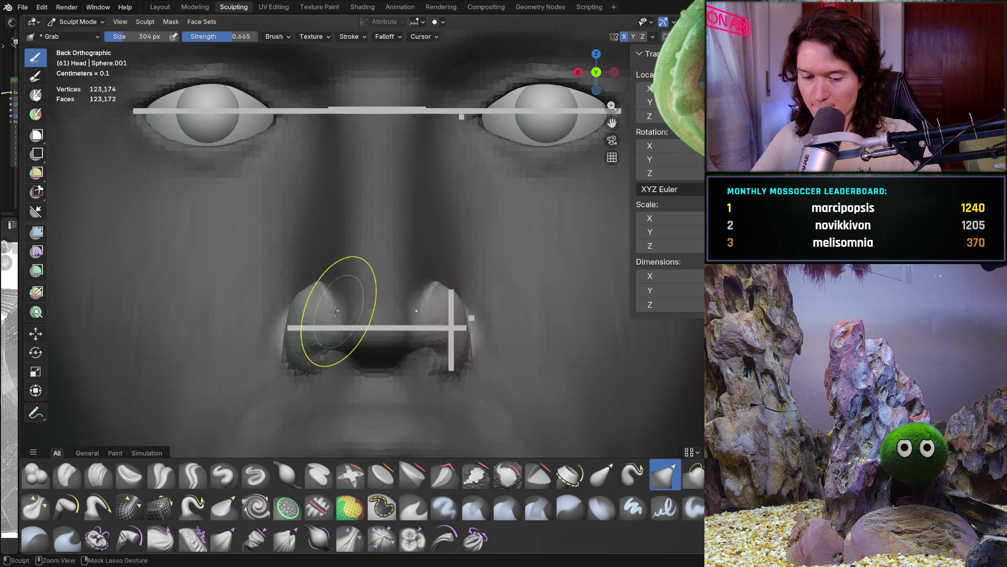
key(ctrl+z)
key(ctrl+z)
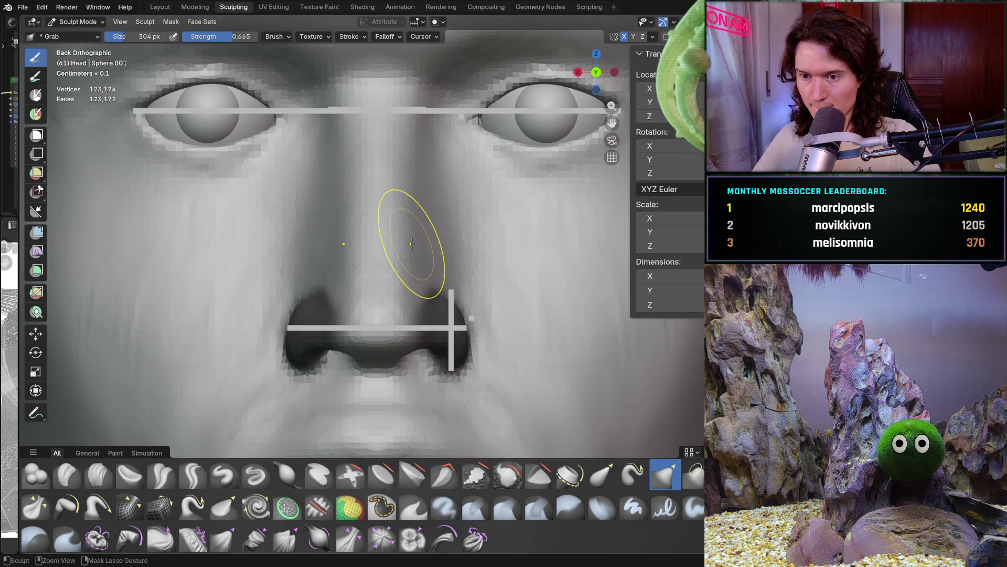
key(ctrl+z)
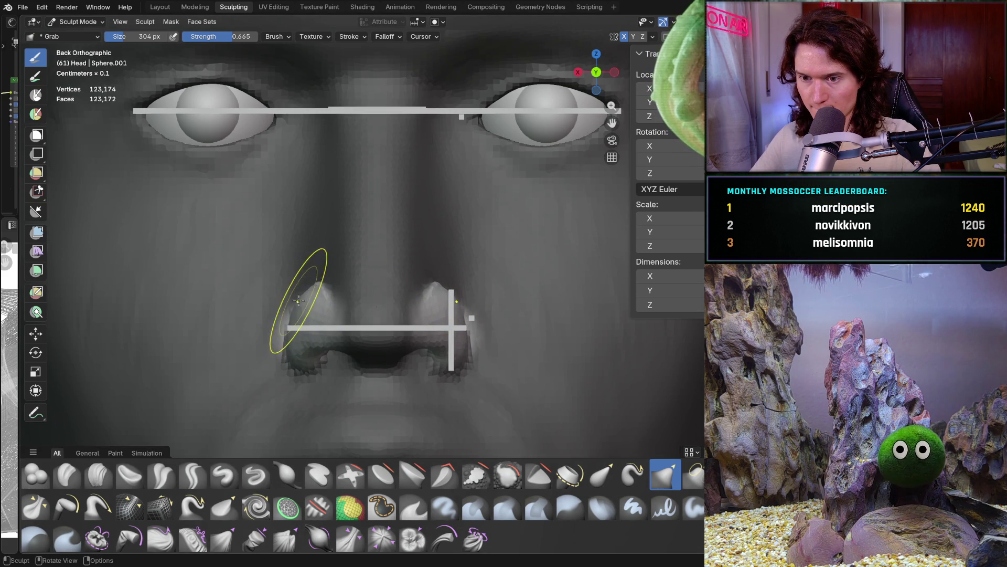
Shrink the Grab brush to 140 px and pull the left nostril wing up and outward
scroll(285, 313, up, 1)
mouse_move(284, 313)
shift+middle_down()
mouse_move(380, 315)
mouse_move(376, 322)
shift+middle_up()
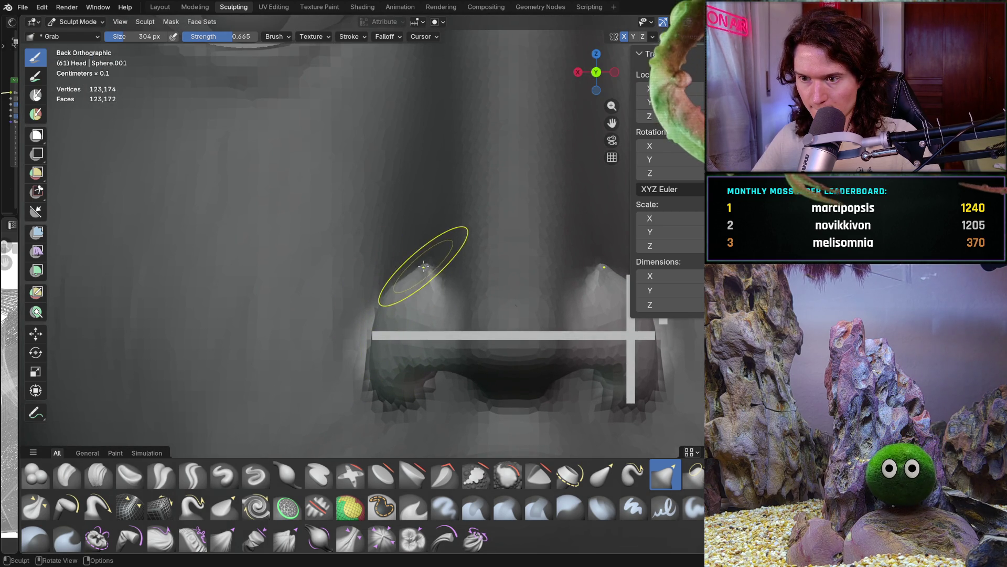
key(f)
click(391, 284)
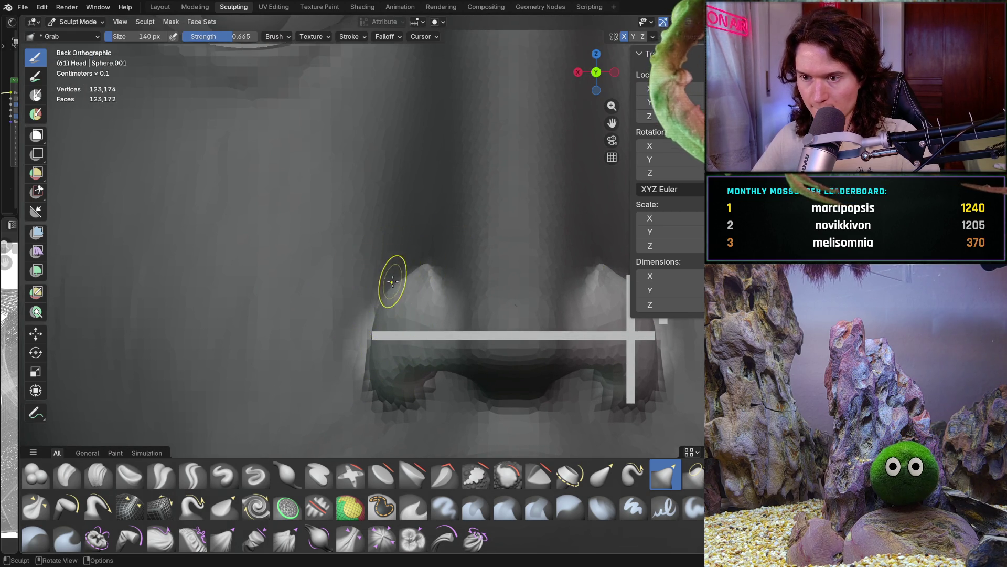
drag(420, 277, 436, 284)
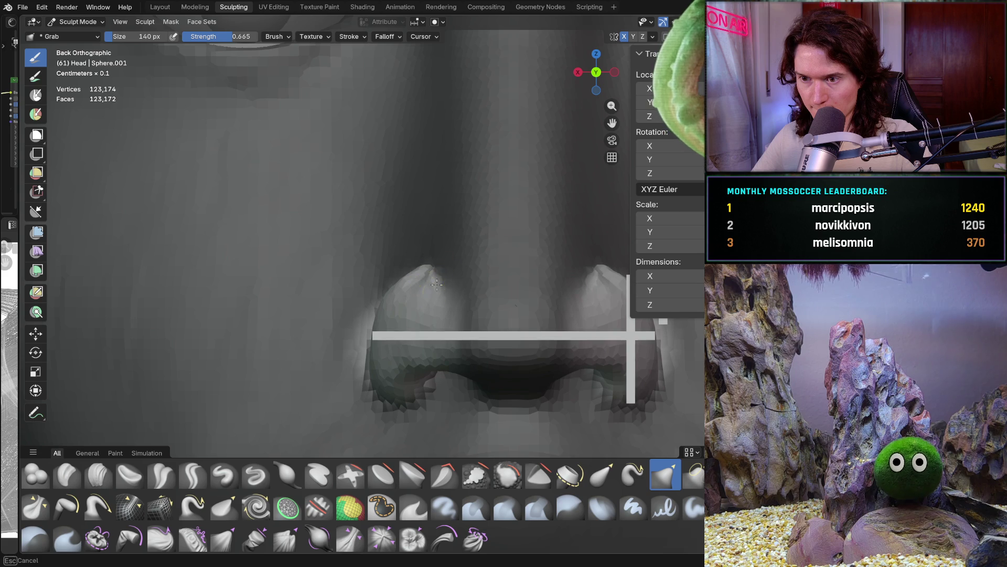
Compare the nose with the photo reference and set the Grab brush to 418 px
scroll(444, 250, down, 4)
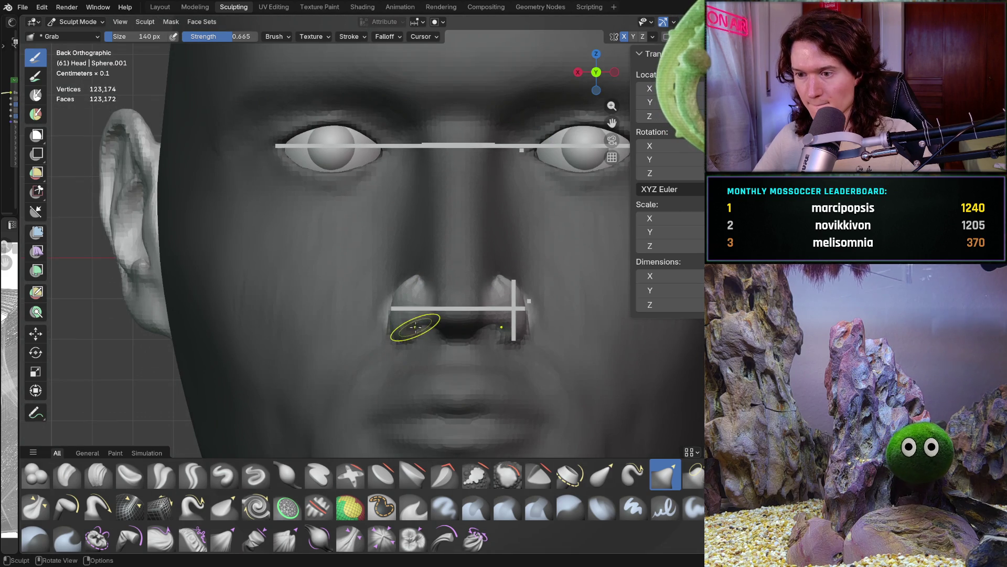
mouse_move(425, 314)
middle_down()
mouse_move(402, 324)
mouse_move(315, 303)
mouse_move(377, 278)
middle_up()
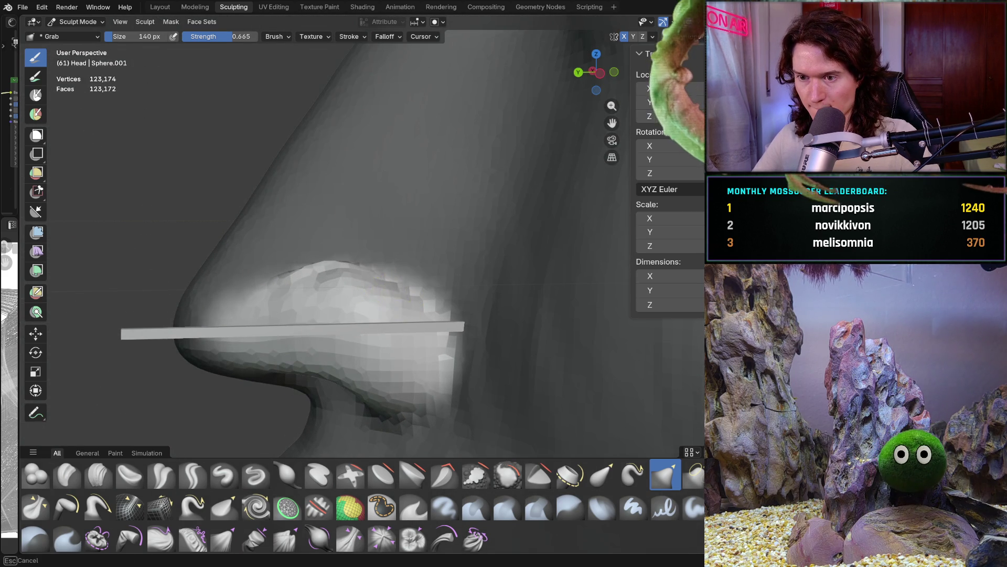
key(f)
click(485, 328)
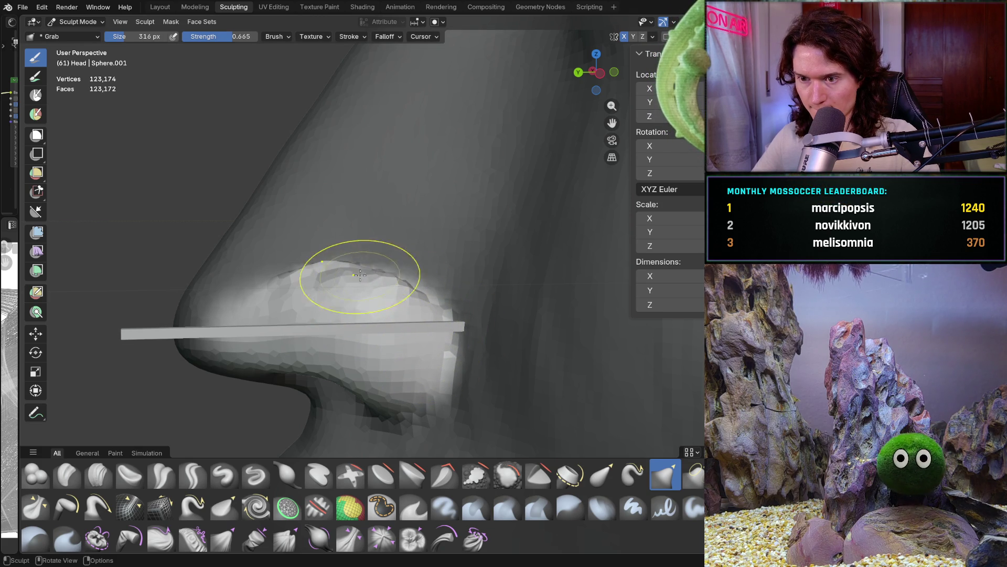
mouse_move(403, 295)
middle_down()
mouse_move(494, 236)
mouse_move(416, 348)
mouse_move(417, 329)
mouse_move(472, 315)
middle_up()
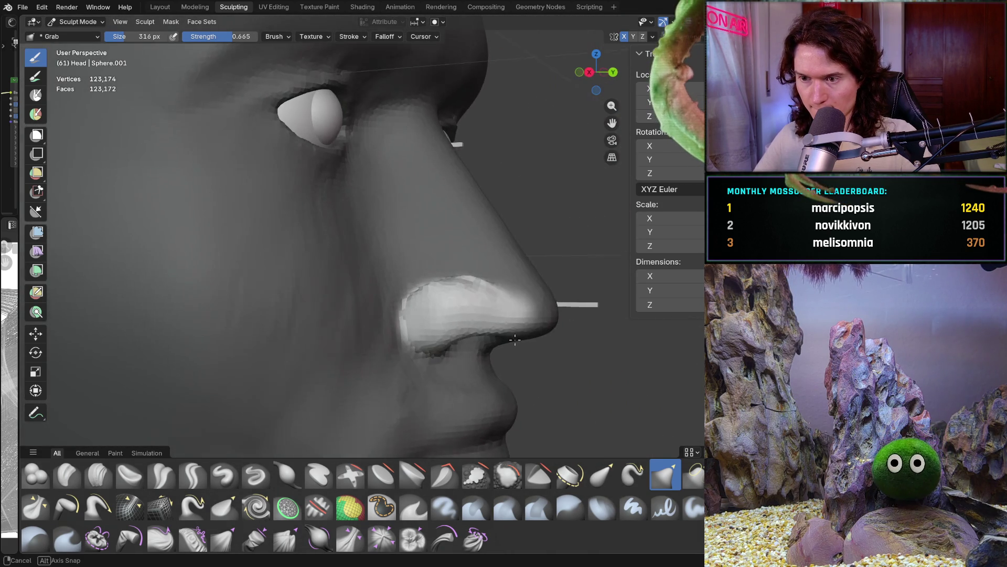
scroll(472, 315, up, 8)
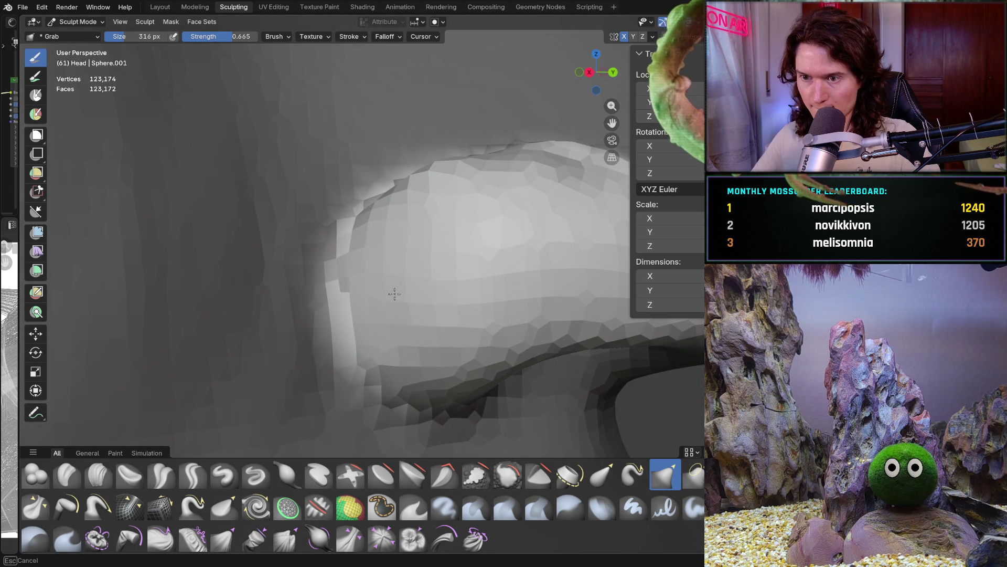
scroll(399, 304, down, 8)
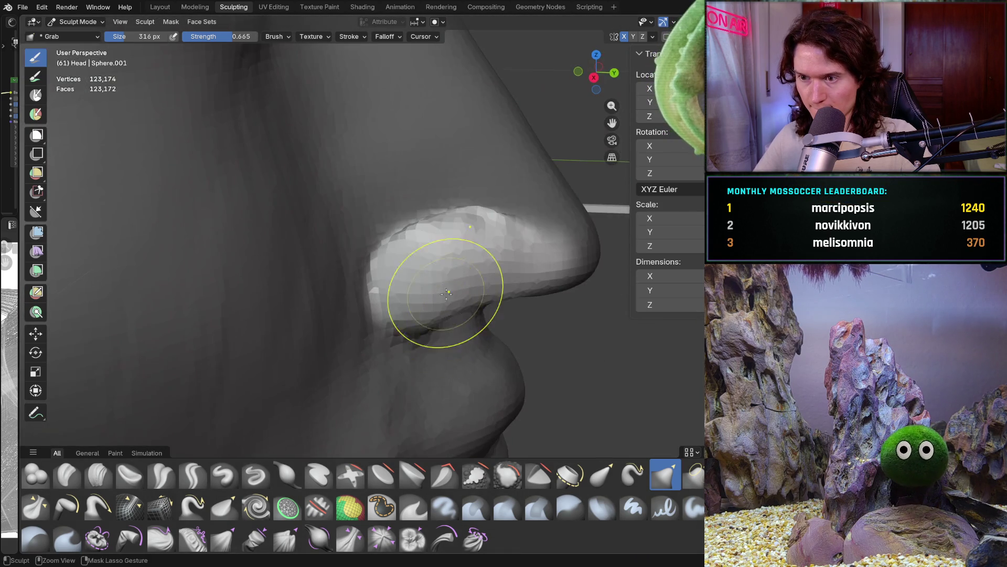
mouse_move(446, 293)
ctrl+middle_down()
mouse_move(386, 355)
mouse_move(380, 387)
mouse_move(435, 250)
ctrl+middle_up()
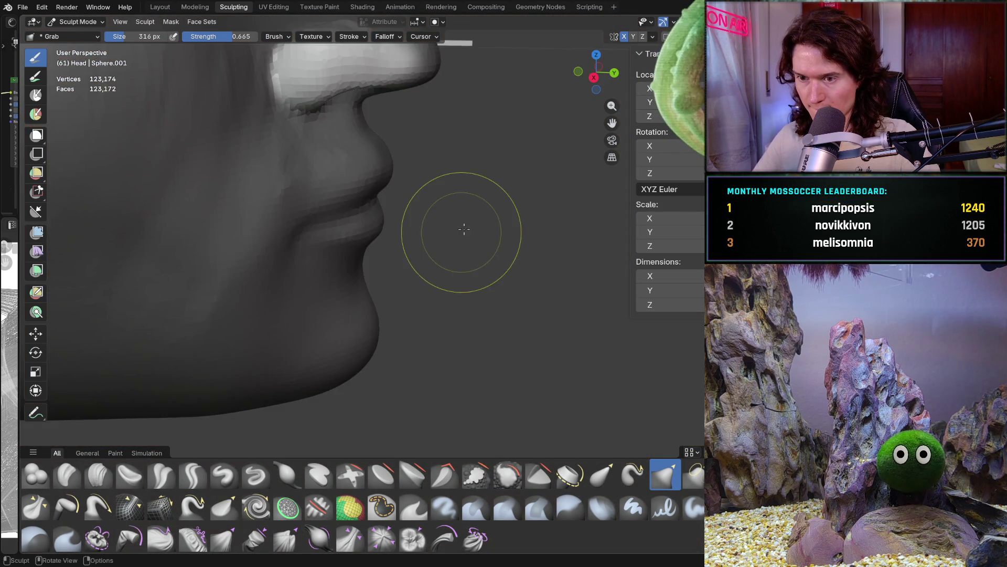
shift+middle_drag(371, 265, 360, 393)
scroll(282, 271, up, 2)
key(f)
click(263, 238)
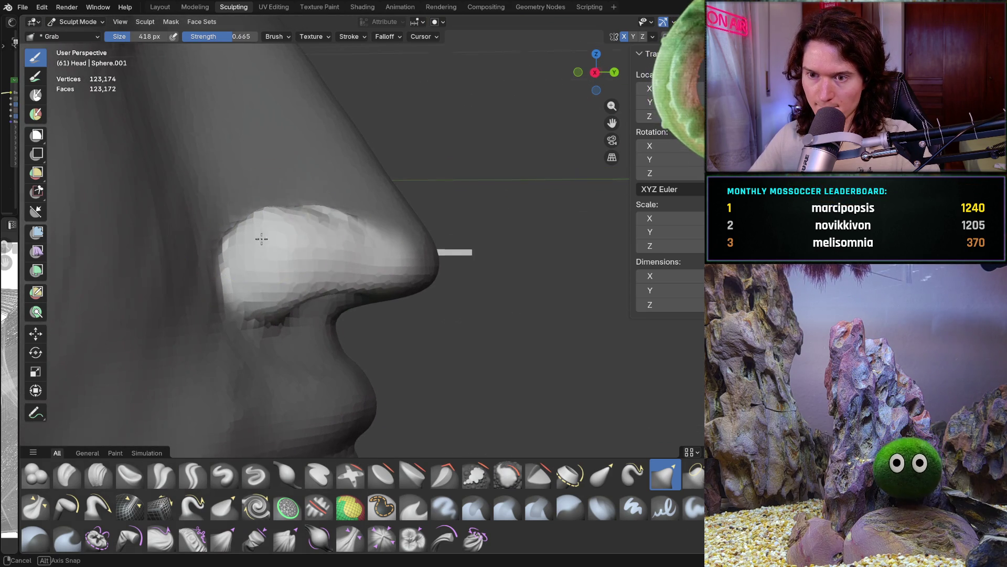
In Left Orthographic view, reshape the back edge and lower area of the nostril wing
key(ctrl+KP_3)
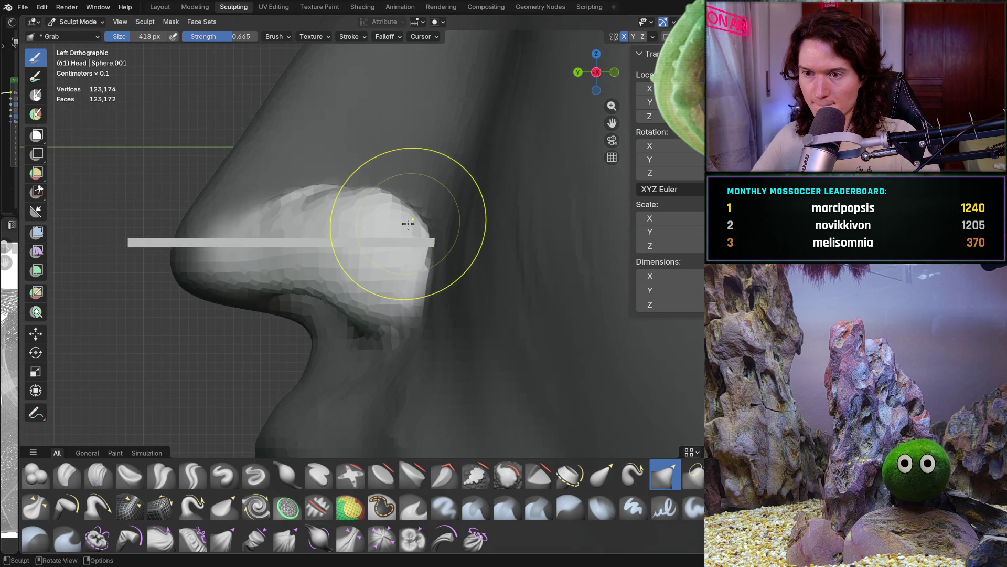
drag(380, 331, 393, 337)
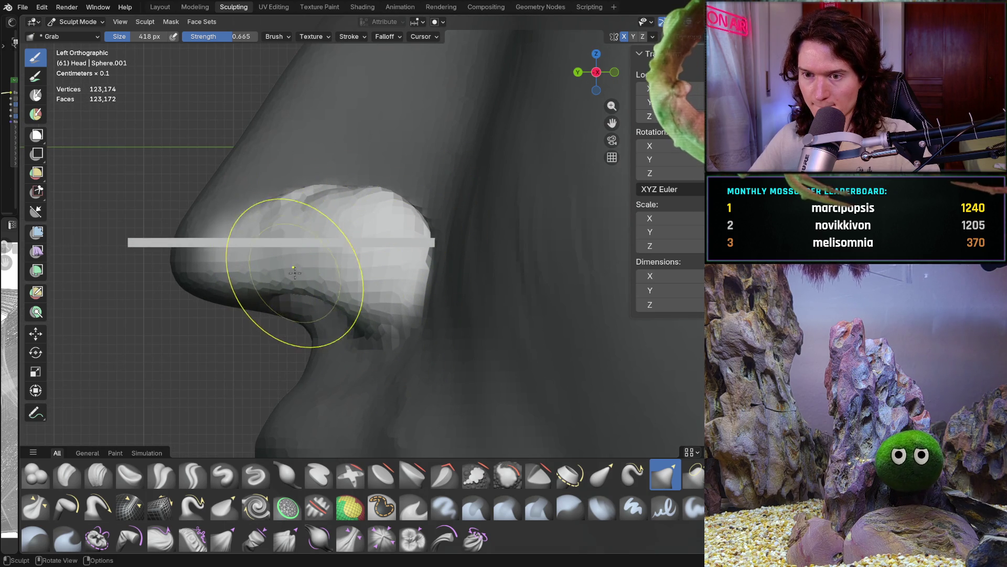
drag(300, 313, 338, 294)
key(KP_3)
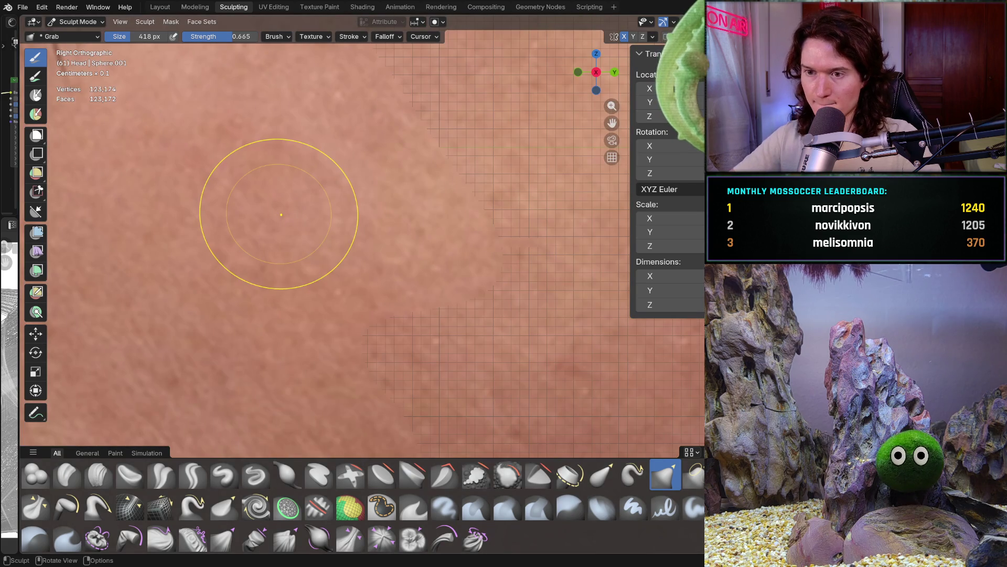
mouse_move(378, 248)
ctrl+middle_down()
mouse_move(351, 384)
mouse_move(427, 292)
ctrl+middle_up()
mouse_move(393, 258)
middle_down()
mouse_move(238, 294)
mouse_move(180, 292)
middle_up()
scroll(180, 292, up, 5)
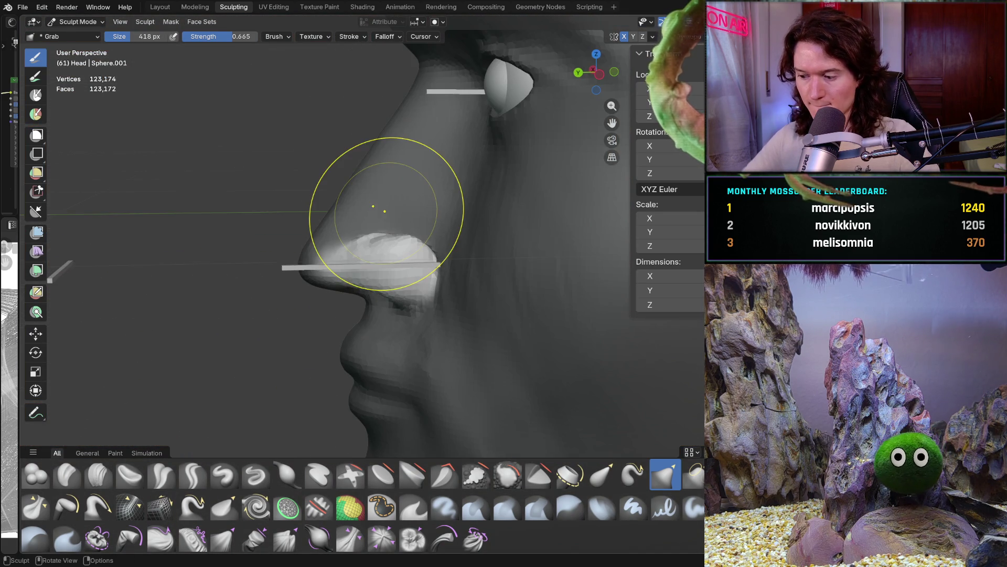
Enlarge the Grab brush to 504 px and round out the nostril bulge in side profile
key(ctrl+KP_3)
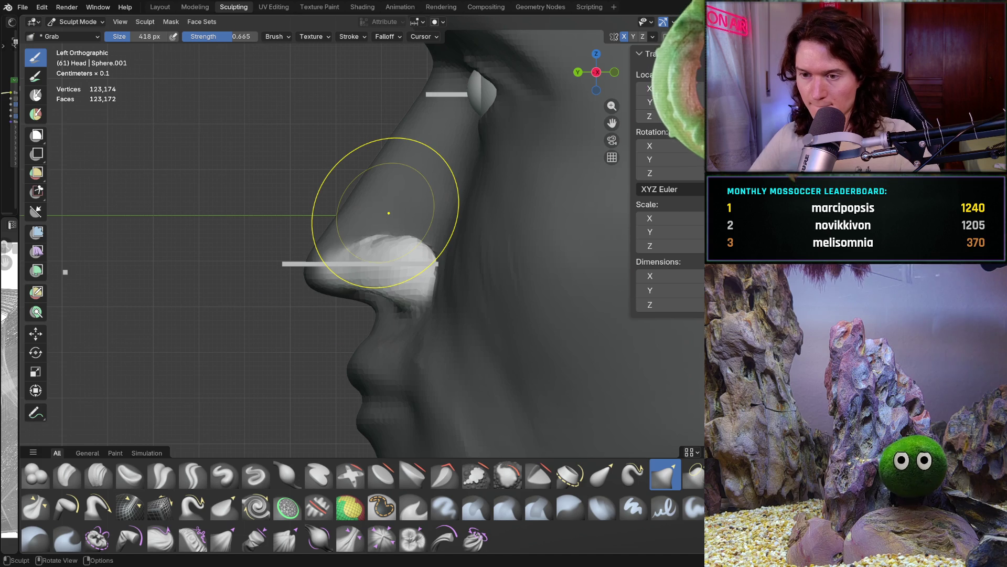
scroll(409, 283, up, 2)
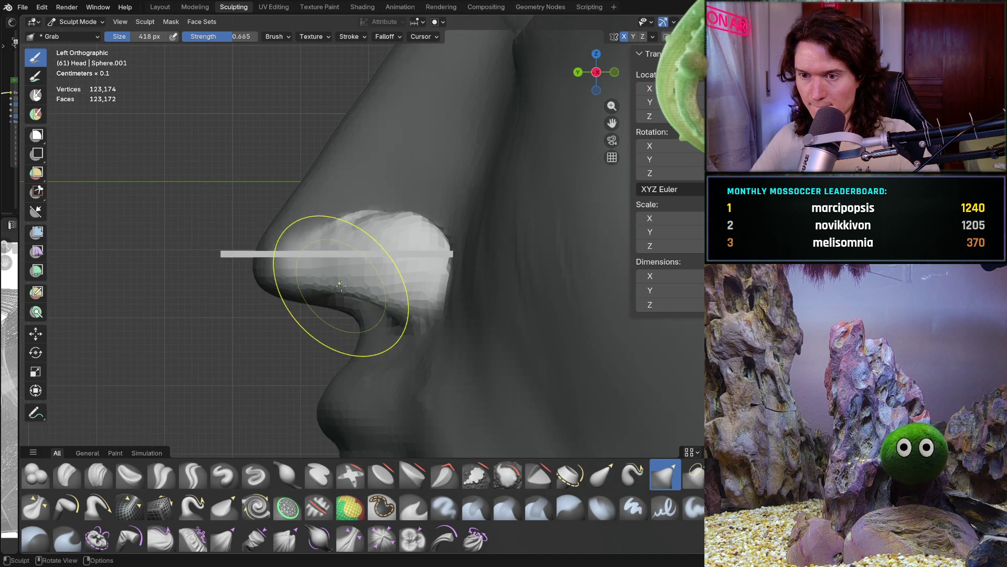
key(f)
click(313, 305)
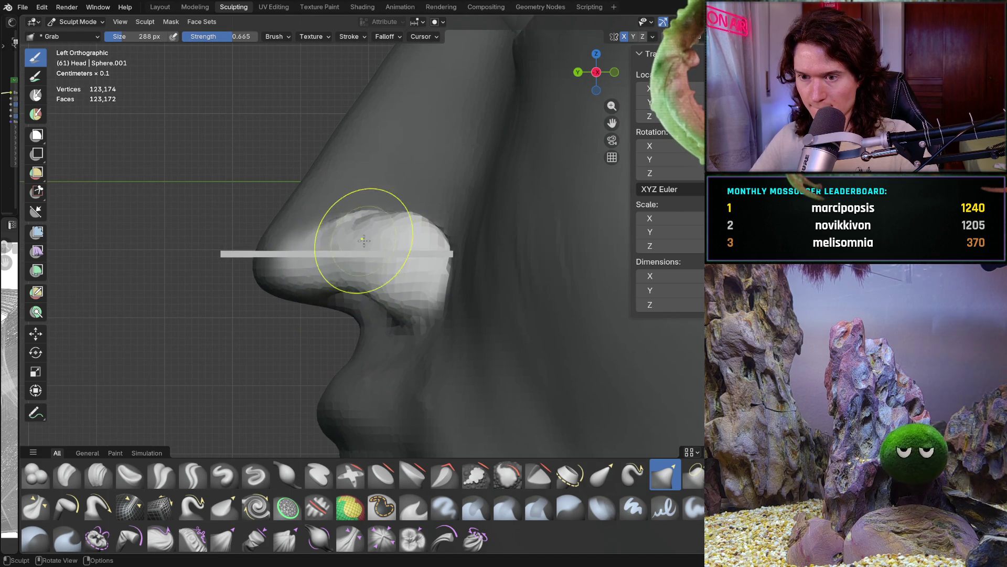
key(f)
click(397, 222)
drag(397, 223, 410, 226)
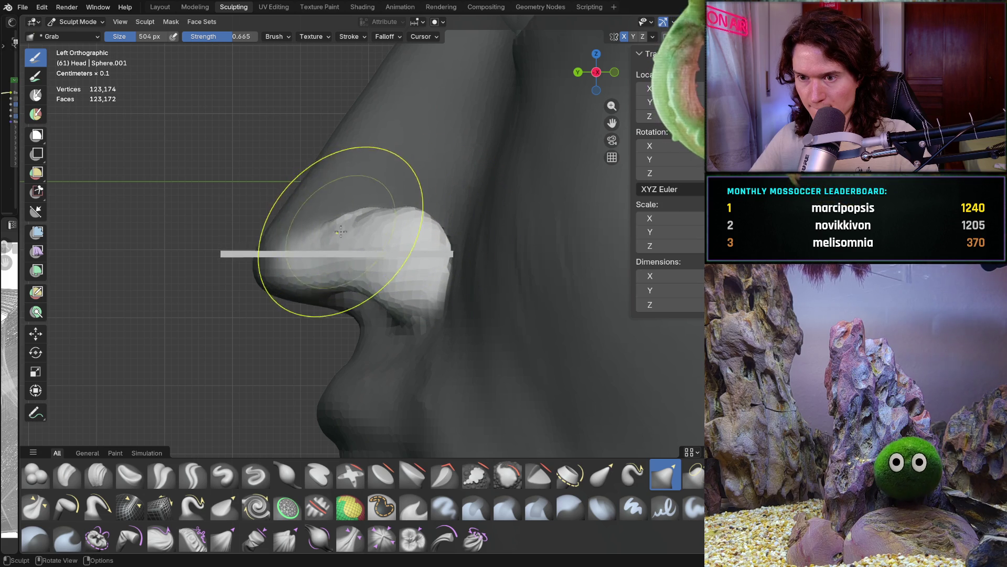
mouse_move(363, 213)
middle_down()
mouse_move(367, 286)
mouse_move(472, 255)
middle_up()
key(KP_3)
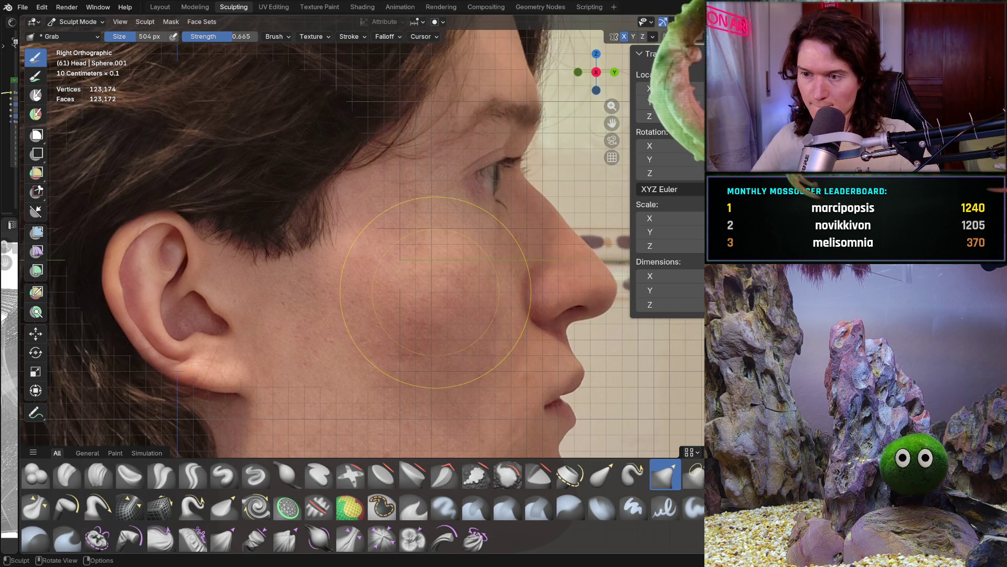
Shrink the Grab brush to 362 px and inspect the nostril from the front, side and below
mouse_move(436, 292)
middle_down()
mouse_move(334, 338)
mouse_move(395, 310)
mouse_move(405, 231)
middle_up()
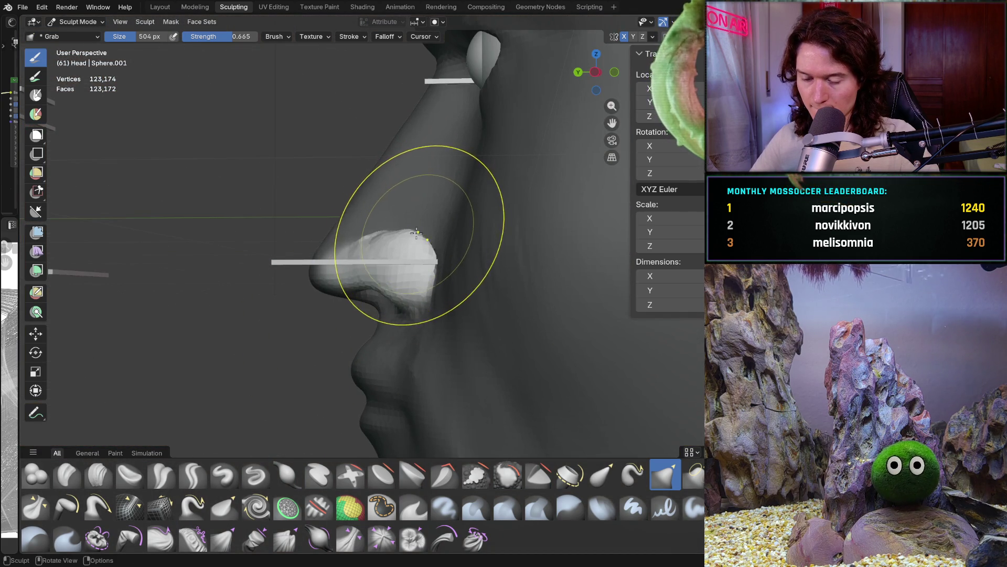
key(f)
click(402, 238)
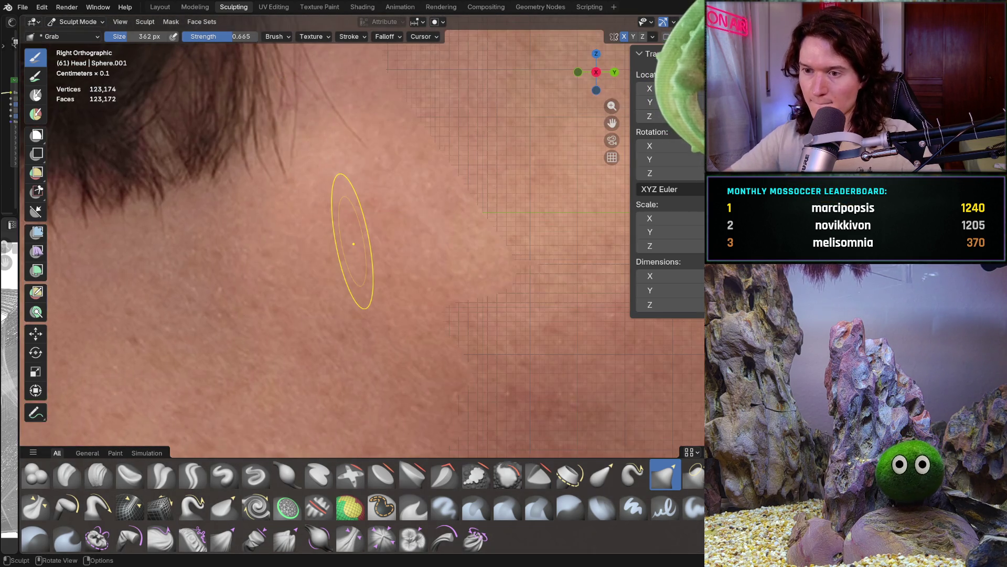
key(ctrl+KP_1)
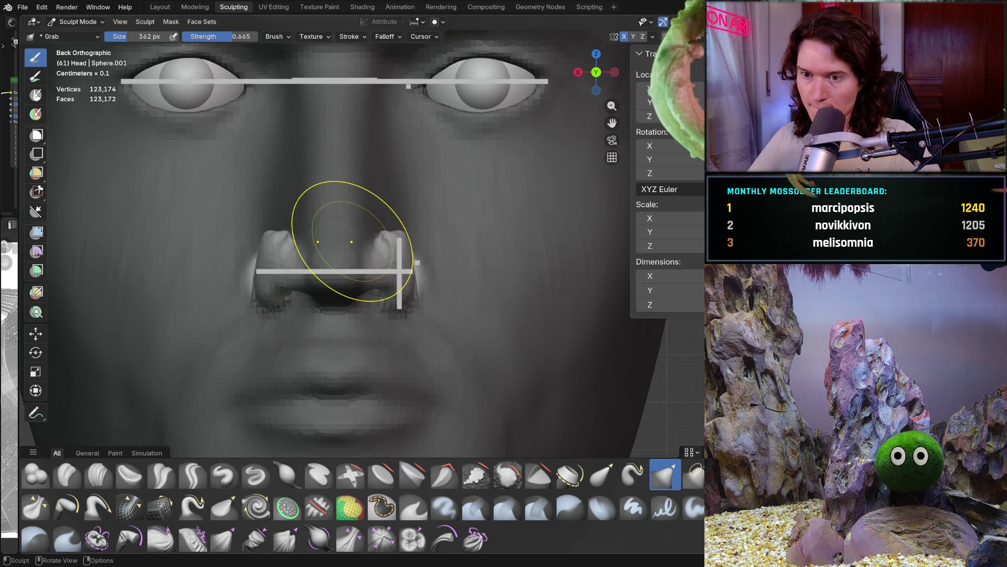
mouse_move(286, 349)
ctrl+middle_down()
mouse_move(277, 295)
mouse_move(385, 339)
mouse_move(338, 315)
mouse_move(338, 236)
ctrl+middle_up()
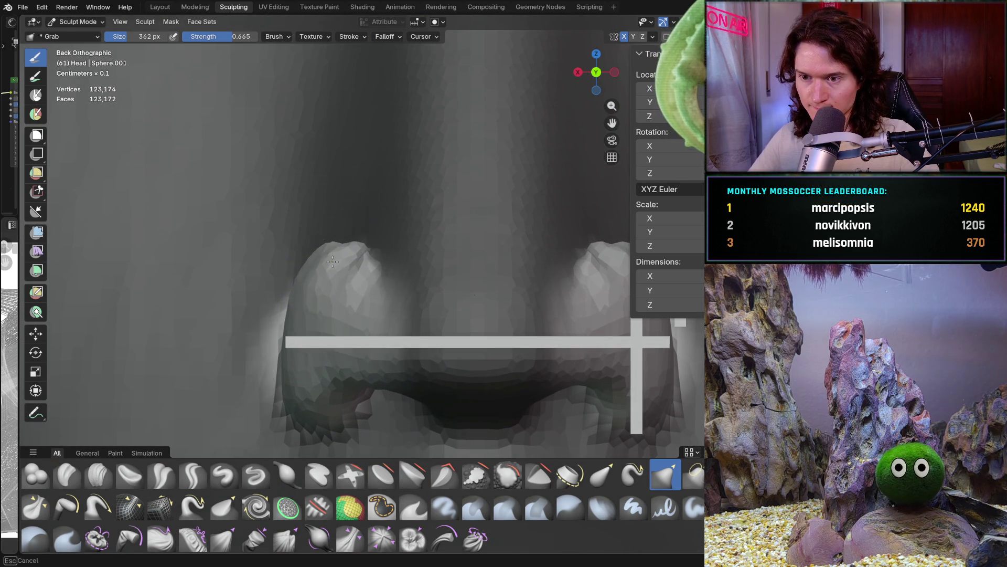
mouse_move(354, 250)
shift+middle_down()
mouse_move(296, 269)
mouse_move(305, 259)
mouse_move(282, 252)
shift+middle_up()
mouse_move(269, 288)
middle_down()
mouse_move(323, 284)
mouse_move(315, 258)
mouse_move(275, 337)
mouse_move(297, 322)
mouse_move(235, 294)
mouse_move(253, 281)
mouse_move(315, 294)
mouse_move(393, 326)
mouse_move(399, 356)
middle_up()
scroll(405, 314, up, 7)
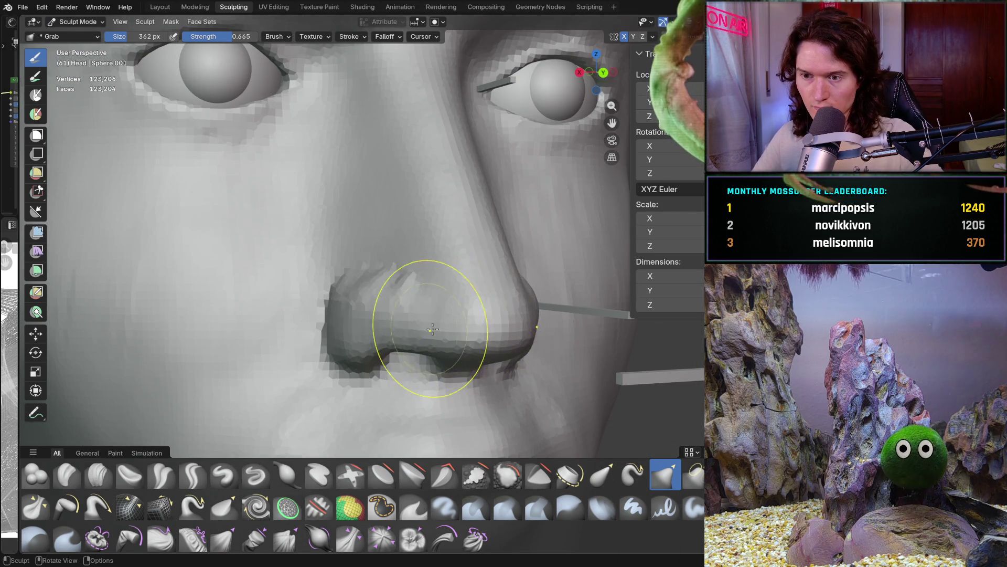
middle_drag(427, 322, 429, 312)
Switch to a 240 px Clay Strips brush and orbit from the nostril out to the right-side head profile
click(98, 474)
middle_drag(246, 346, 293, 328)
key(f)
click(263, 360)
middle_drag(263, 360, 309, 325)
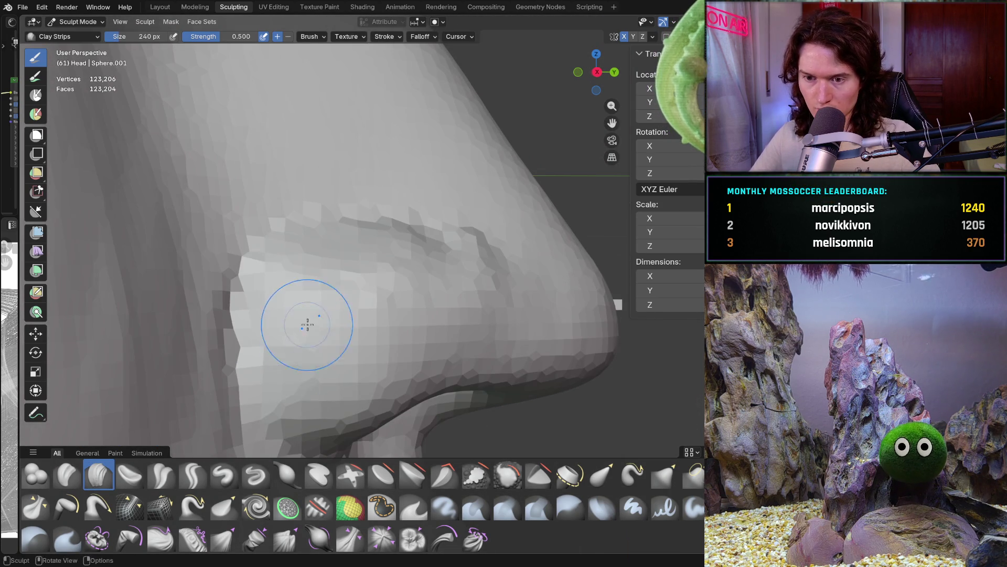
middle_drag(297, 366, 316, 369)
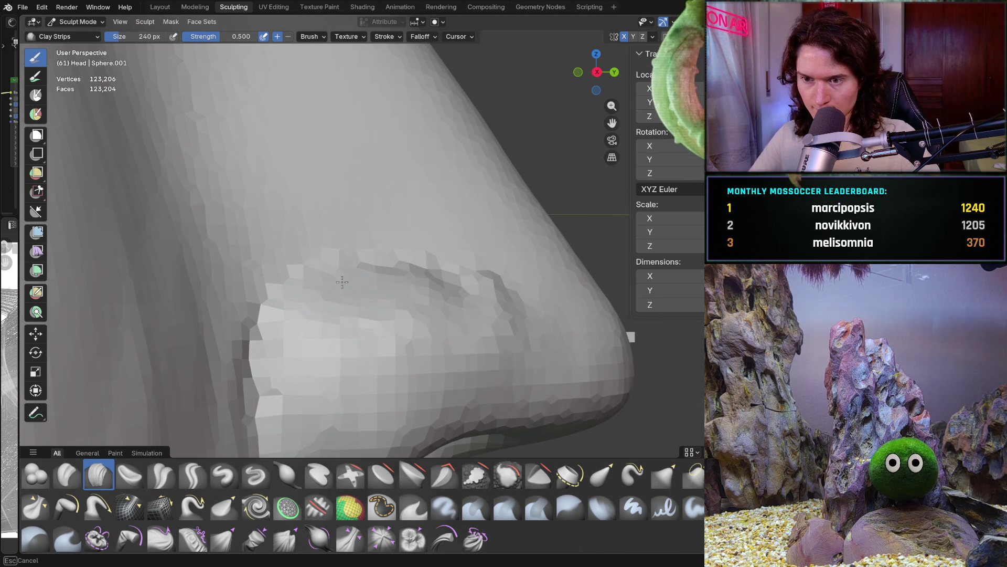
middle_drag(343, 309, 342, 310)
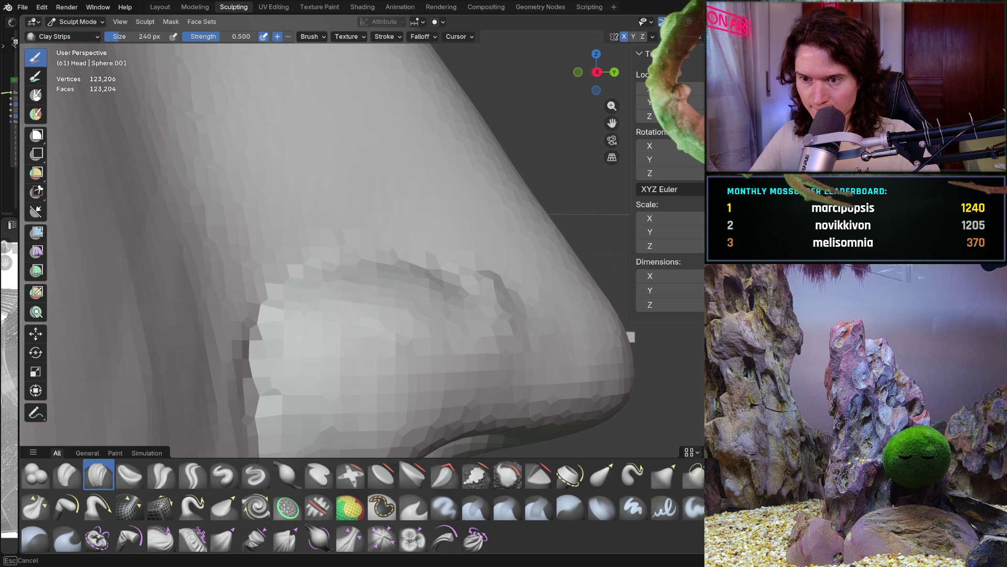
middle_drag(438, 288, 311, 299)
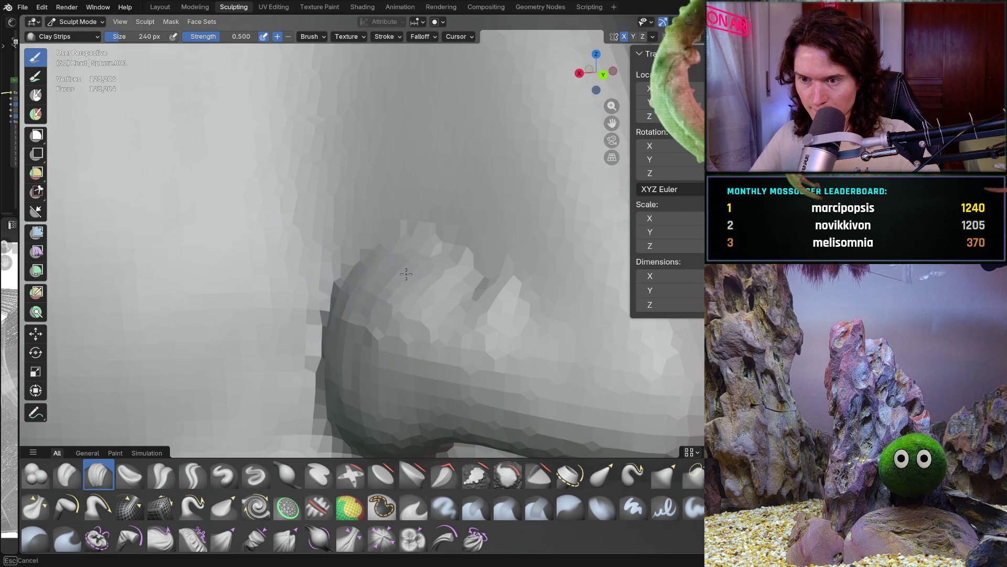
mouse_move(462, 292)
middle_down()
mouse_move(524, 293)
mouse_move(488, 315)
mouse_move(460, 362)
middle_up()
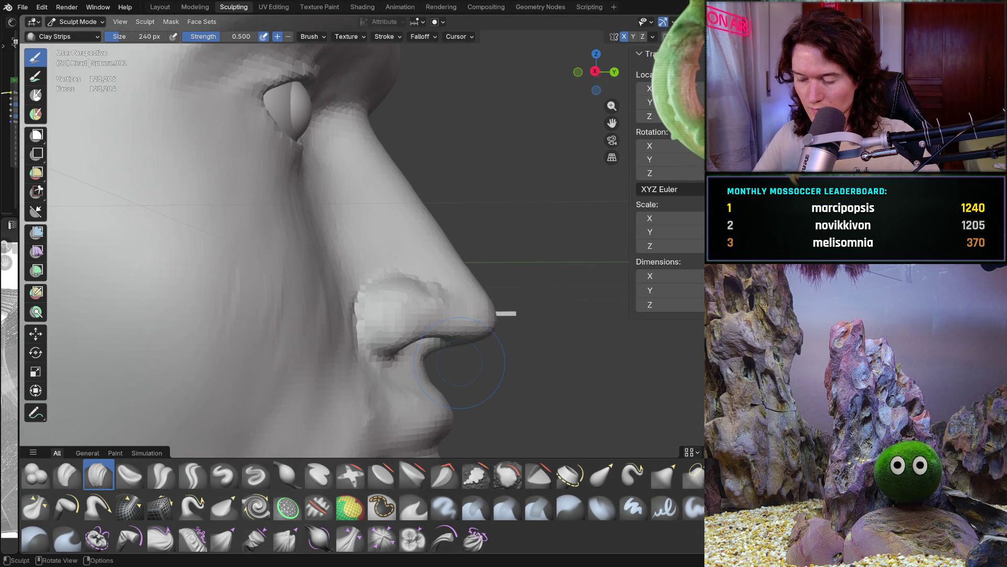
key(KP_3)
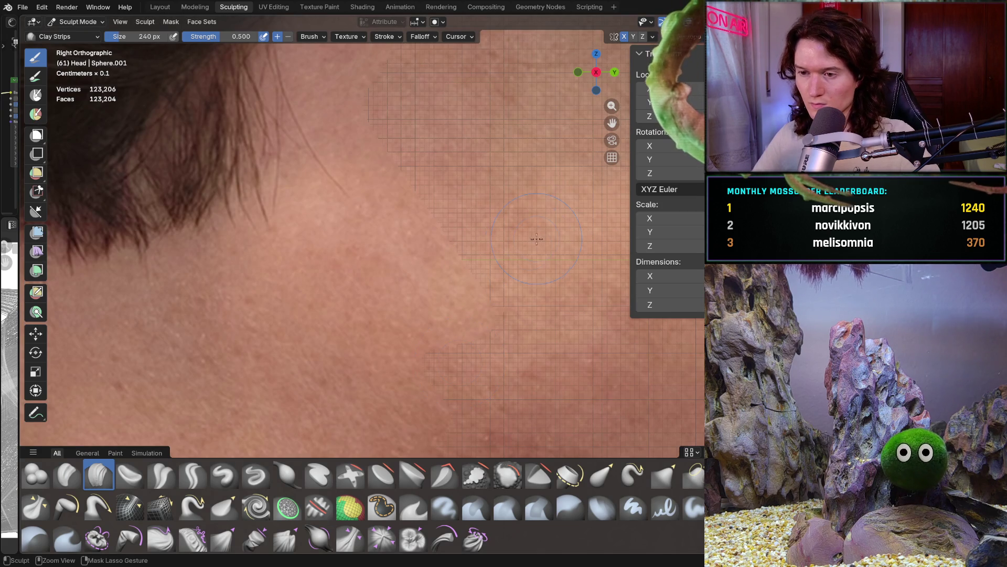
scroll(536, 239, down, 5)
mouse_move(536, 238)
middle_down()
mouse_move(347, 367)
mouse_move(304, 368)
mouse_move(381, 297)
mouse_move(451, 290)
middle_up()
Switch back to a 426 px Grab brush and check the symmetry mirror axis options
key(g)
key(f)
click(541, 283)
click(653, 37)
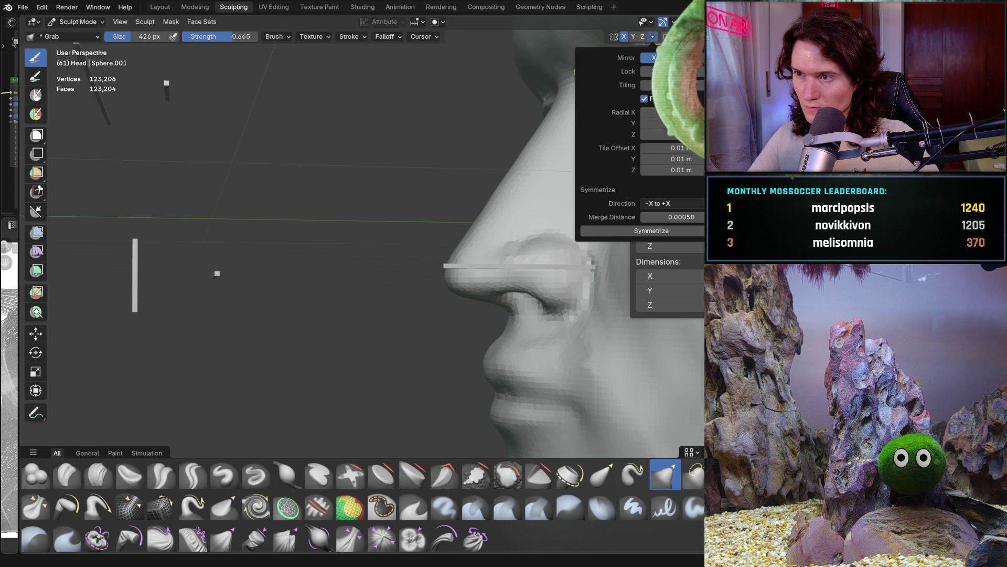
middle_drag(497, 250, 458, 281)
key(ctrl+KP_3)
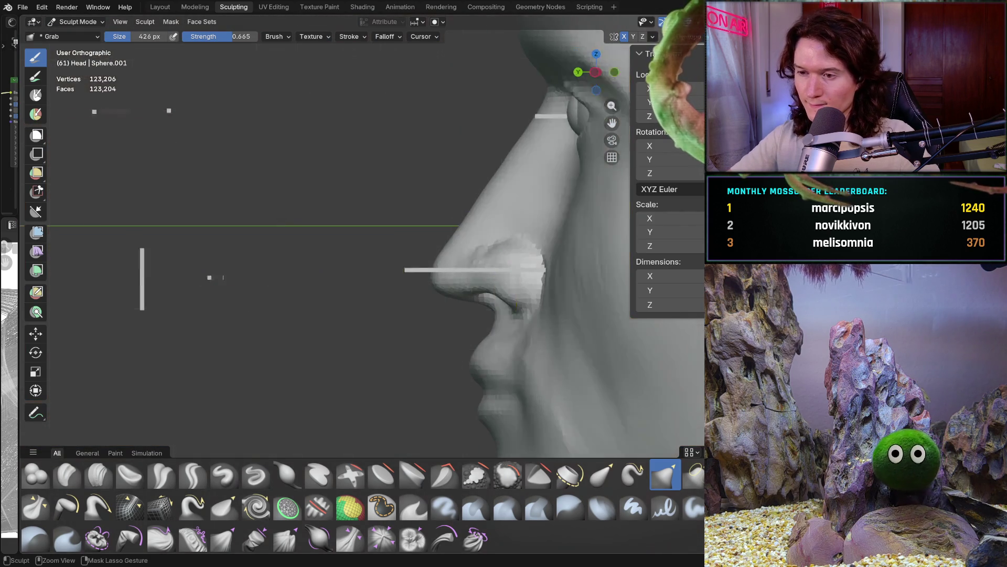
scroll(459, 260, up, 2)
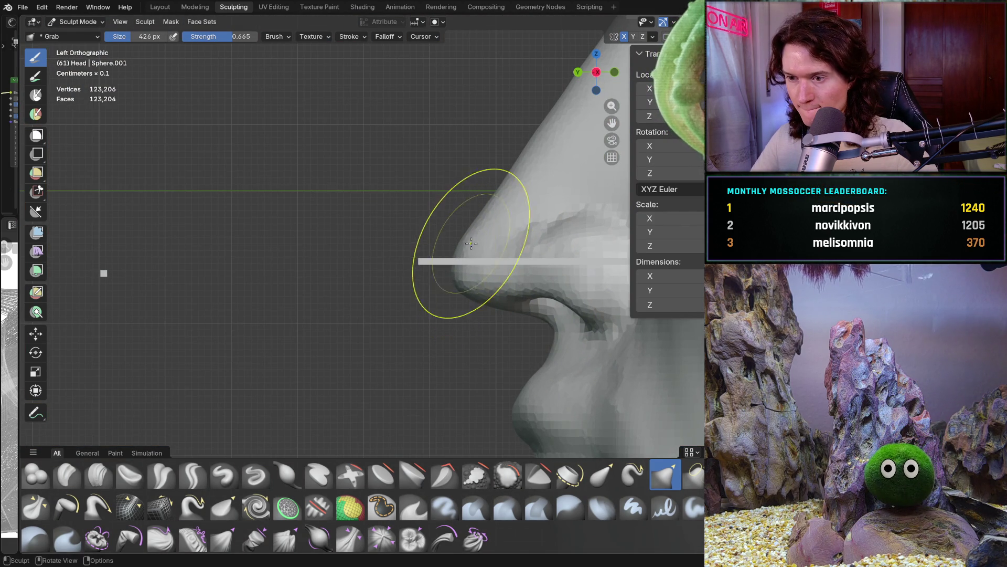
scroll(480, 224, down, 3)
Review the whole head from the front, side profile and three-quarter views
mouse_move(480, 224)
middle_down()
mouse_move(529, 321)
mouse_move(477, 355)
middle_up()
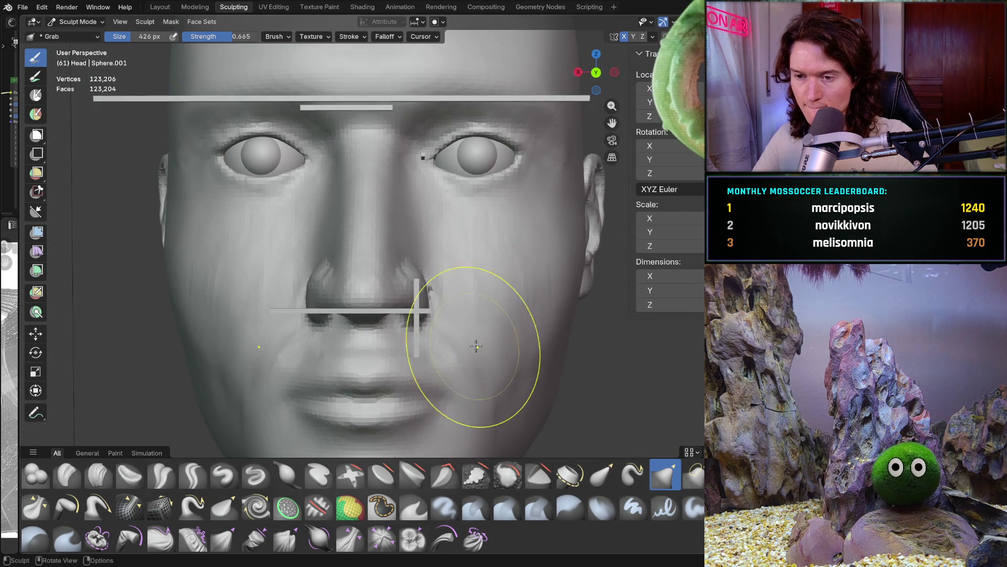
scroll(477, 314, up, 3)
ctrl+middle_drag(524, 298, 415, 378)
scroll(411, 293, up, 4)
mouse_move(393, 280)
middle_down()
mouse_move(250, 292)
mouse_move(306, 260)
mouse_move(310, 311)
middle_up()
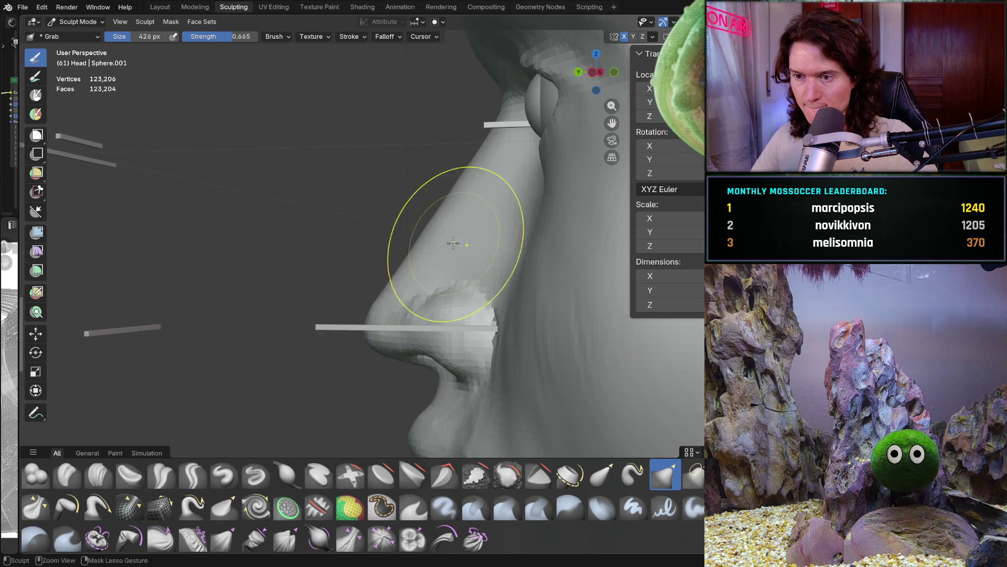
scroll(442, 246, down, 4)
middle_drag(446, 263, 467, 330)
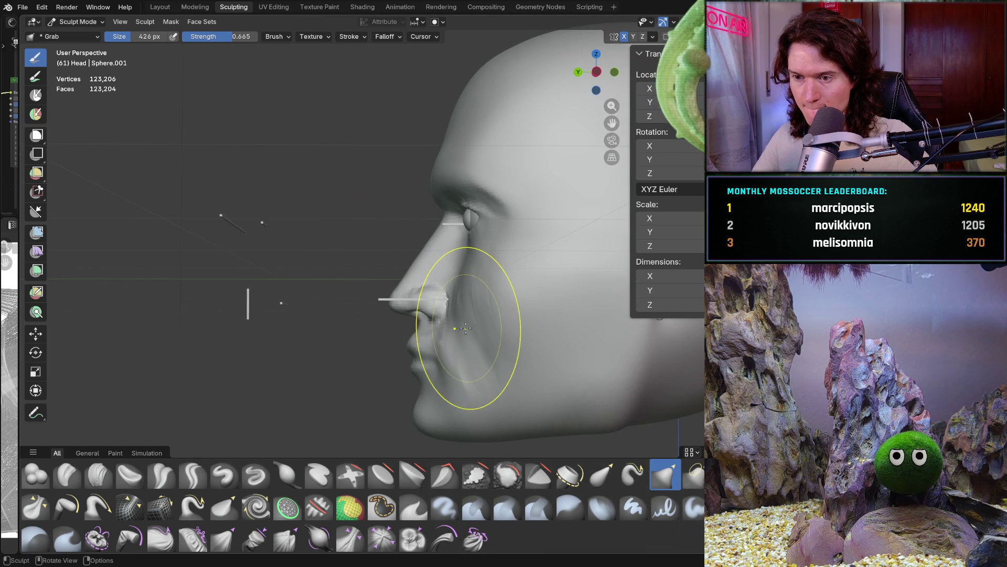
scroll(465, 328, up, 5)
mouse_move(452, 294)
middle_down()
mouse_move(518, 314)
mouse_move(612, 311)
middle_up()
alt+middle_drag(470, 315, 462, 309)
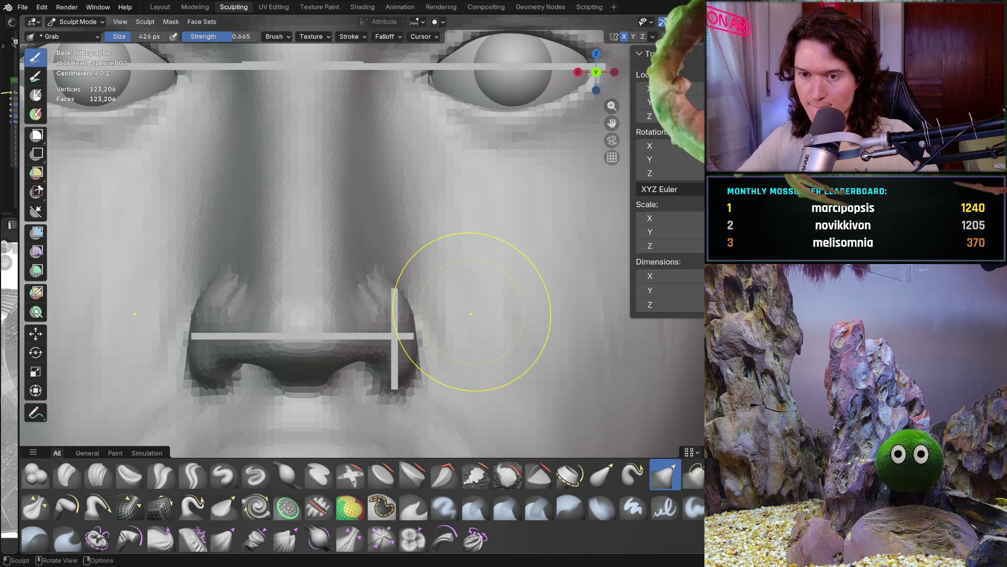
scroll(304, 315, down, 6)
middle_drag(354, 414, 368, 343)
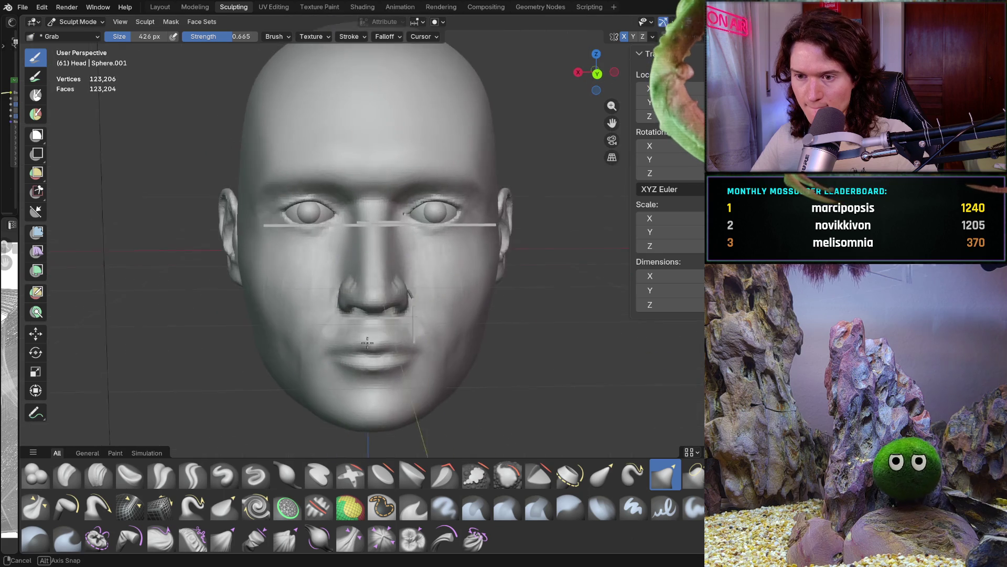
scroll(368, 293, up, 8)
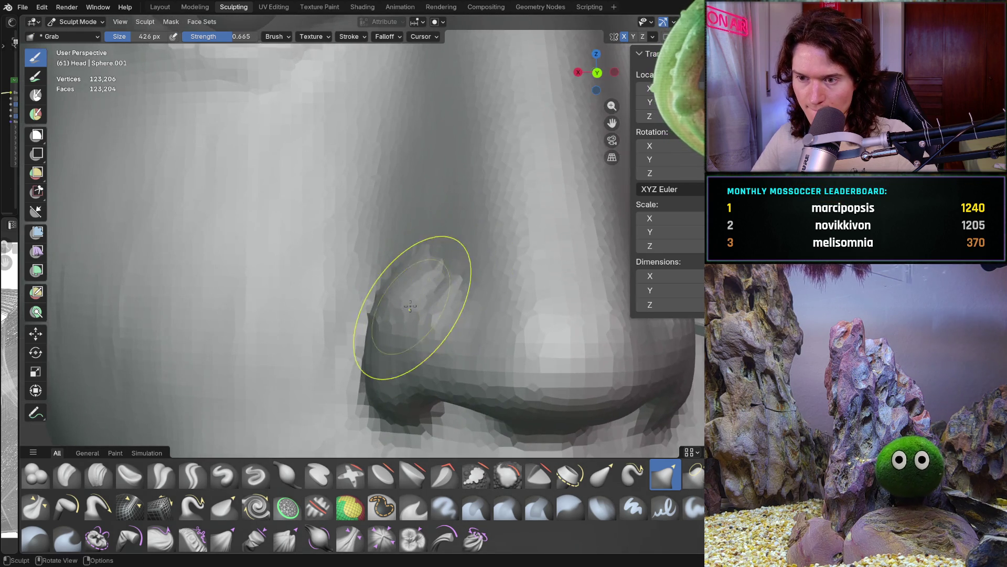
Switch to a 190 px Clay Strips brush and work around the nostril's lower contour and side
middle_drag(421, 295, 479, 304)
click(98, 474)
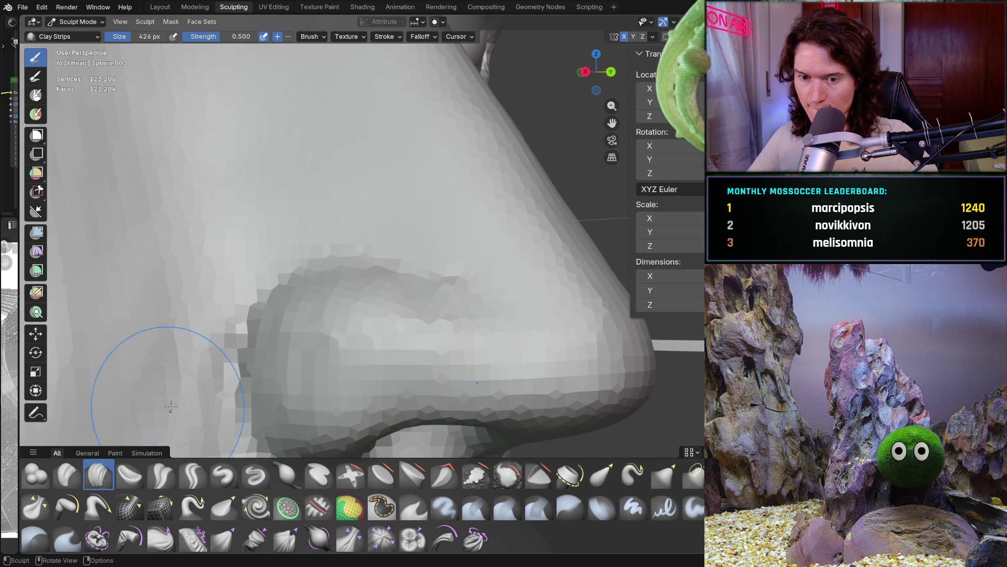
key(f)
click(332, 331)
mouse_move(332, 331)
middle_down()
mouse_move(360, 347)
mouse_move(415, 329)
middle_up()
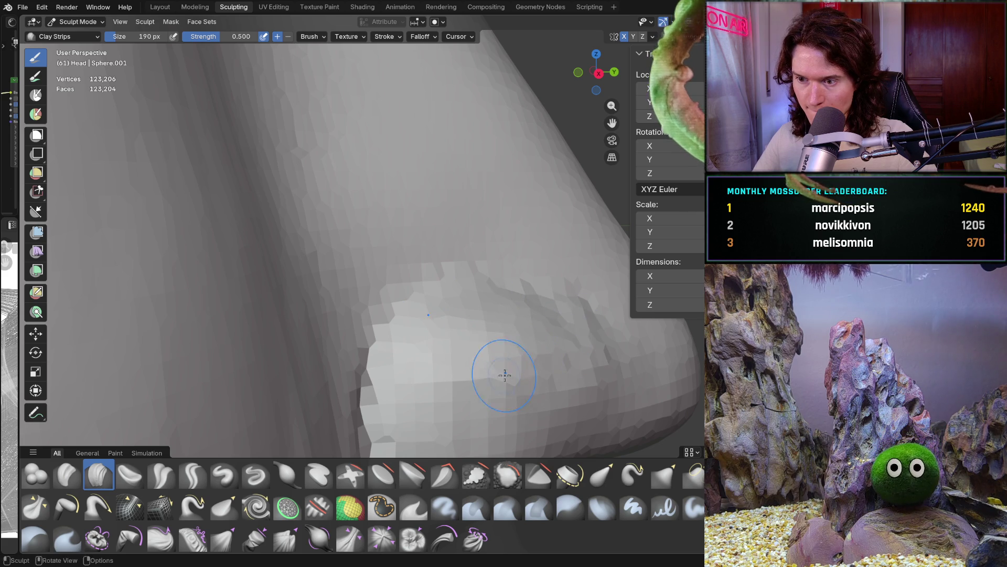
middle_drag(515, 427, 447, 324)
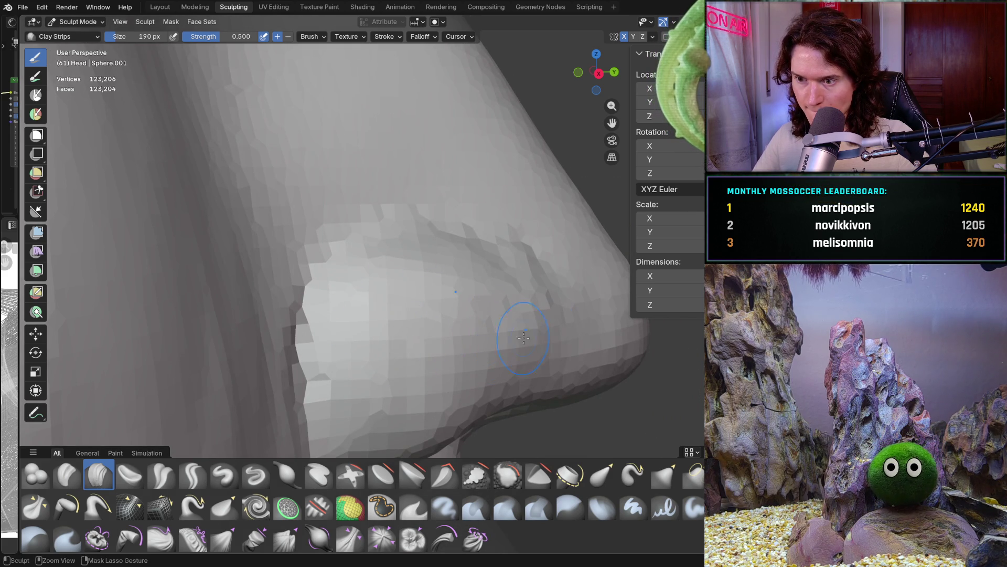
mouse_move(509, 322)
middle_down()
mouse_move(334, 310)
mouse_move(393, 331)
middle_up()
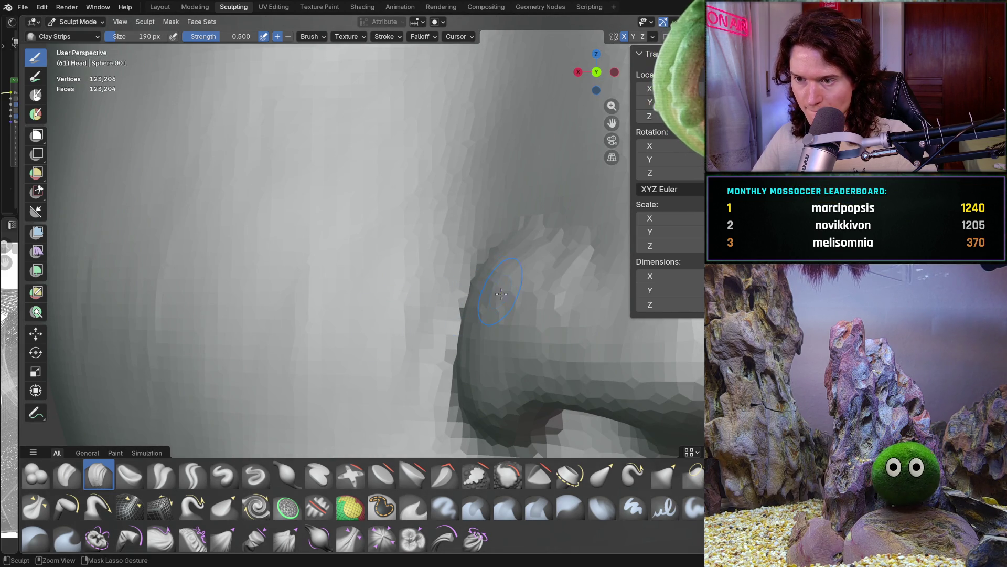
scroll(511, 277, up, 2)
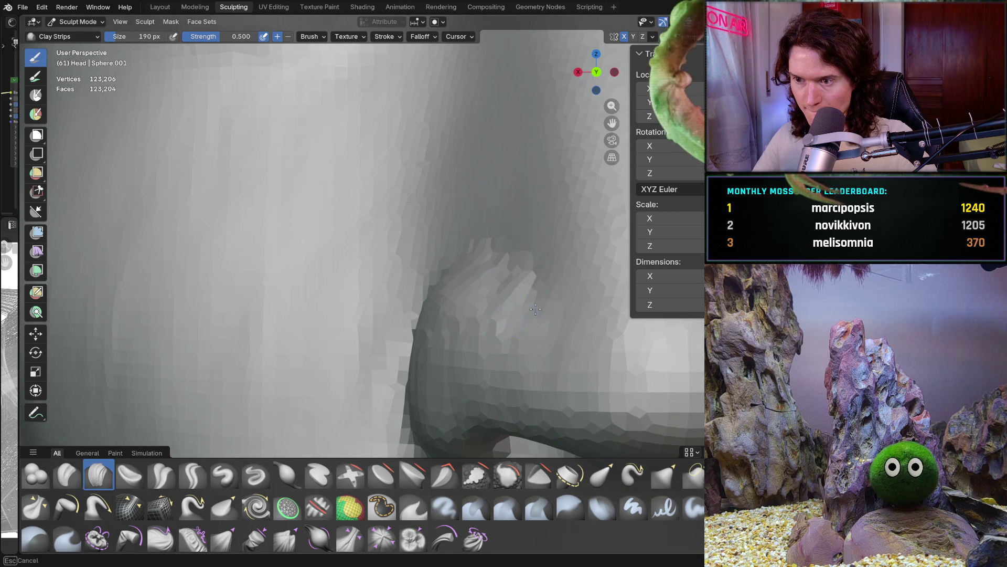
middle_drag(534, 363, 558, 331)
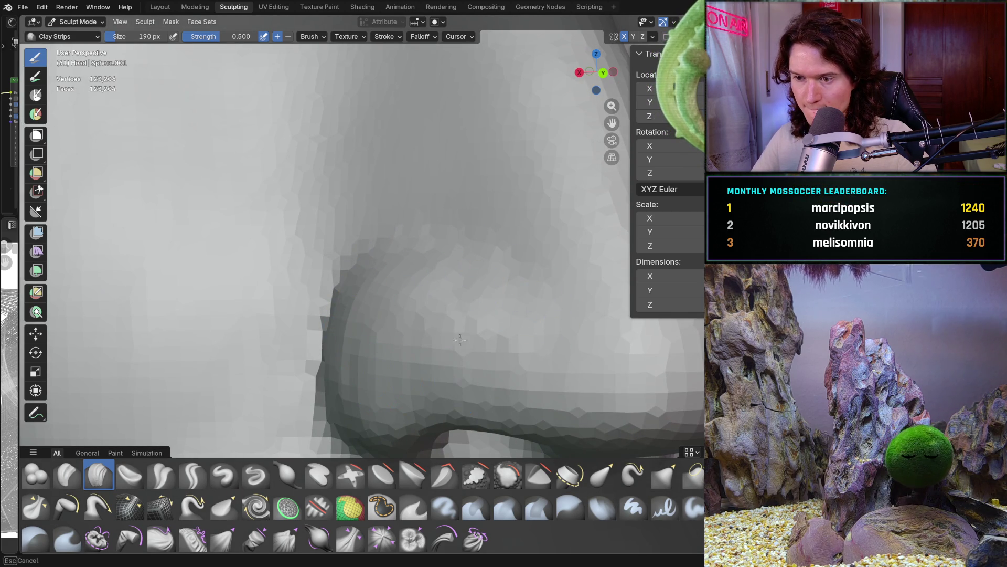
mouse_move(503, 321)
ctrl+middle_down()
mouse_move(430, 402)
mouse_move(439, 357)
ctrl+middle_up()
In front orthographic view, zoom on the nose and upper lip and pick Crease Polish
key(ctrl+KP_1)
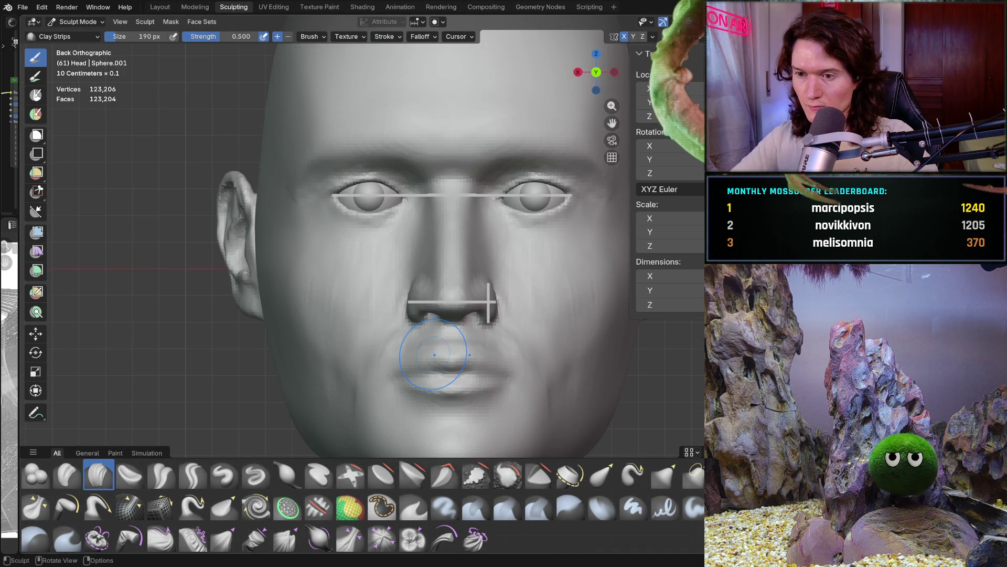
mouse_move(377, 348)
ctrl+middle_down()
mouse_move(422, 280)
mouse_move(425, 305)
mouse_move(395, 335)
mouse_move(428, 349)
mouse_move(419, 341)
ctrl+middle_up()
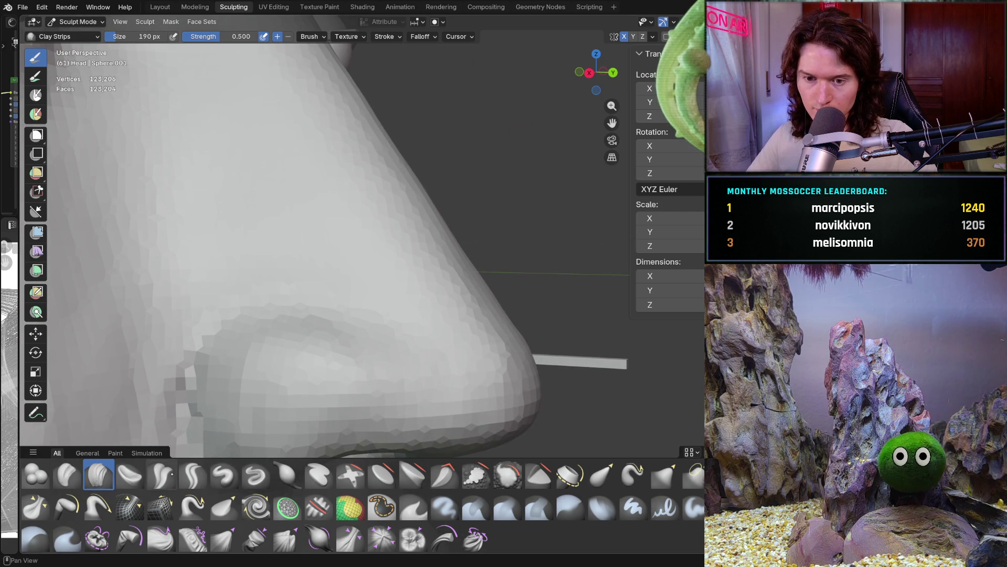
click(161, 475)
shift+middle_drag(175, 405, 322, 333)
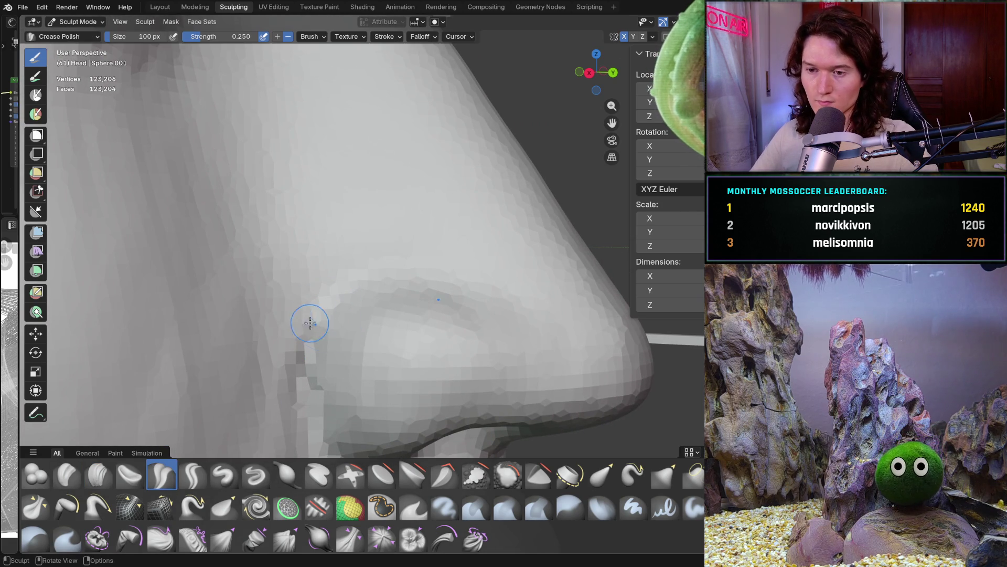
Crease the groove below the nostril and sharpen the crease along its side
drag(364, 293, 525, 309)
drag(316, 320, 309, 362)
shift+middle_drag(315, 416, 293, 289)
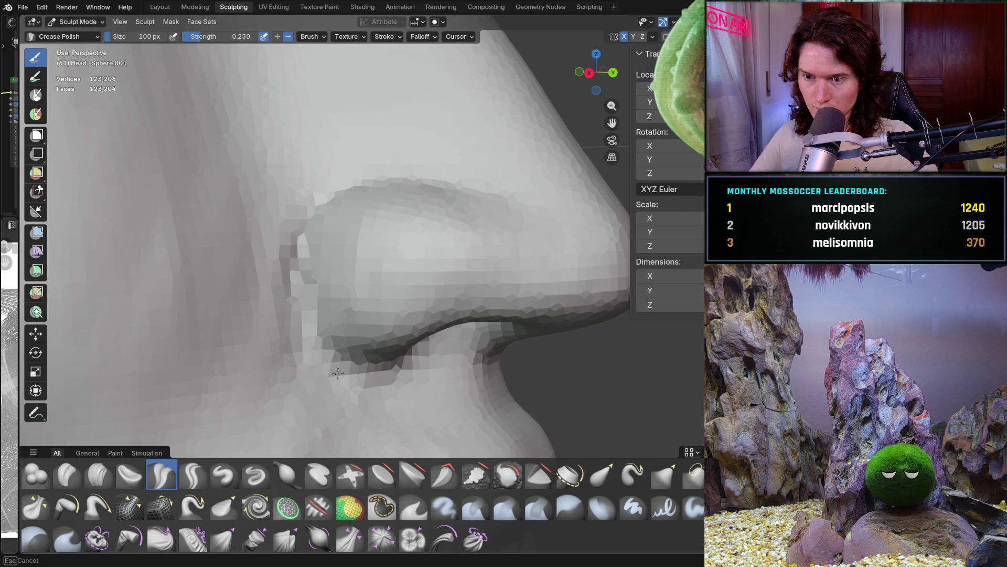
drag(338, 340, 297, 252)
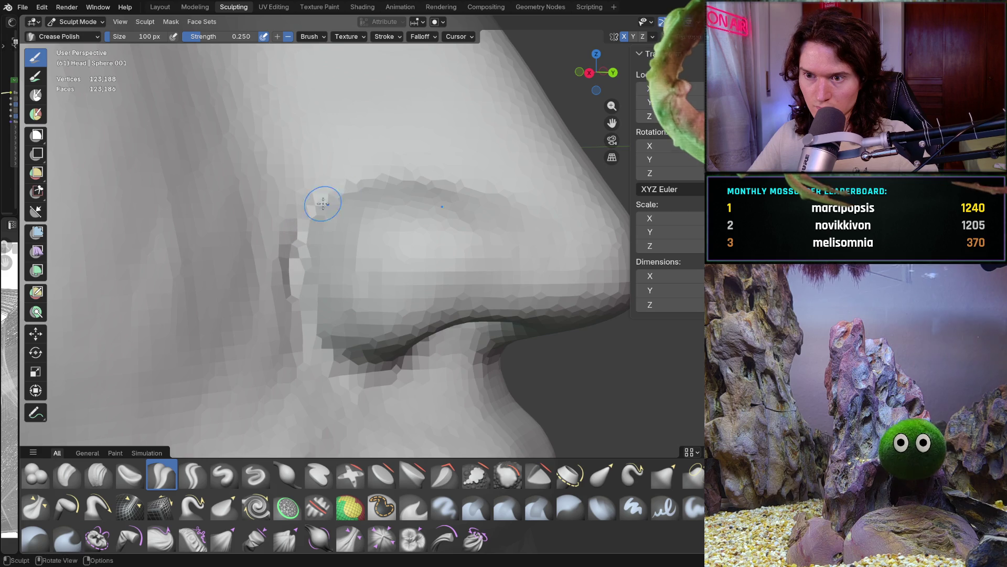
shift+middle_drag(440, 181, 507, 228)
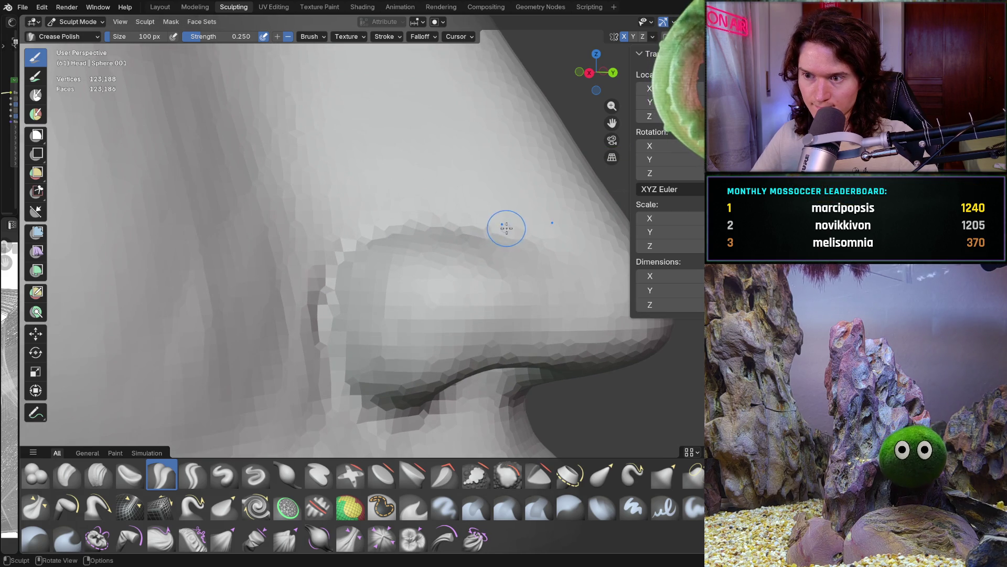
scroll(494, 226, down, 3)
alt+middle_drag(382, 226, 341, 346)
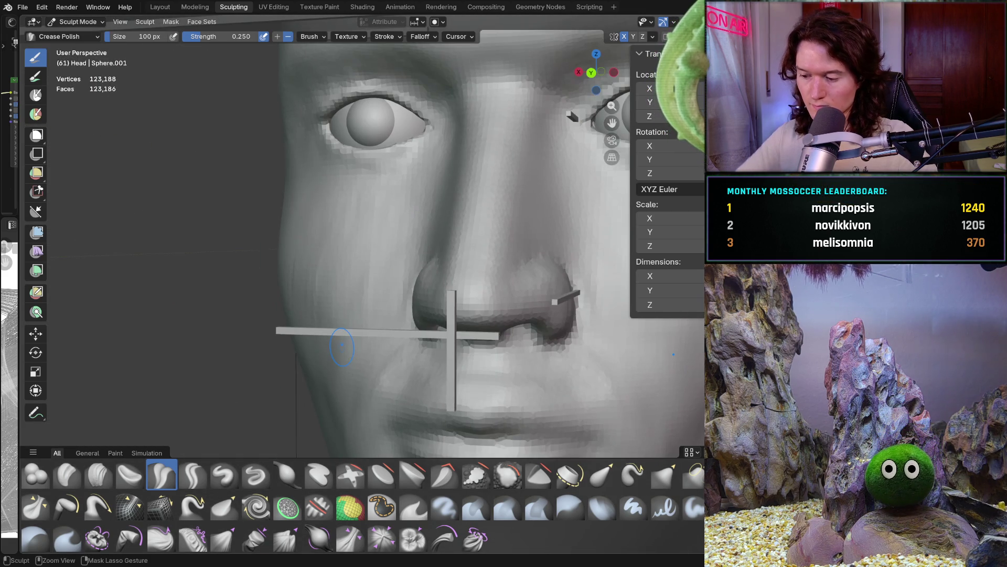
scroll(342, 346, up, 2)
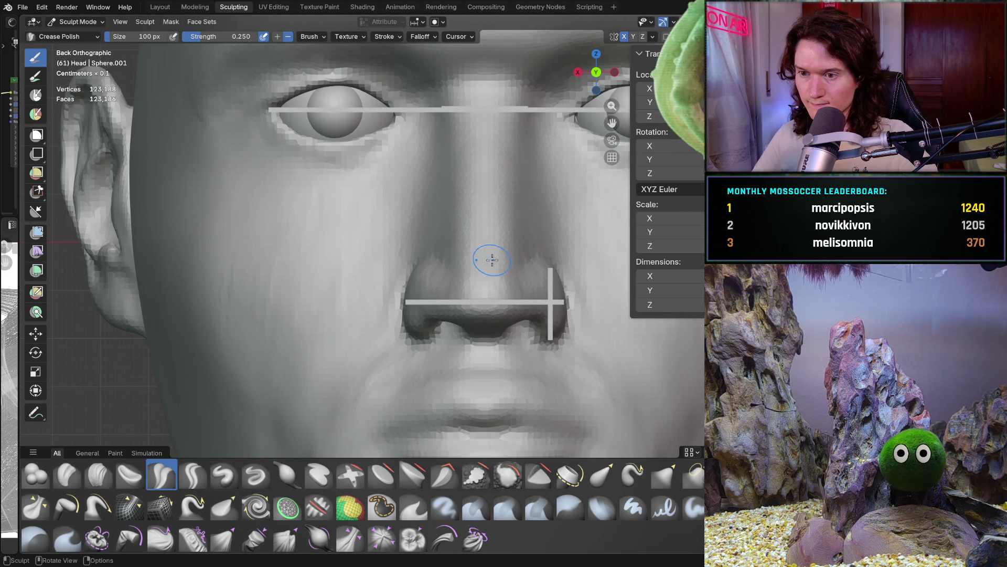
ctrl+middle_drag(469, 298, 475, 250)
Switch back to Clay Strips at 278 px and build up clay on the nostril wing
click(98, 475)
mouse_move(315, 315)
middle_down()
mouse_move(367, 273)
mouse_move(410, 266)
mouse_move(403, 346)
mouse_move(404, 337)
middle_up()
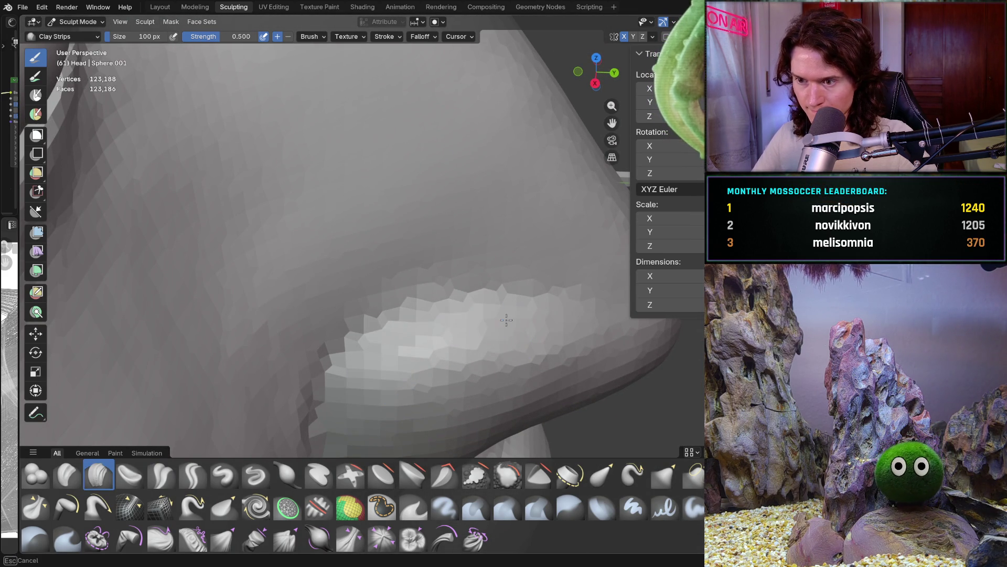
mouse_move(426, 336)
middle_down()
mouse_move(378, 357)
mouse_move(261, 293)
mouse_move(338, 382)
mouse_move(399, 367)
mouse_move(461, 378)
mouse_move(415, 323)
middle_up()
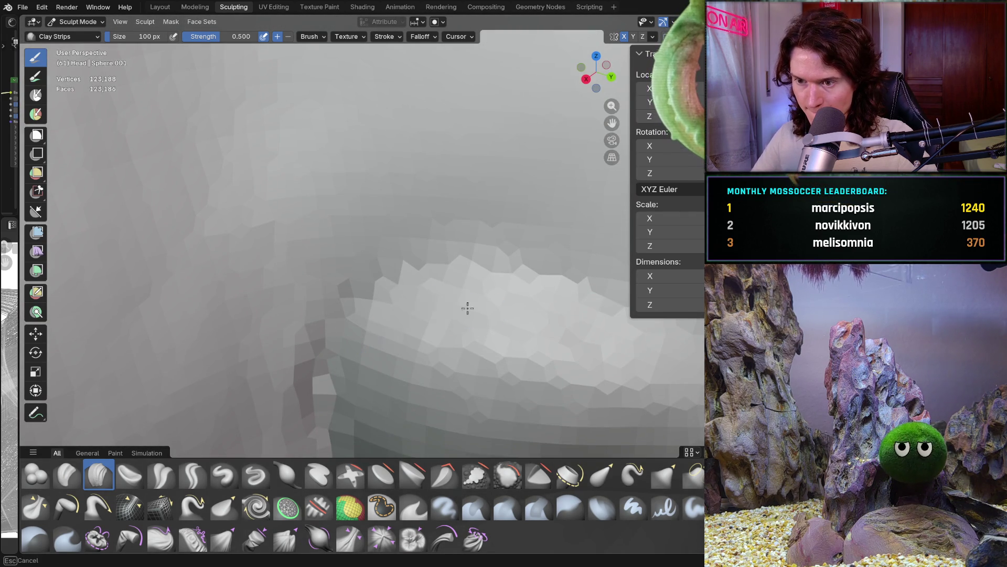
key(f)
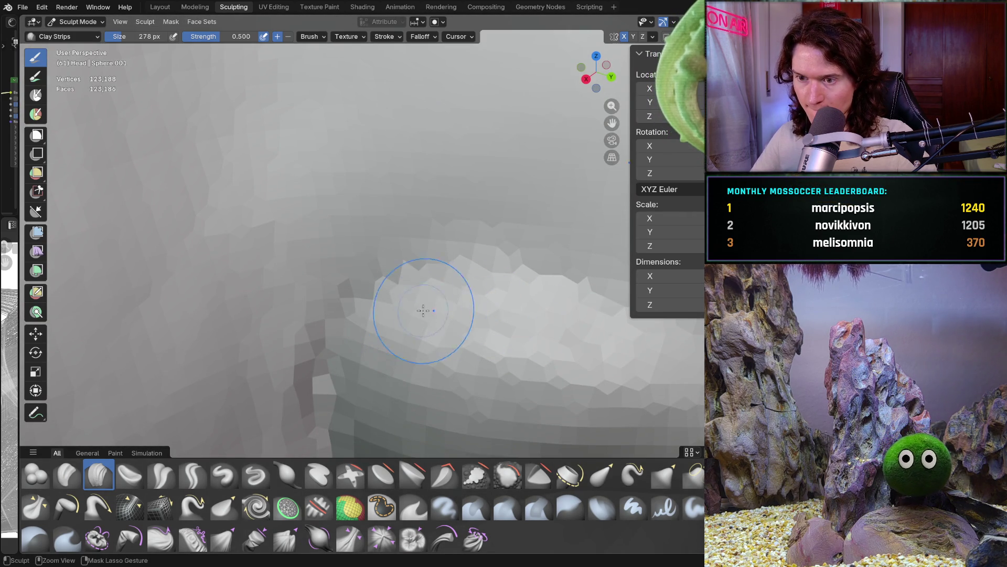
click(391, 319)
drag(504, 252, 414, 282)
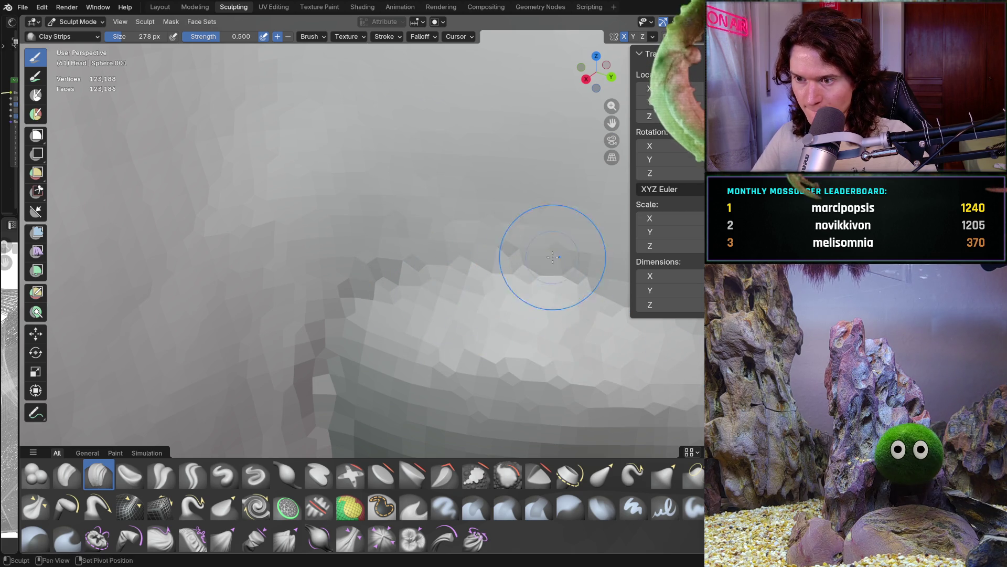
Orbit around the nose and check the nostril wing in front orthographic and side views
shift+middle_drag(562, 258, 457, 252)
middle_drag(542, 319, 447, 250)
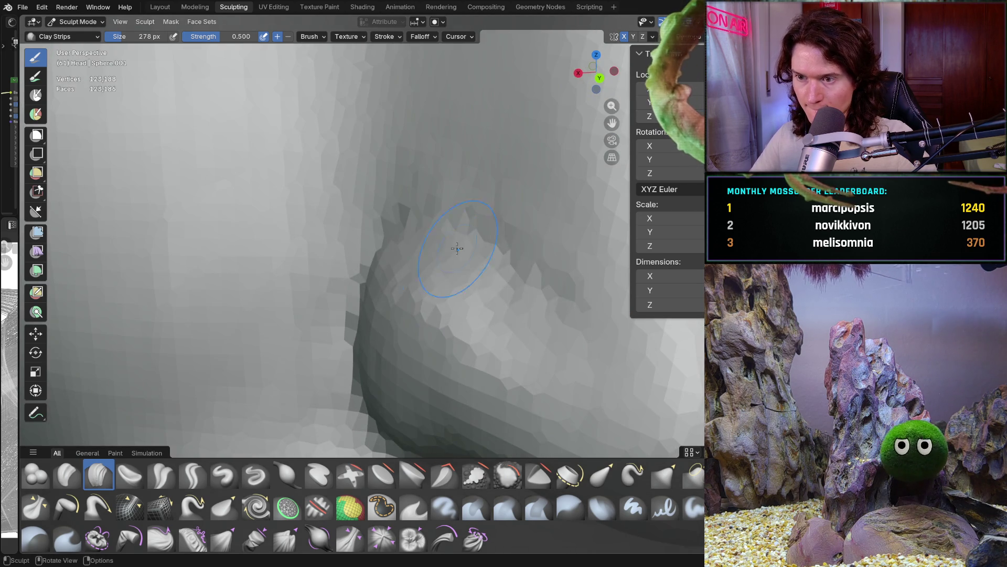
middle_drag(437, 216, 431, 257)
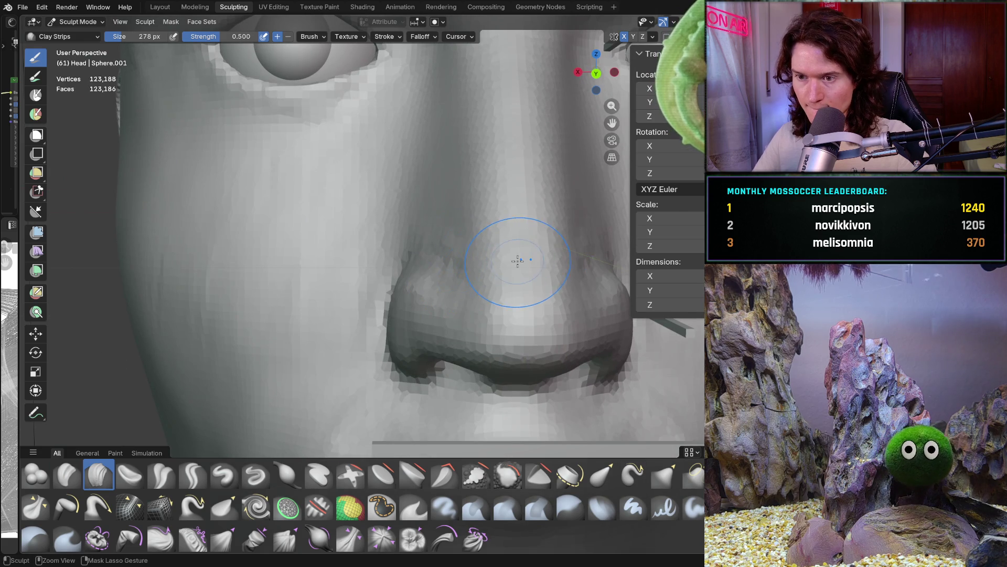
mouse_move(473, 280)
ctrl+middle_down()
mouse_move(430, 266)
mouse_move(477, 294)
mouse_move(443, 275)
ctrl+middle_up()
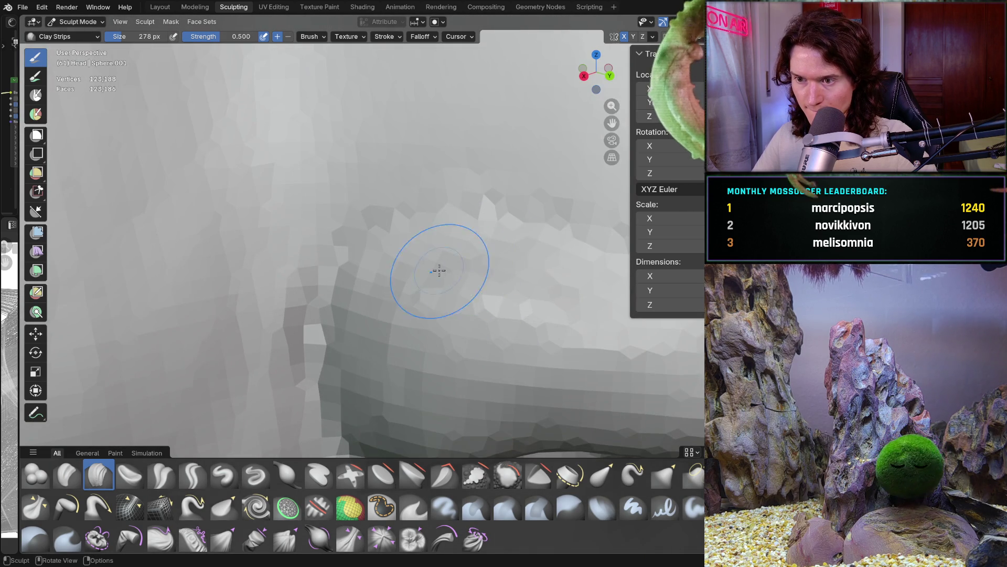
middle_drag(400, 247, 397, 276)
mouse_move(373, 323)
ctrl+middle_down()
mouse_move(438, 344)
mouse_move(306, 240)
ctrl+middle_up()
key(KP_1)
key(ctrl+KP_1)
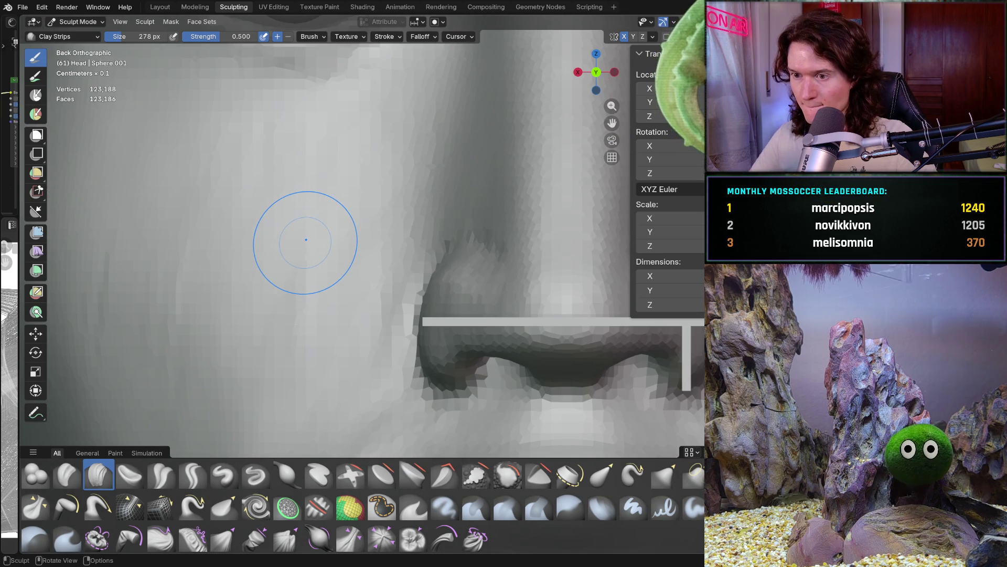
scroll(530, 319, down, 3)
scroll(530, 319, up, 2)
mouse_move(530, 319)
middle_down()
mouse_move(366, 344)
mouse_move(456, 347)
mouse_move(482, 365)
middle_up()
Polish the nostril-wing crease with the Crease Polish brush resized to 228 px
key(shift+c)
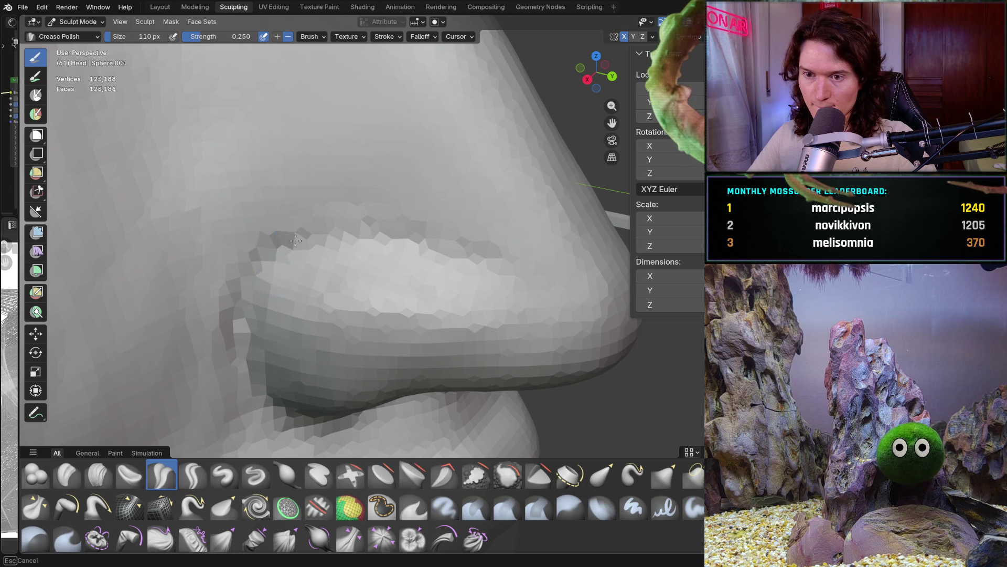
drag(351, 231, 435, 252)
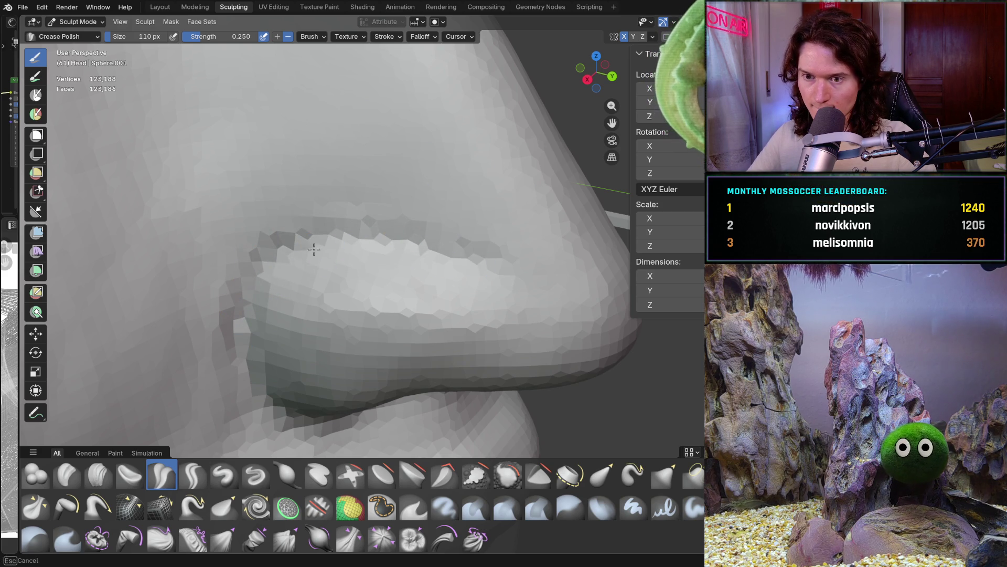
mouse_move(534, 287)
middle_down()
mouse_move(495, 299)
mouse_move(367, 254)
middle_up()
key(ctrl+KP_1)
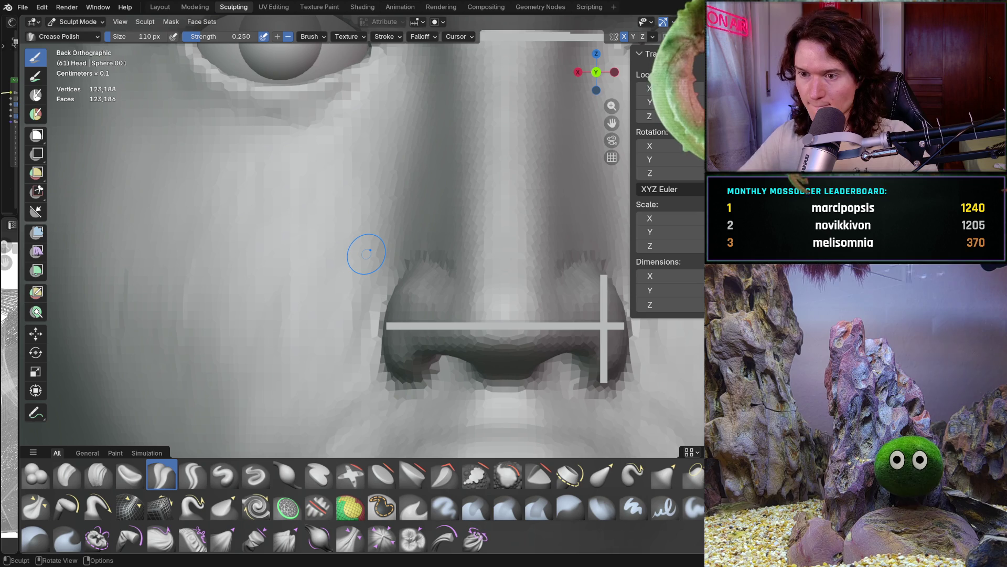
scroll(368, 257, up, 5)
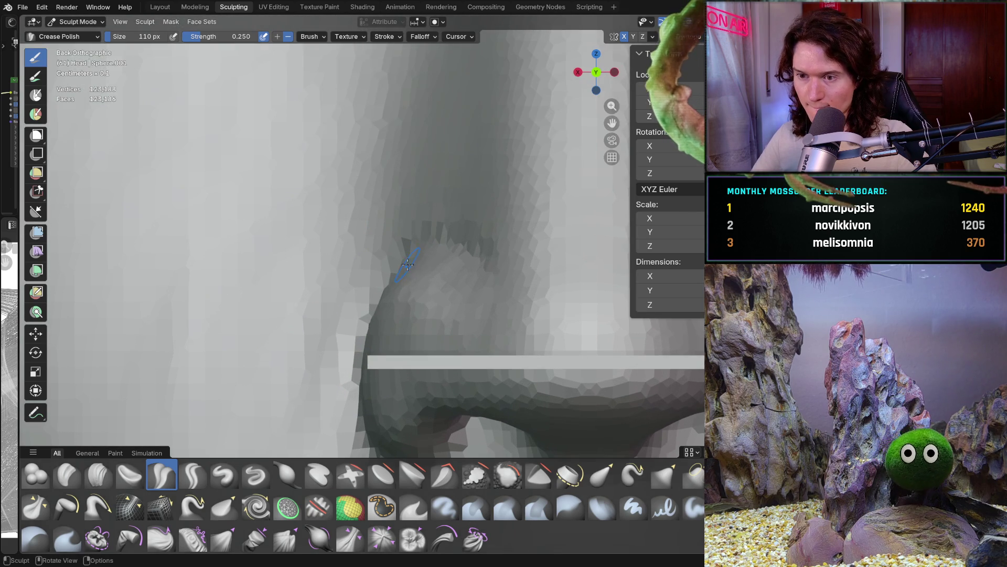
key(f)
click(430, 284)
middle_drag(429, 284, 427, 292)
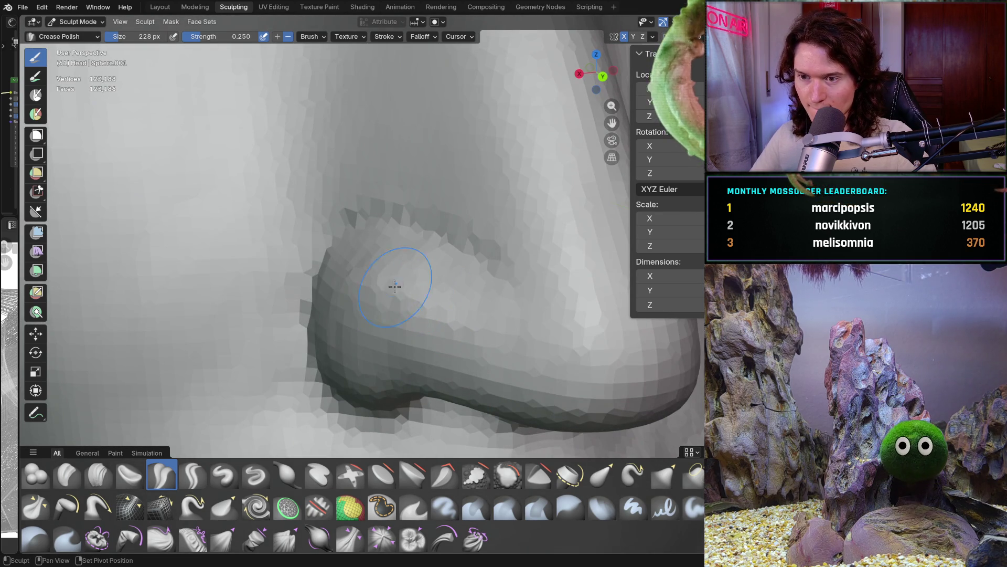
drag(443, 311, 413, 263)
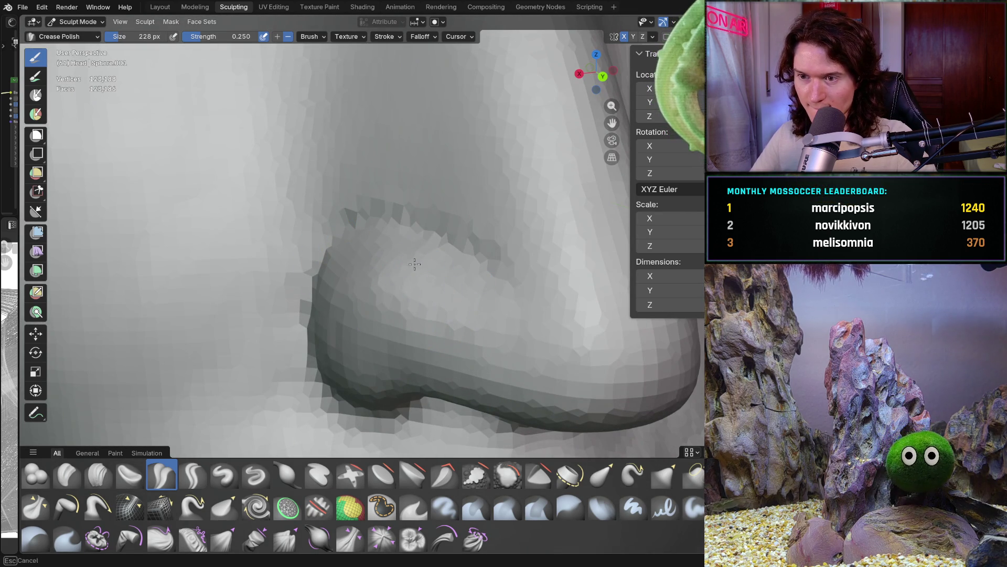
Add Clay Strips along the nostril wing and inspect it from several sides
shift+middle_drag(329, 248, 468, 315)
scroll(430, 298, up, 3)
scroll(468, 314, up, 2)
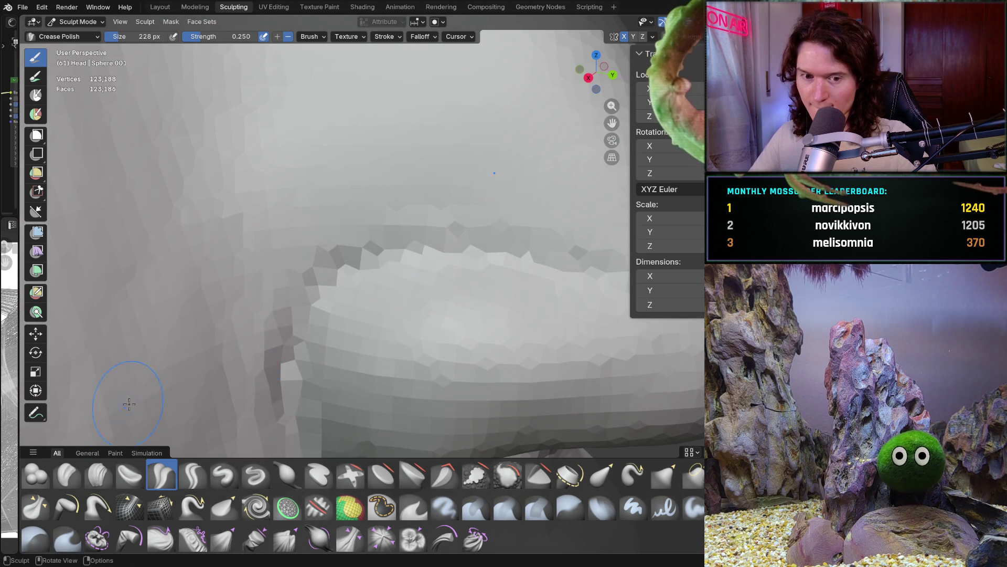
click(98, 475)
mouse_move(407, 310)
mouse_down()
mouse_move(363, 290)
mouse_move(396, 274)
mouse_up()
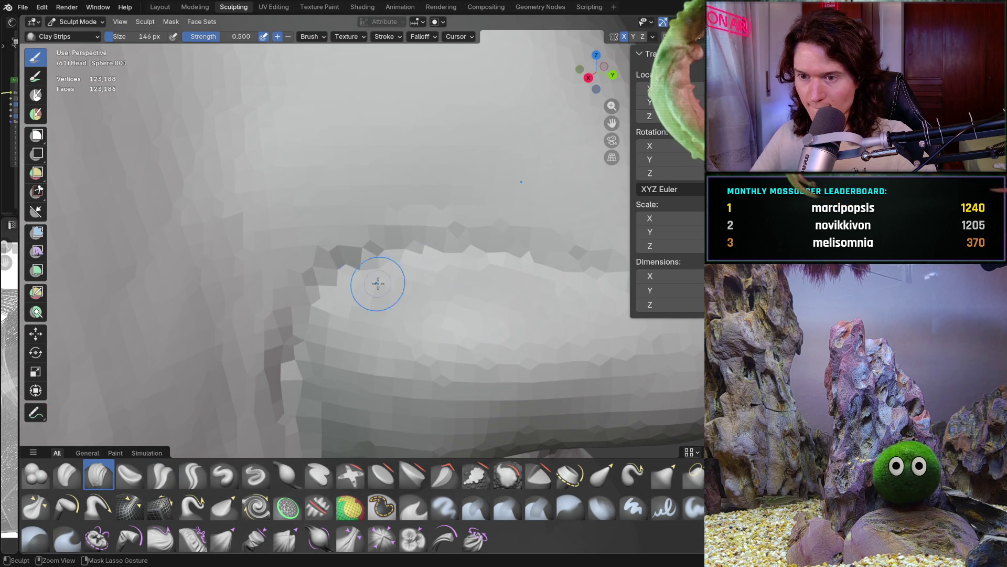
middle_drag(396, 274, 435, 310)
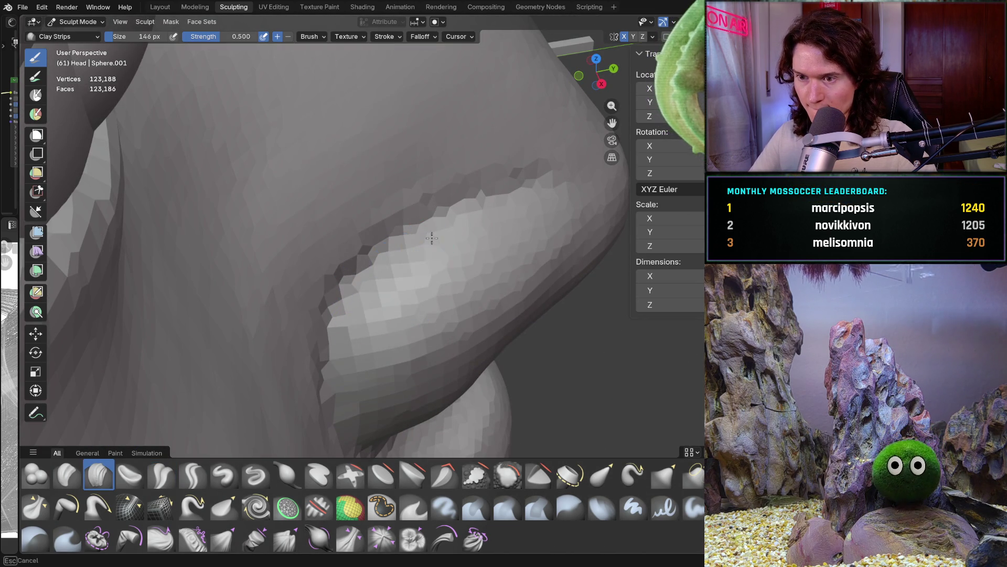
middle_drag(472, 236, 510, 220)
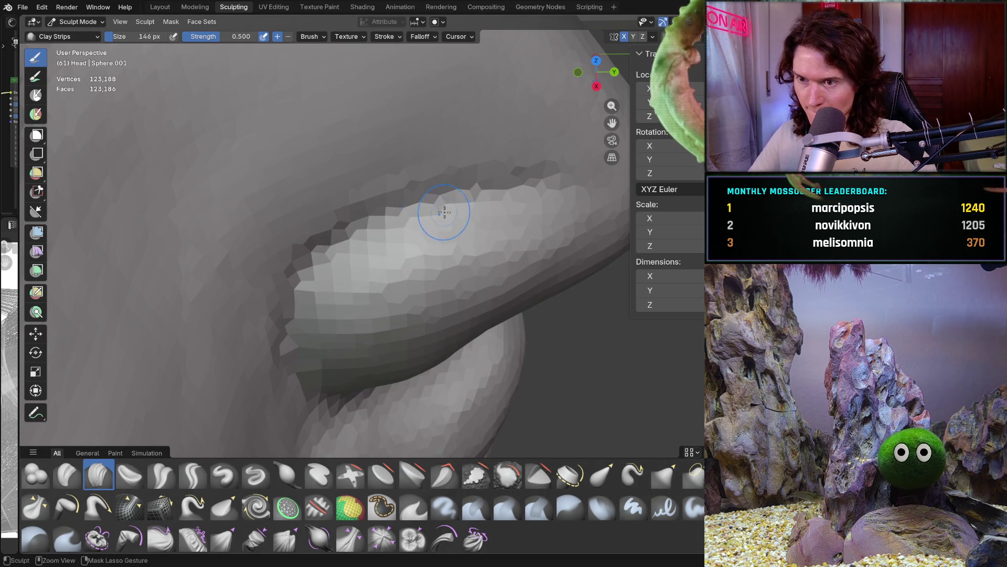
middle_drag(336, 277, 272, 291)
scroll(271, 291, down, 8)
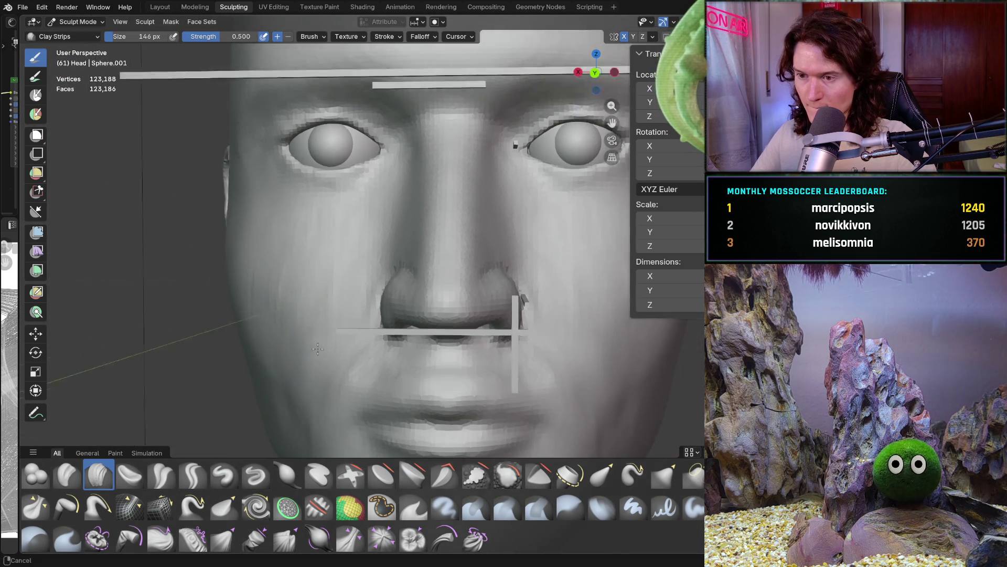
scroll(347, 367, up, 8)
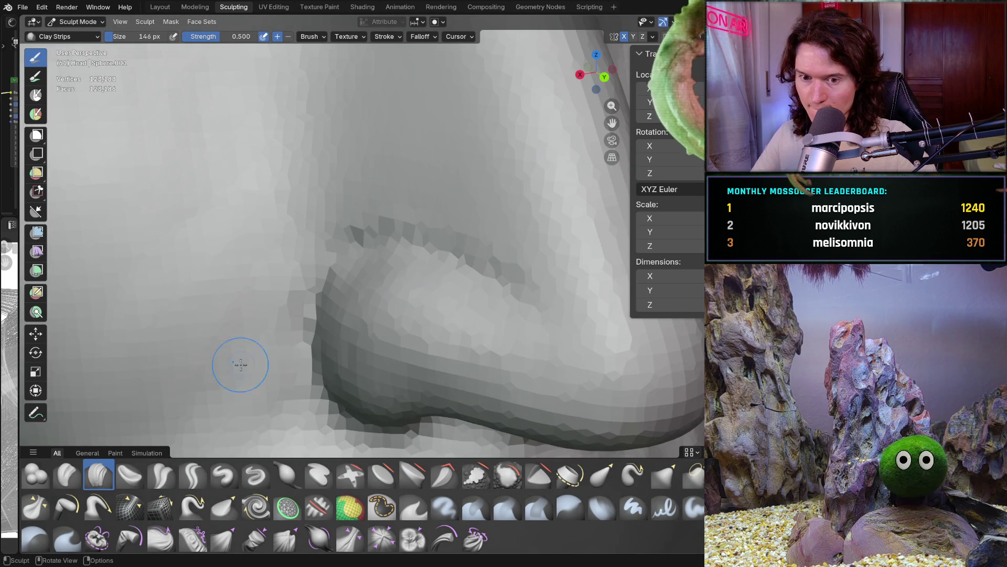
drag(194, 447, 193, 461)
Carve and deepen a sharp crease along the nostril rim with Crease Sharp
click(193, 506)
scroll(407, 287, up, 2)
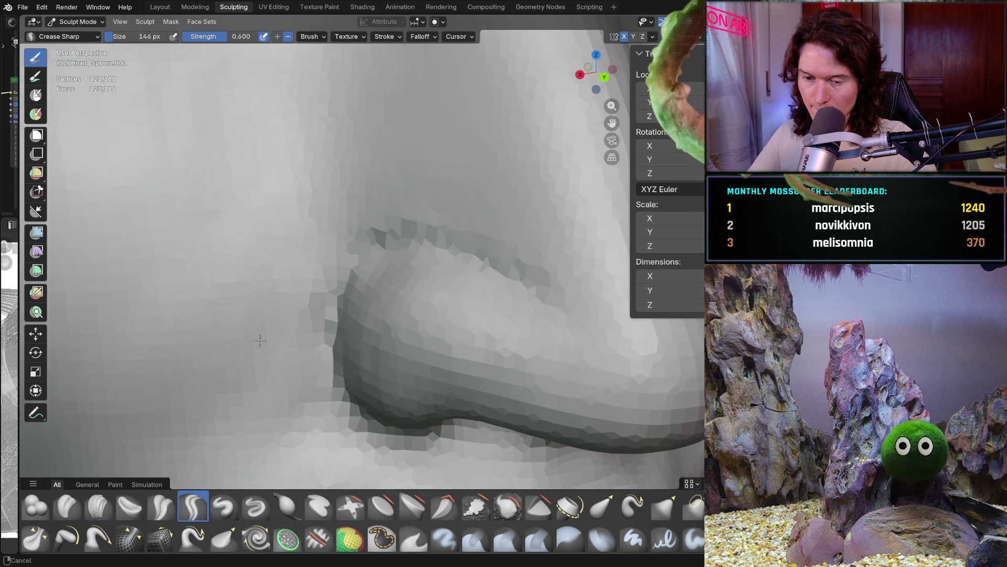
mouse_move(407, 288)
mouse_down()
mouse_move(517, 306)
mouse_move(576, 338)
mouse_up()
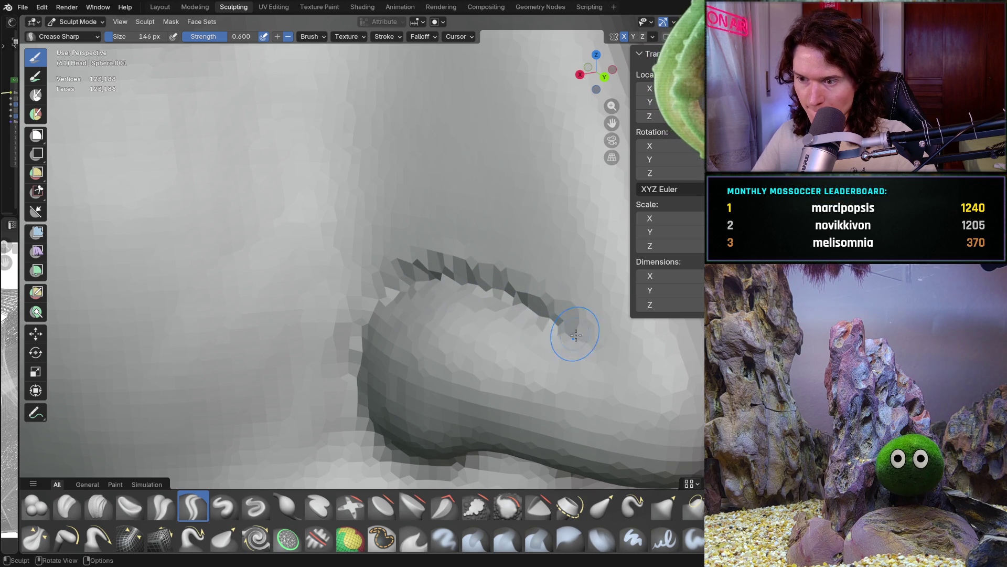
middle_drag(366, 341, 393, 309)
drag(470, 287, 600, 329)
middle_drag(573, 256, 394, 262)
key(ctrl+KP_1)
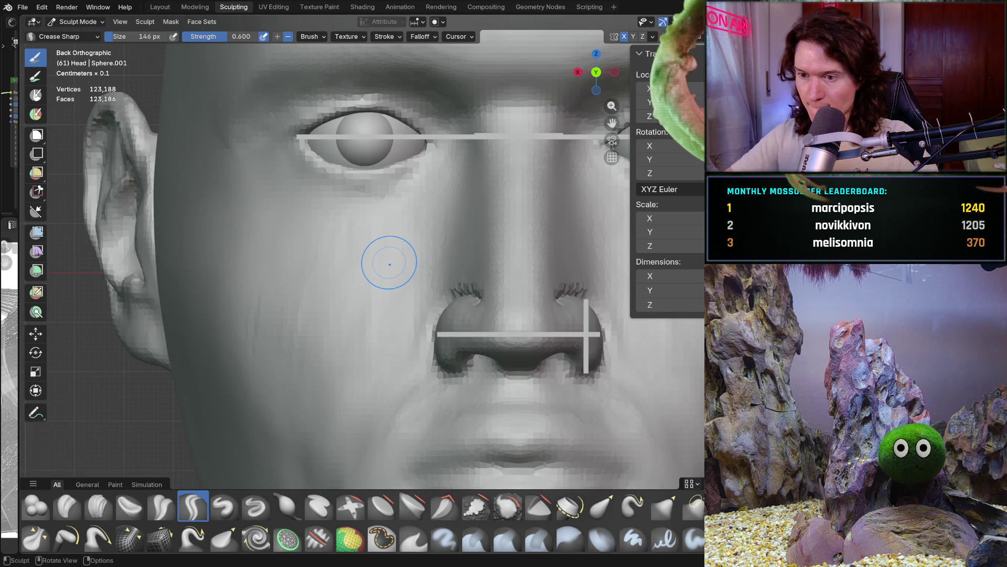
scroll(413, 310, up, 5)
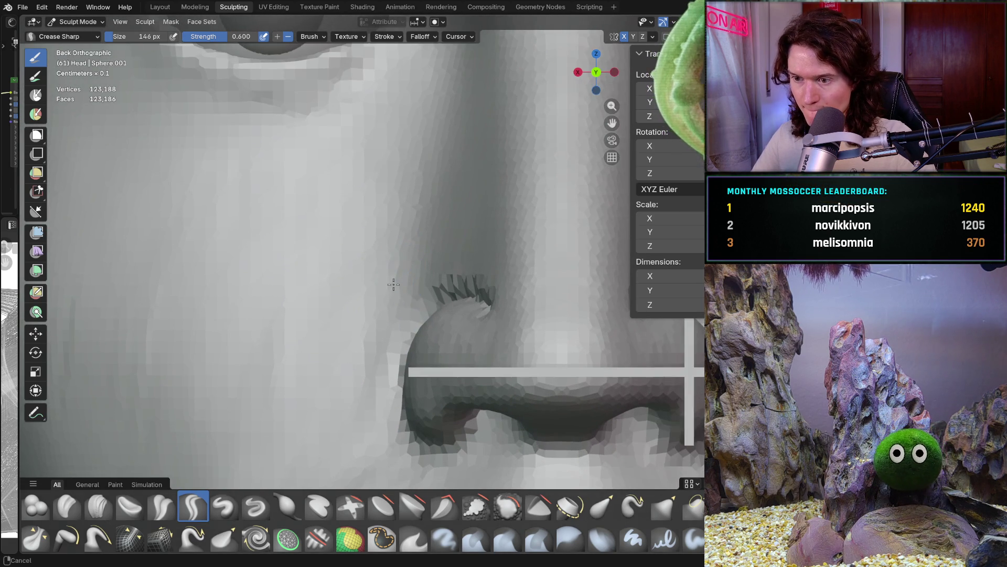
drag(396, 275, 426, 306)
scroll(426, 306, down, 4)
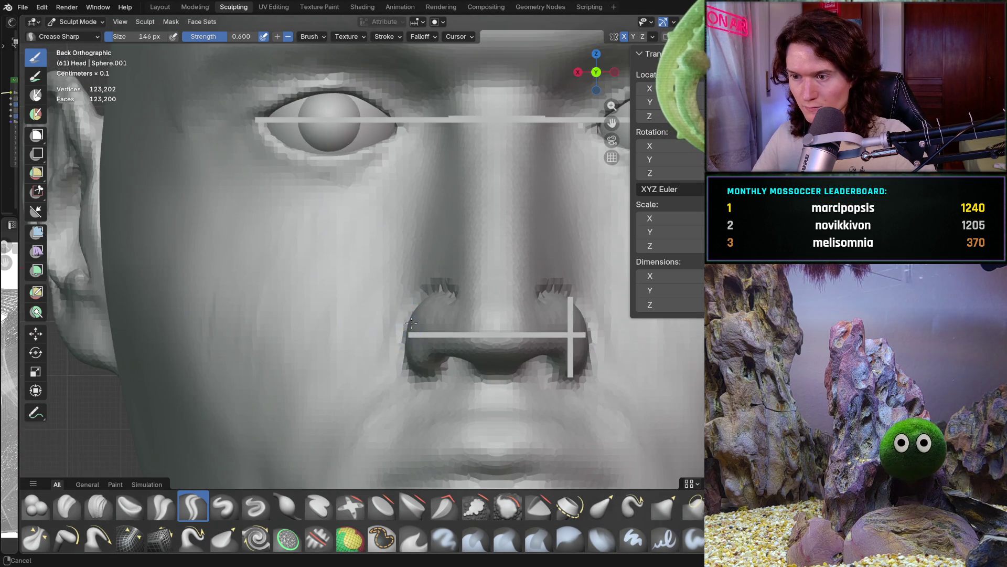
scroll(322, 365, up, 4)
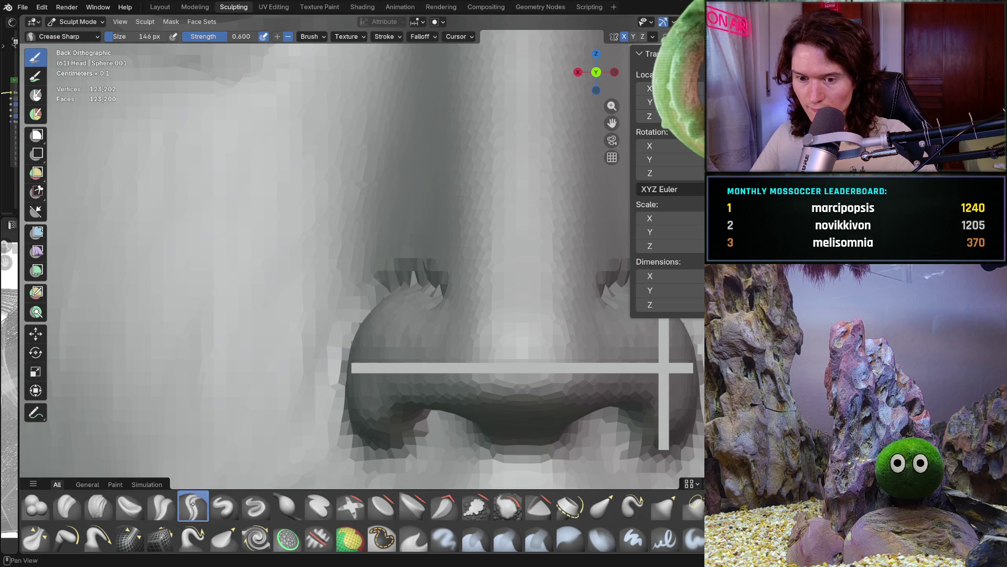
Smooth the jagged nostril crease with a 254 px Smooth brush
key(shift+s)
key(f)
click(288, 344)
mouse_move(289, 345)
middle_down()
mouse_move(380, 355)
mouse_move(388, 333)
middle_up()
scroll(417, 353, up, 2)
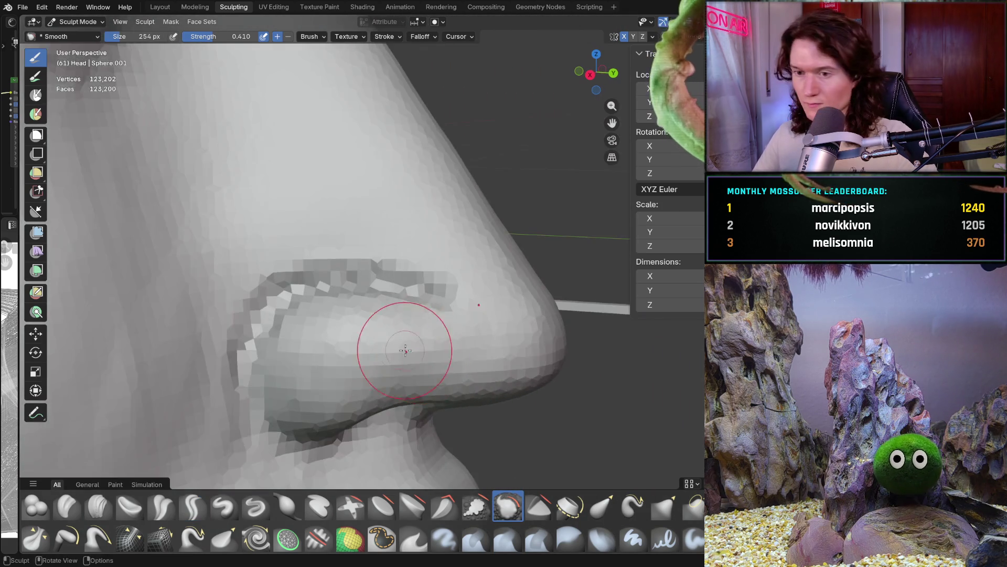
scroll(427, 298, up, 2)
mouse_move(381, 260)
mouse_down()
mouse_move(315, 259)
mouse_move(202, 315)
mouse_move(180, 362)
mouse_up()
mouse_move(180, 415)
middle_down()
mouse_move(265, 389)
mouse_move(210, 368)
mouse_move(160, 366)
middle_up()
scroll(179, 373, down, 5)
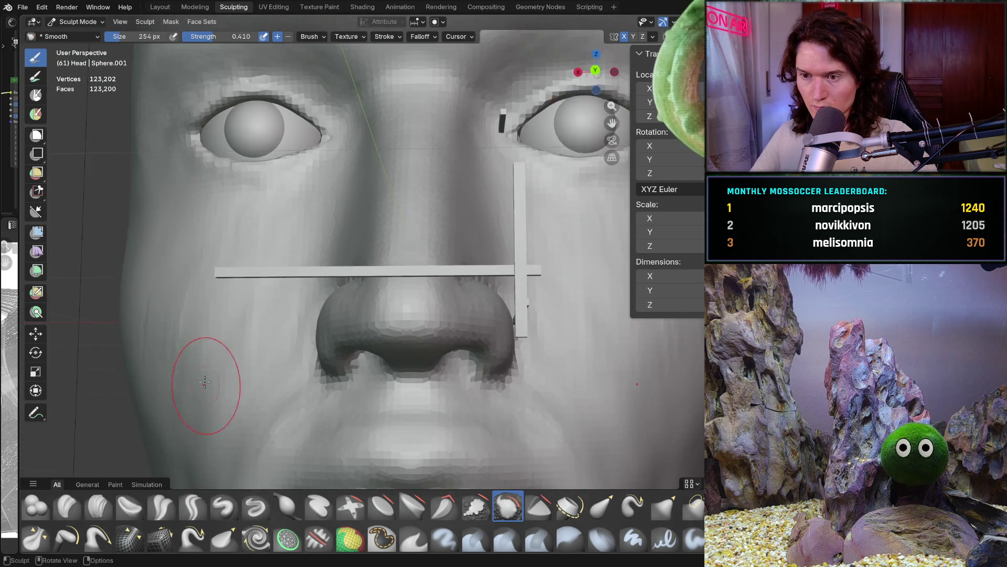
scroll(291, 328, up, 8)
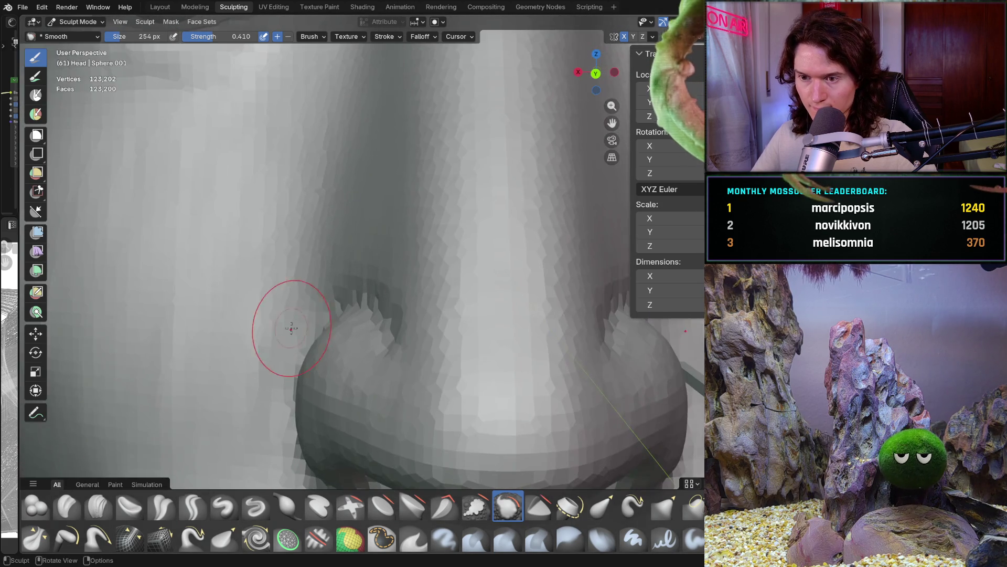
Smooth the nostril rim further from a close front view
mouse_move(291, 328)
middle_down()
mouse_move(333, 353)
mouse_move(342, 332)
middle_up()
scroll(341, 333, up, 4)
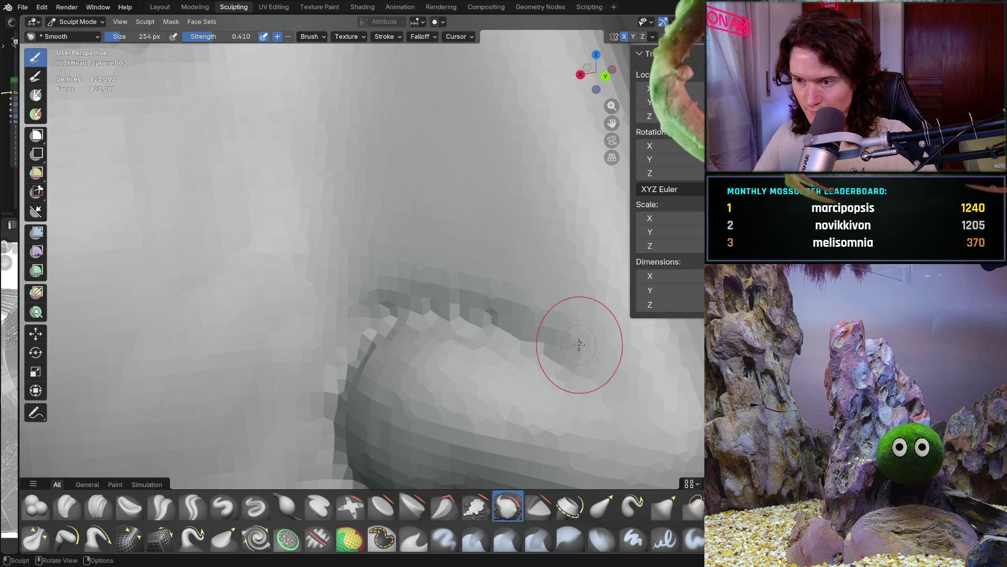
drag(553, 333, 497, 312)
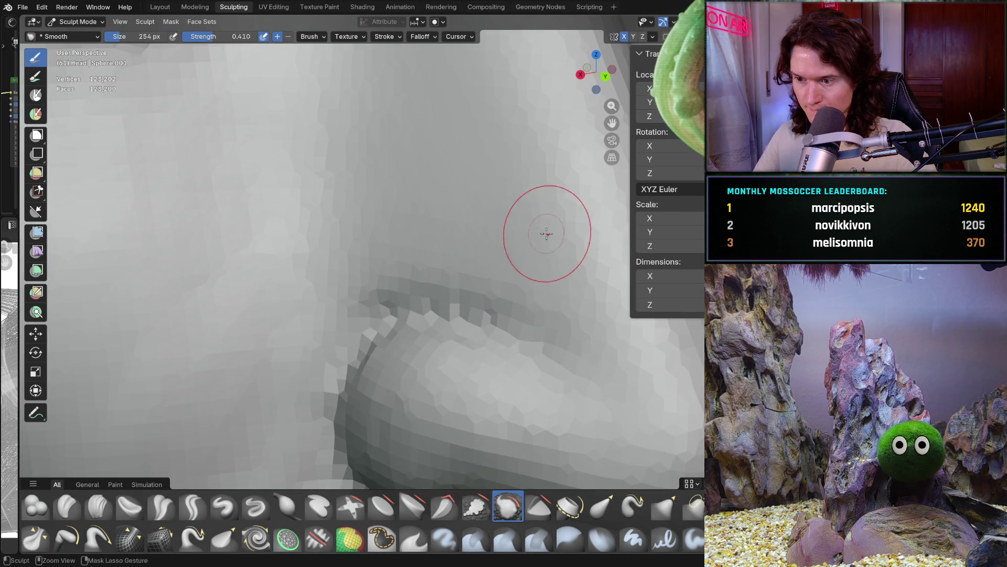
scroll(513, 338, down, 5)
scroll(512, 337, up, 3)
middle_drag(512, 337, 424, 289)
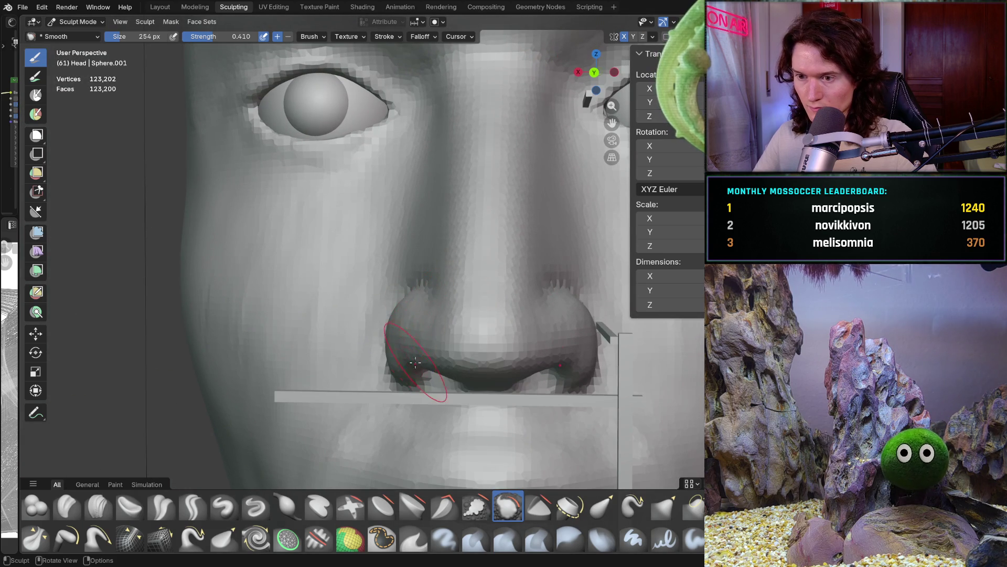
key(ctrl+KP_1)
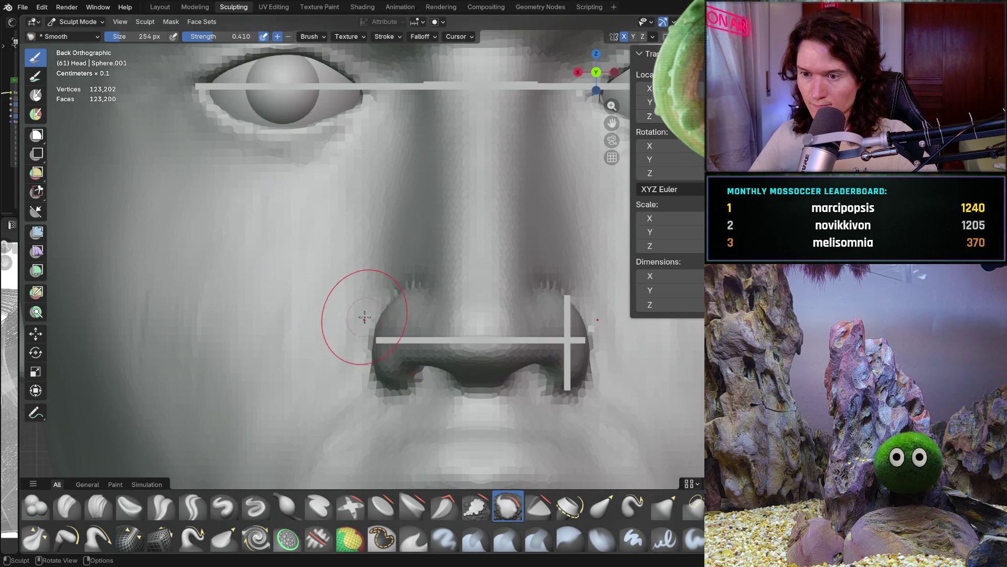
scroll(363, 313, up, 8)
mouse_move(391, 294)
middle_down()
mouse_move(460, 288)
mouse_move(406, 306)
middle_up()
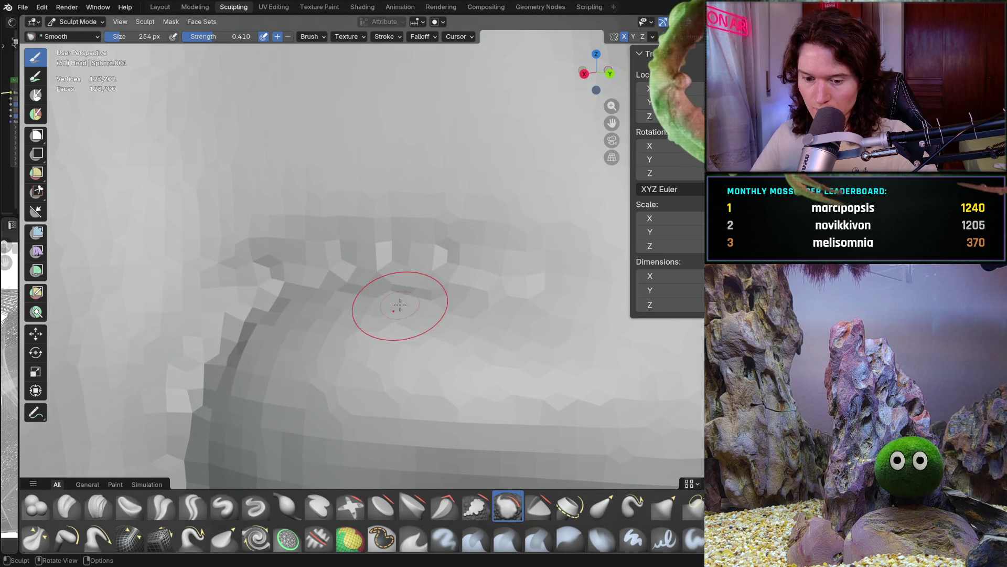
Pull the nostril rim into a cleaner shape with the Grab brush
key(g)
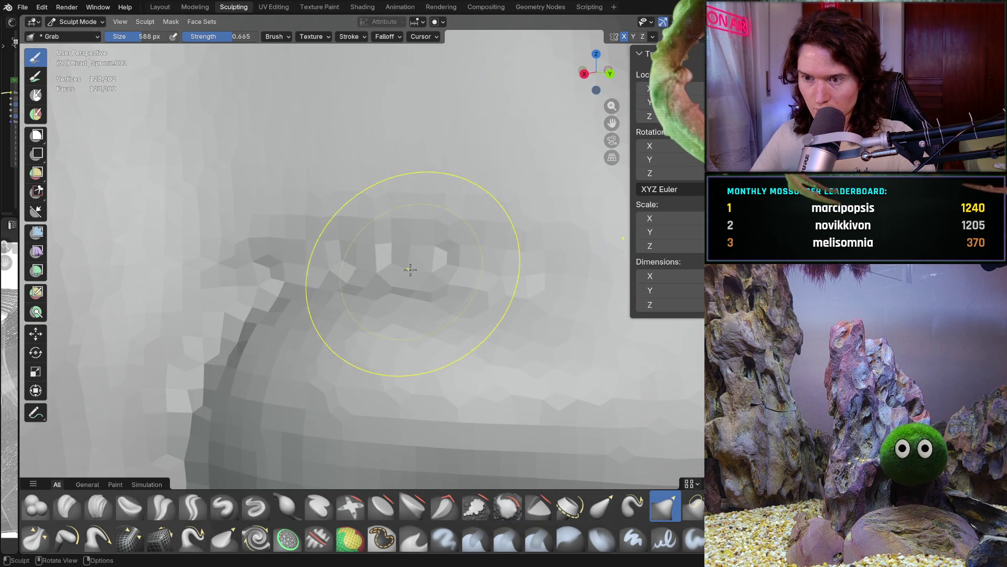
mouse_move(360, 292)
mouse_down()
mouse_move(416, 272)
mouse_move(472, 275)
mouse_move(454, 250)
mouse_move(360, 293)
mouse_move(337, 327)
mouse_move(311, 330)
mouse_up()
scroll(453, 251, down, 5)
Switch back to Clay Strips and set its radius to 296 px
key(c)
key(f)
click(292, 338)
mouse_move(333, 315)
middle_down()
mouse_move(304, 293)
mouse_move(315, 349)
mouse_move(257, 375)
middle_up()
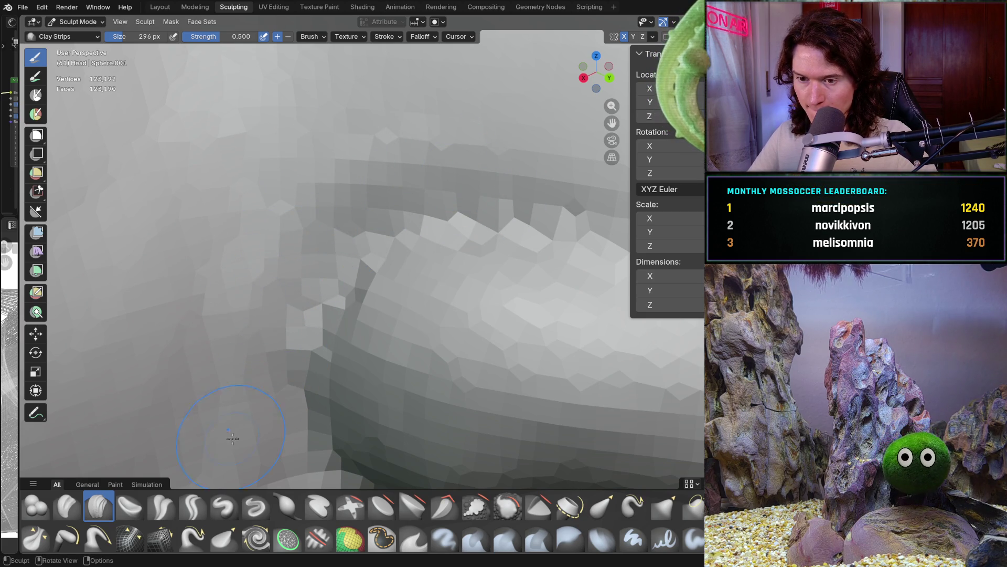
middle_drag(263, 280, 311, 308)
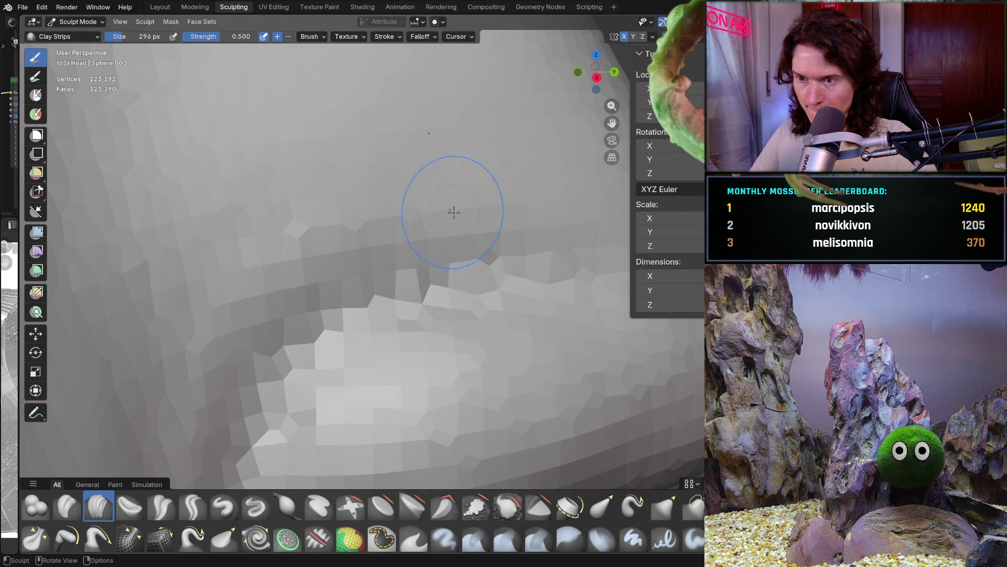
scroll(446, 286, down, 5)
mouse_move(446, 286)
middle_down()
mouse_move(299, 274)
mouse_move(438, 259)
mouse_move(388, 269)
middle_up()
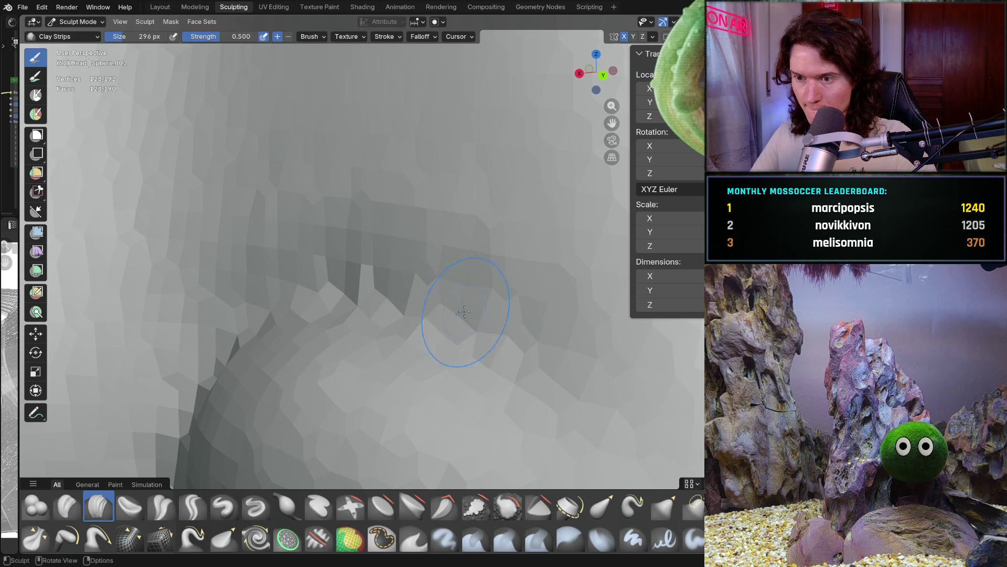
mouse_move(512, 349)
middle_down()
mouse_move(441, 348)
mouse_move(416, 240)
middle_up()
scroll(416, 240, up, 2)
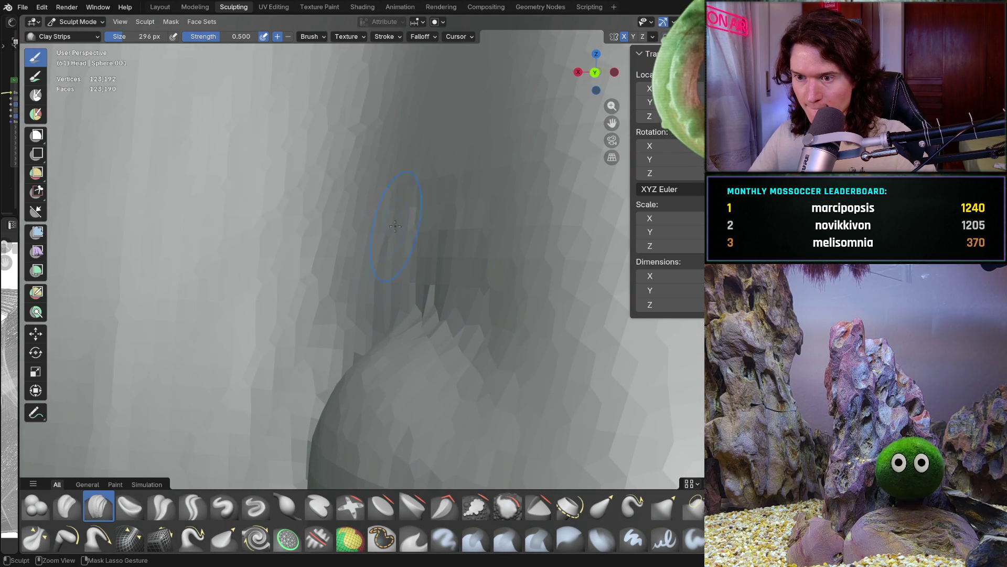
middle_drag(483, 223, 418, 323)
scroll(437, 231, up, 5)
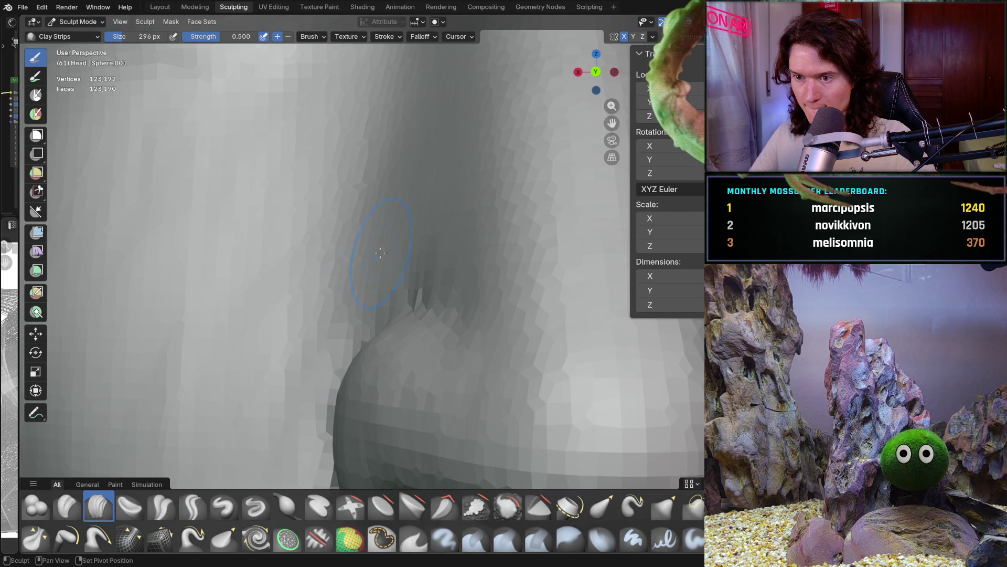
scroll(371, 257, down, 3)
scroll(410, 309, down, 3)
middle_drag(411, 309, 326, 315)
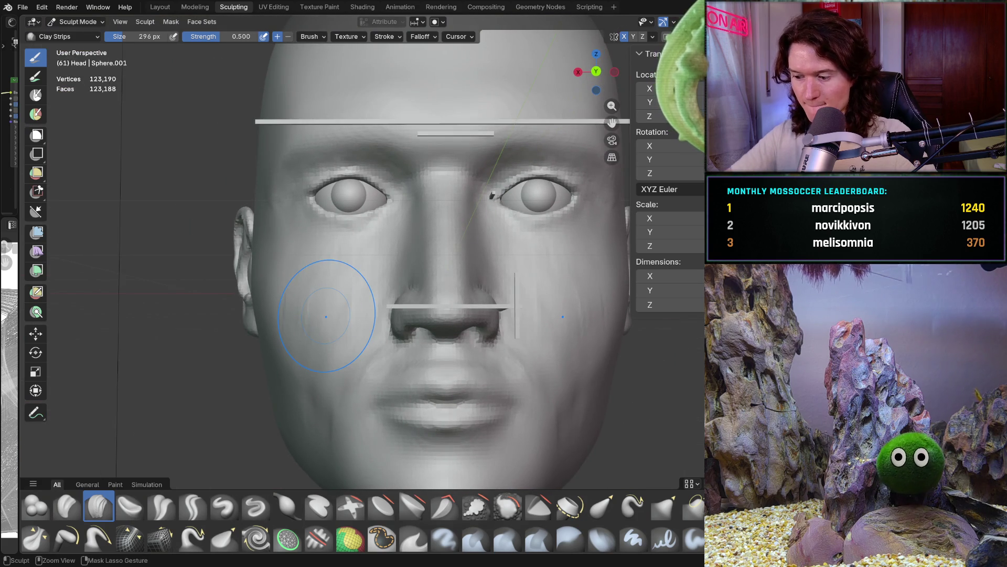
key(ctrl+KP_1)
mouse_move(378, 381)
middle_down()
mouse_move(394, 292)
mouse_move(420, 315)
mouse_move(413, 273)
mouse_move(417, 322)
mouse_move(489, 311)
middle_up()
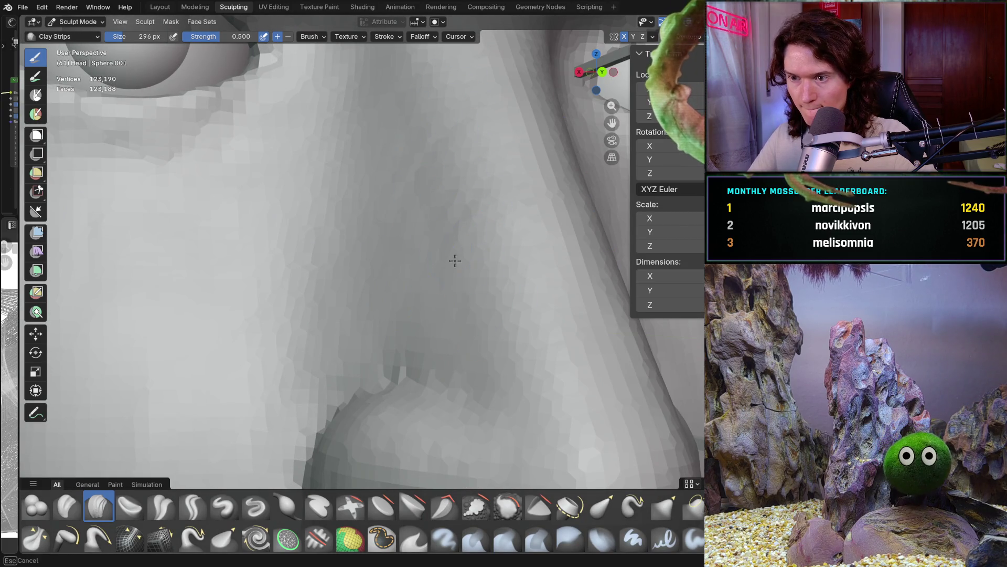
middle_drag(533, 231, 451, 282)
scroll(451, 282, up, 3)
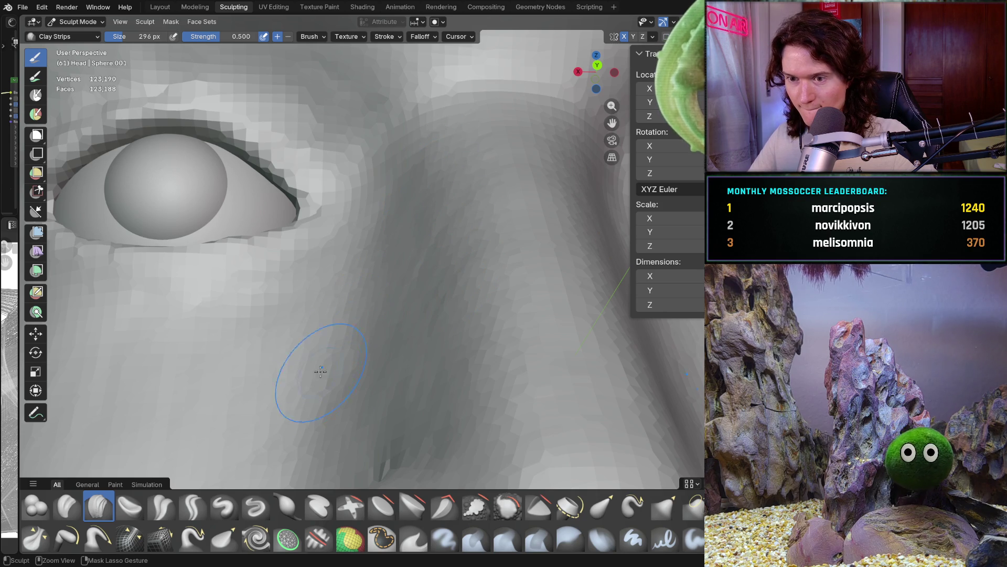
mouse_move(320, 419)
ctrl+middle_down()
mouse_move(269, 412)
mouse_move(360, 326)
mouse_move(379, 338)
mouse_move(408, 295)
mouse_move(389, 291)
mouse_move(422, 272)
ctrl+middle_up()
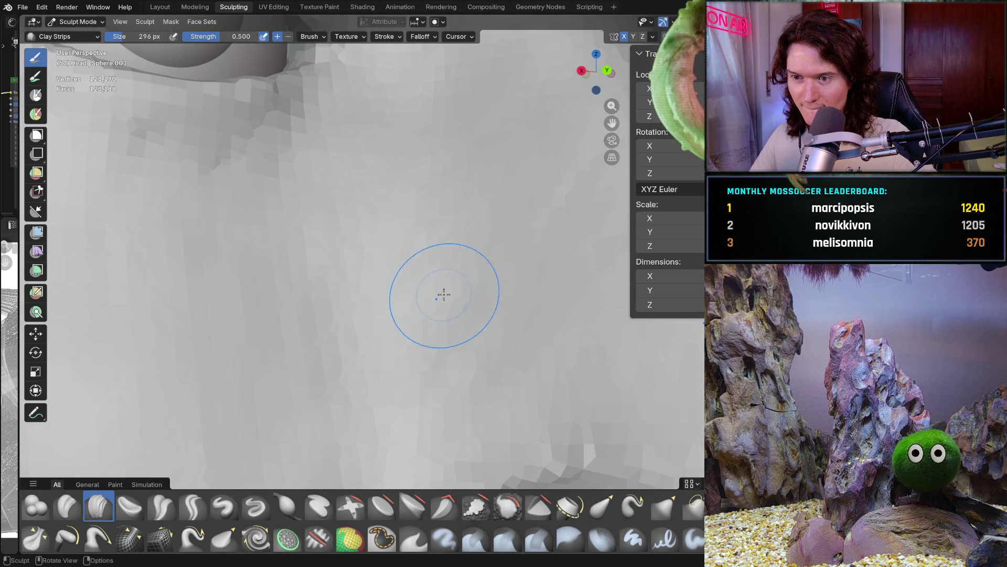
middle_drag(383, 292, 384, 292)
mouse_move(412, 383)
middle_down()
mouse_move(360, 418)
mouse_move(342, 364)
middle_up()
scroll(413, 292, up, 2)
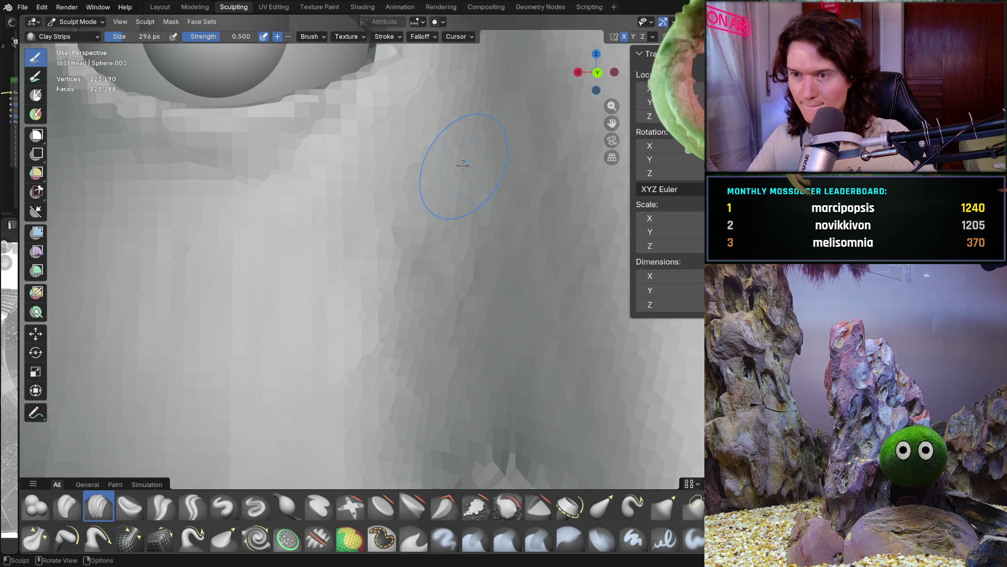
scroll(466, 207, down, 5)
mouse_move(348, 295)
shift+middle_down()
mouse_move(293, 279)
mouse_move(297, 299)
mouse_move(363, 359)
shift+middle_up()
scroll(412, 314, down, 5)
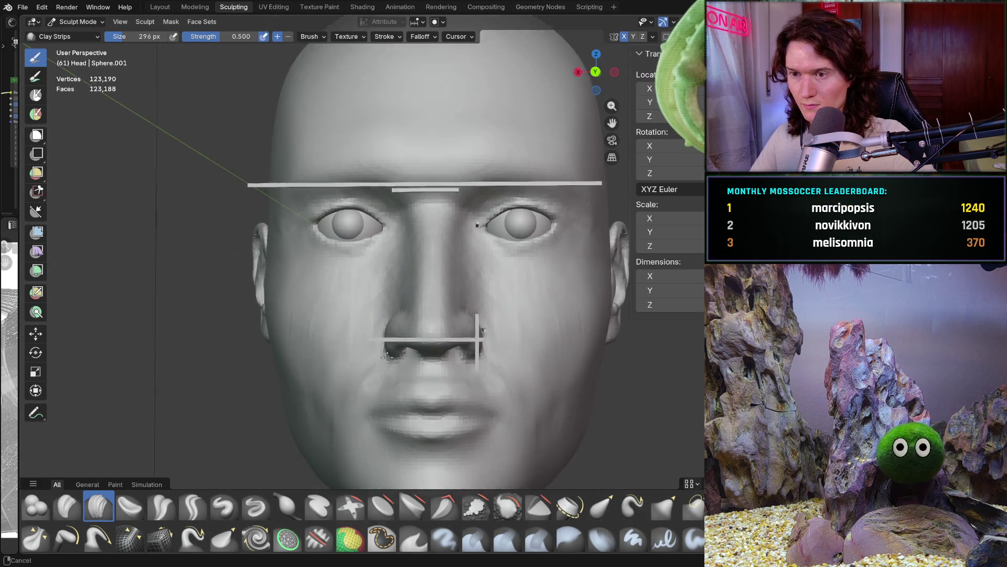
scroll(412, 315, down, 2)
scroll(424, 282, up, 6)
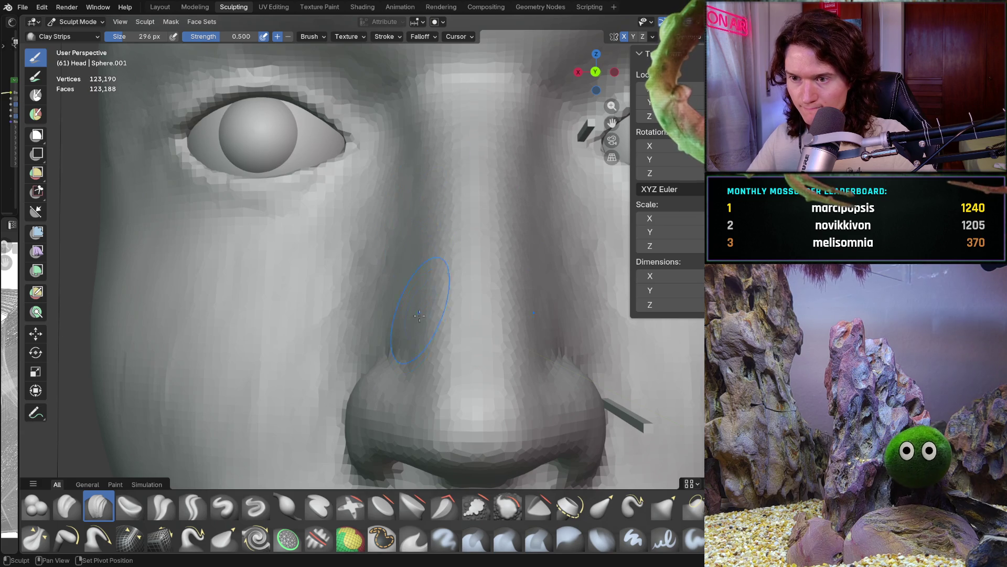
middle_drag(373, 271, 377, 271)
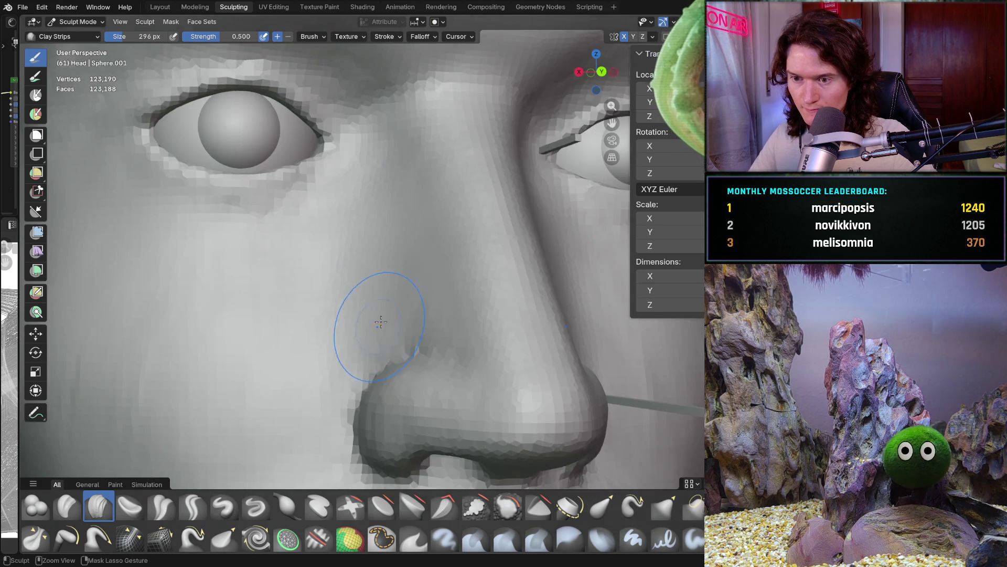
ctrl+middle_drag(371, 326, 407, 283)
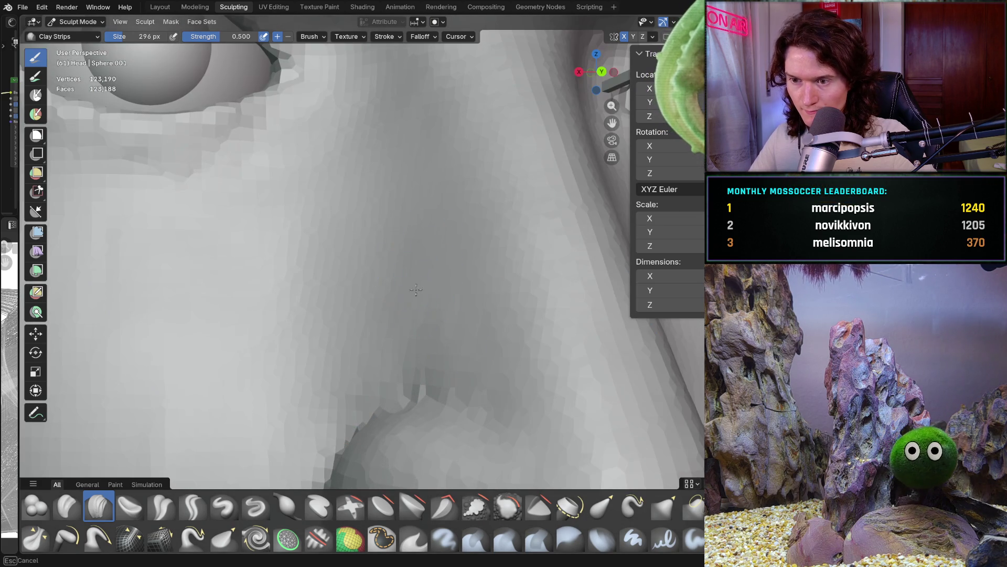
mouse_move(477, 336)
middle_down()
mouse_move(429, 366)
mouse_move(250, 347)
mouse_move(252, 367)
mouse_move(279, 353)
mouse_move(240, 378)
mouse_move(404, 362)
mouse_move(495, 392)
mouse_move(224, 398)
mouse_move(364, 322)
middle_up()
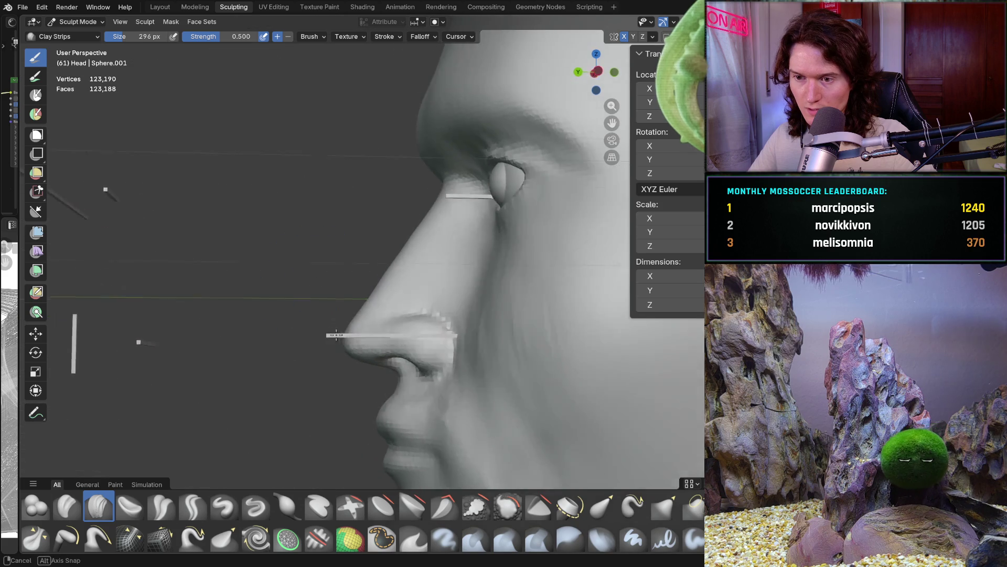
key(ctrl+KP_1)
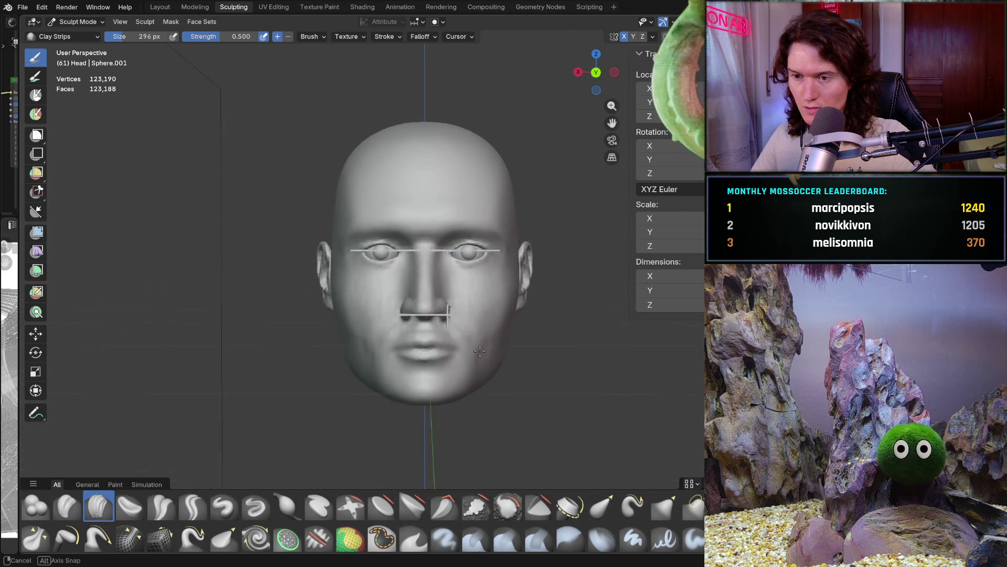
scroll(499, 283, up, 4)
scroll(448, 334, up, 3)
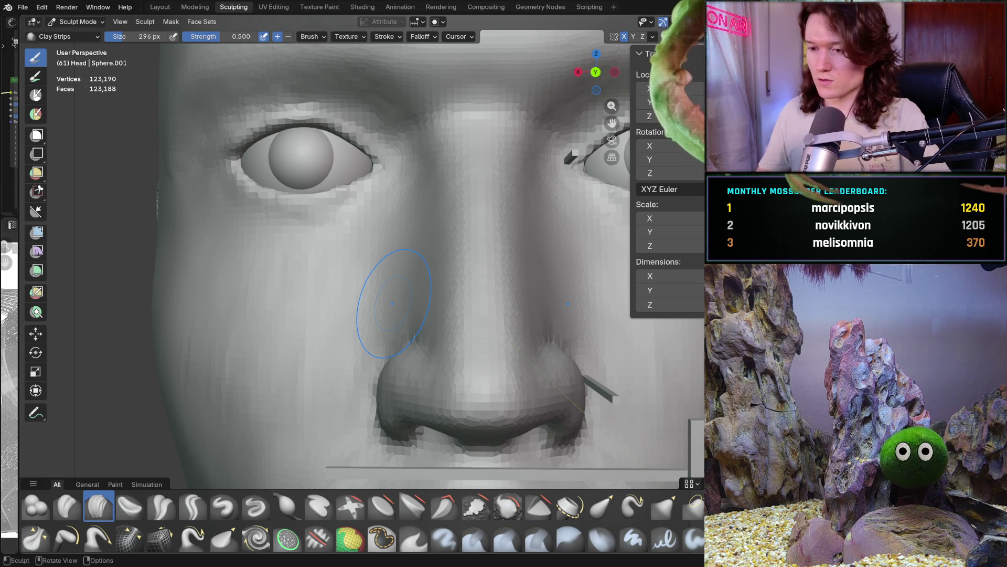
Switch from Sculpt Mode to Object Mode in Left Orthographic view
middle_drag(486, 312, 336, 330)
key(ctrl+KP_3)
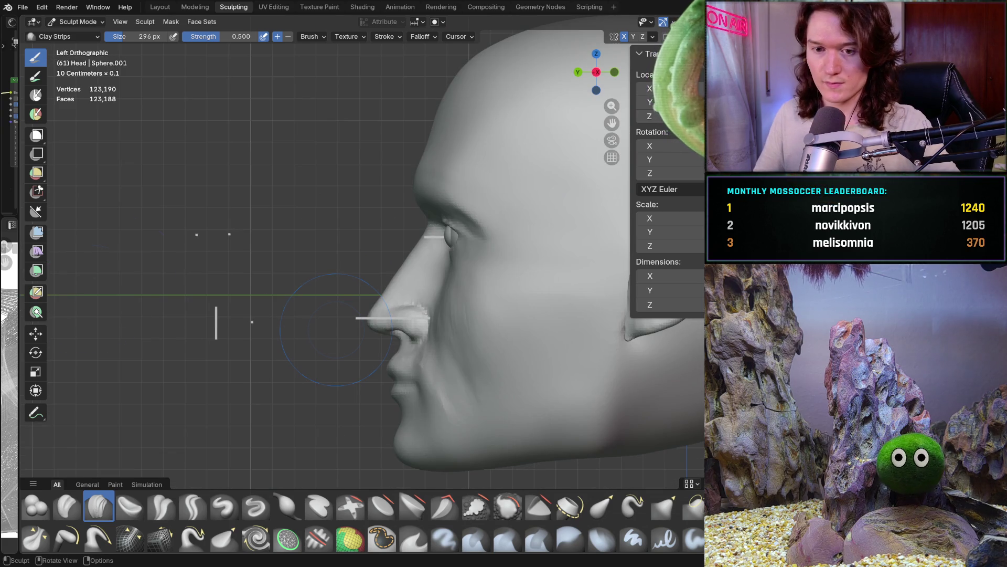
click(78, 21)
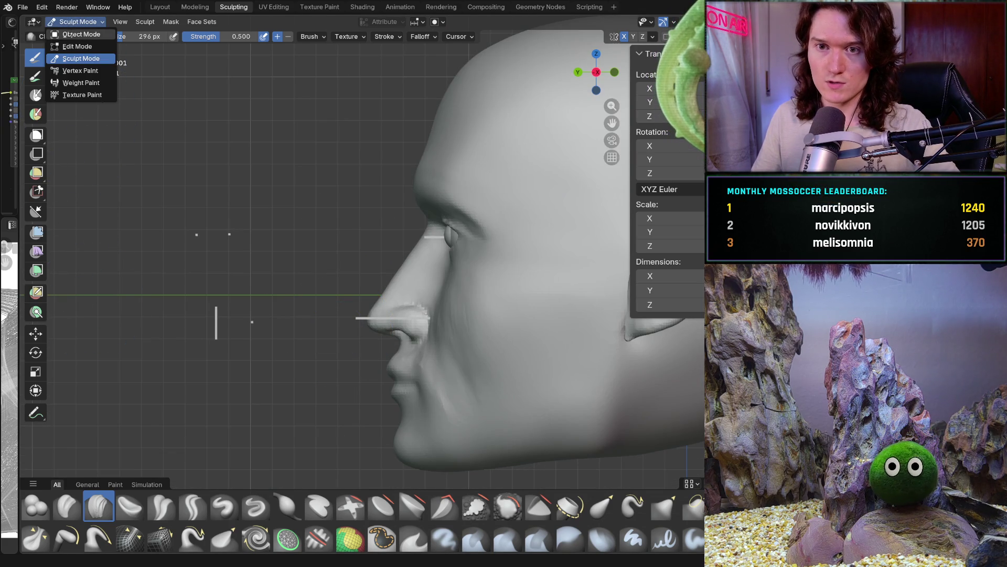
click(76, 34)
Measure the nose from bridge to tip along the profile: 0.055179 m
click(35, 195)
shift+middle_drag(310, 264, 272, 252)
scroll(273, 252, up, 5)
mouse_move(247, 202)
shift+middle_down()
mouse_move(268, 254)
mouse_move(315, 254)
shift+middle_up()
scroll(351, 137, up, 1)
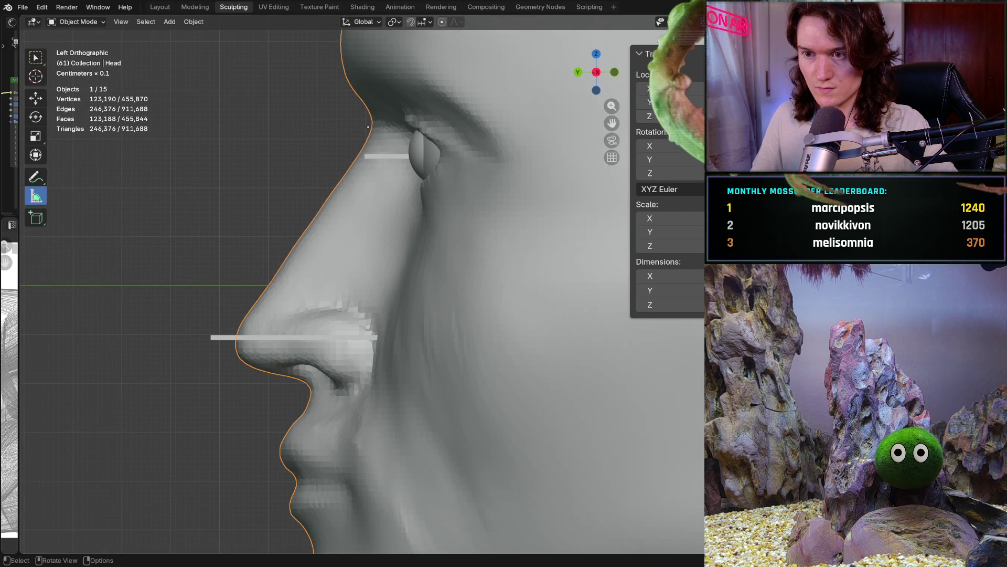
mouse_move(370, 126)
mouse_down()
mouse_move(303, 252)
mouse_move(219, 346)
mouse_up()
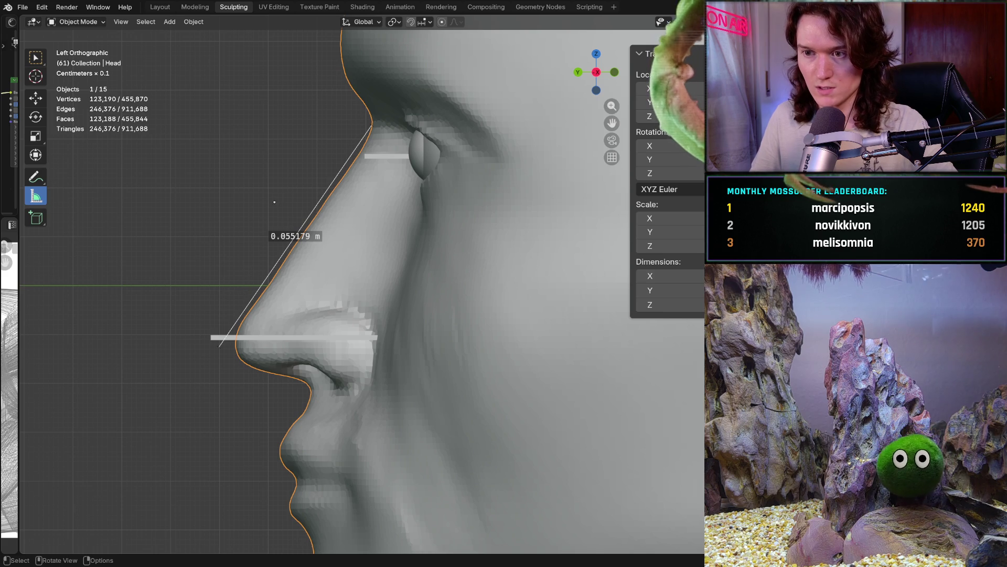
Turn the head to a straight-on Front Orthographic view
mouse_move(220, 346)
middle_down()
mouse_move(49, 330)
mouse_move(252, 293)
mouse_move(358, 293)
mouse_move(414, 319)
mouse_move(326, 219)
mouse_move(376, 256)
mouse_move(440, 265)
mouse_move(394, 274)
middle_up()
scroll(326, 219, up, 5)
scroll(321, 219, down, 4)
scroll(376, 255, up, 8)
scroll(398, 264, down, 5)
scroll(394, 275, up, 2)
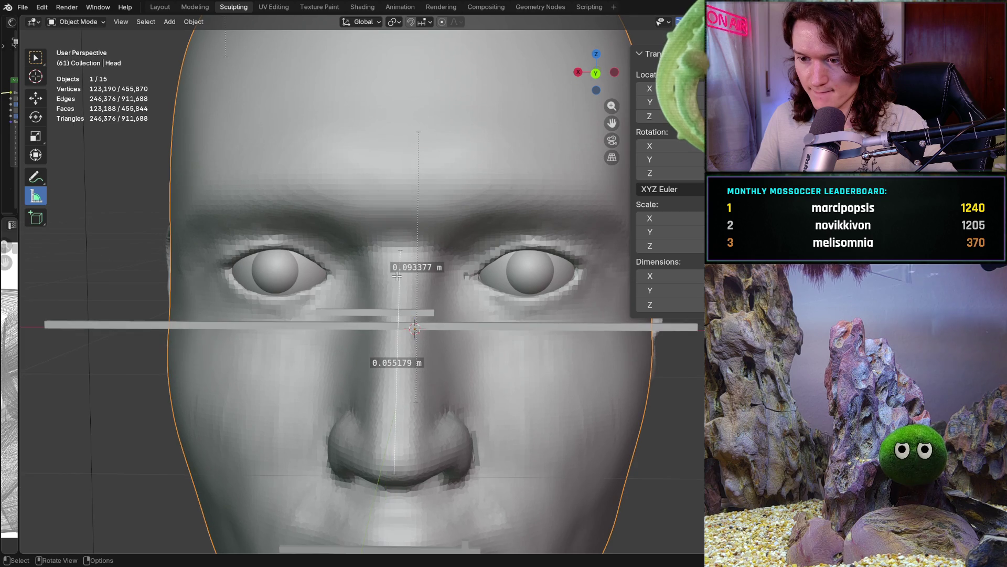
key(ctrl+KP_1)
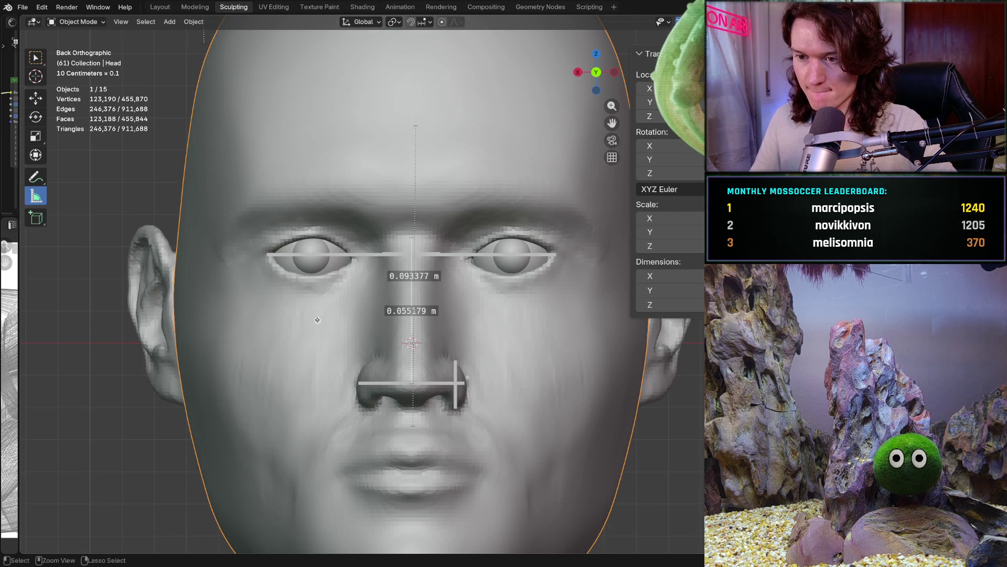
Add a ruler along the brow line, undoing an accidental deletion of the head
ctrl+middle_drag(314, 317, 361, 271)
drag(375, 219, 474, 218)
drag(415, 330, 416, 331)
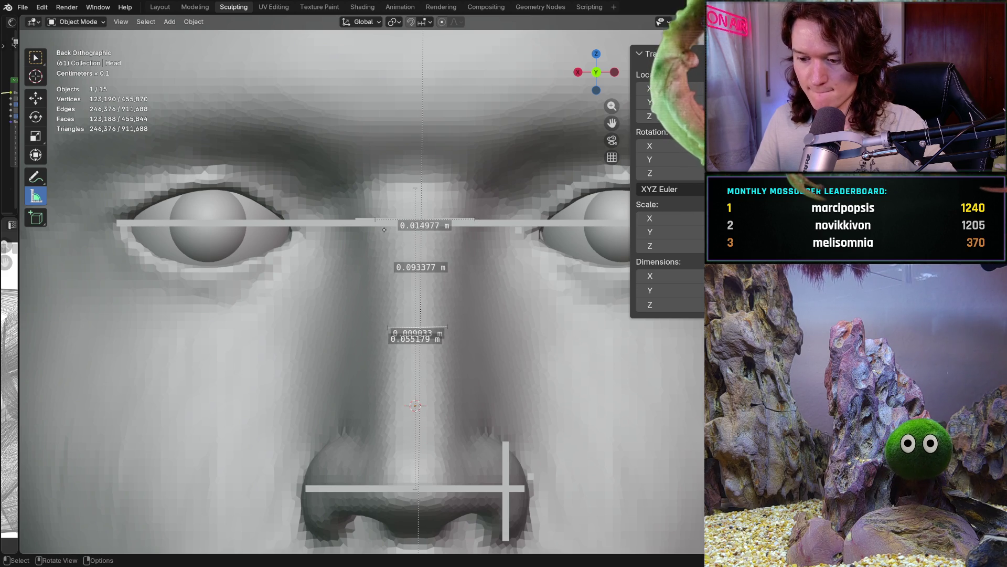
key(Delete)
key(Delete)
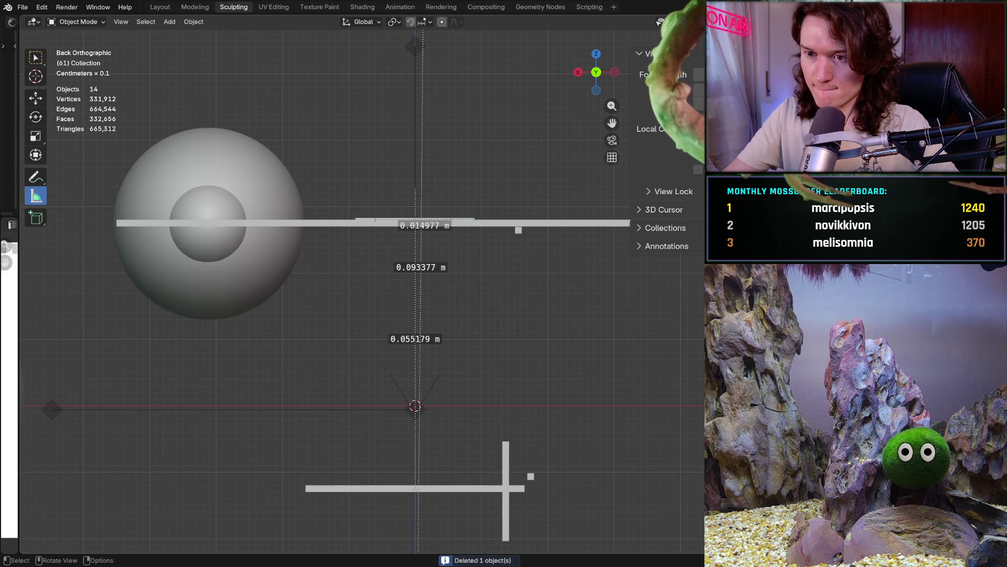
key(ctrl+z)
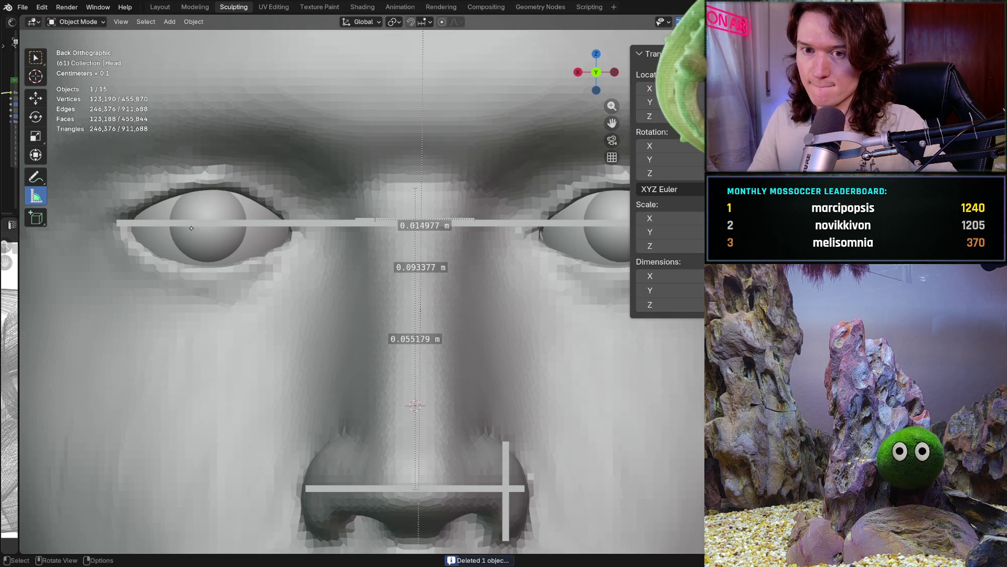
Bend the brow and vertical rulers into angles, then delete the ruler above the head
drag(437, 225, 426, 215)
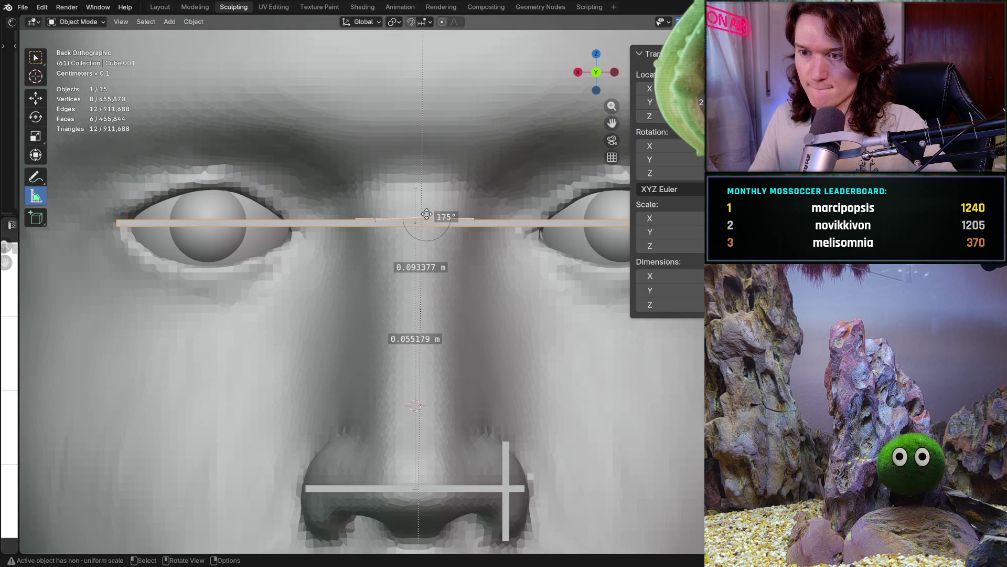
scroll(438, 146, down, 6)
drag(414, 302, 415, 300)
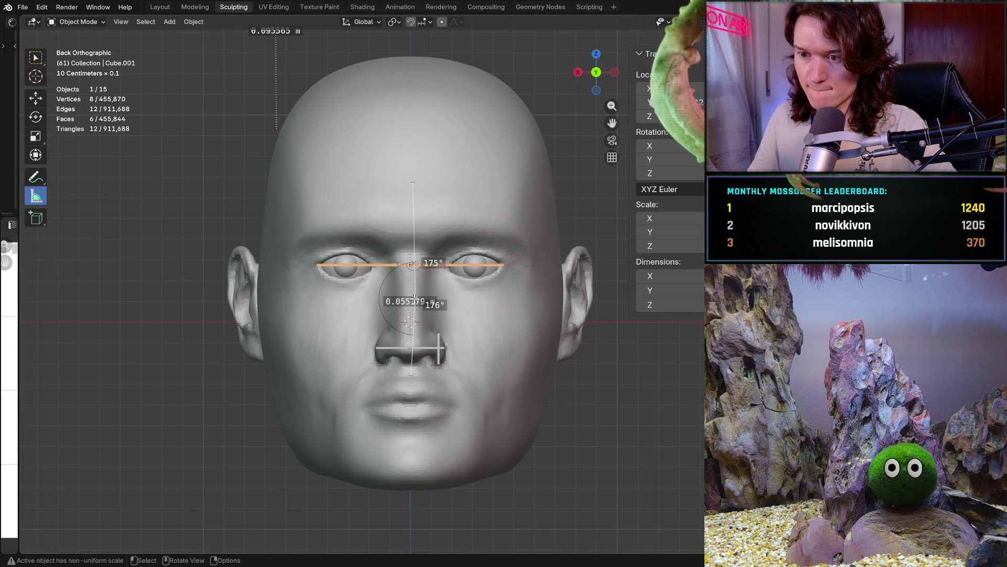
mouse_move(415, 300)
middle_down()
mouse_move(445, 188)
mouse_move(488, 196)
middle_up()
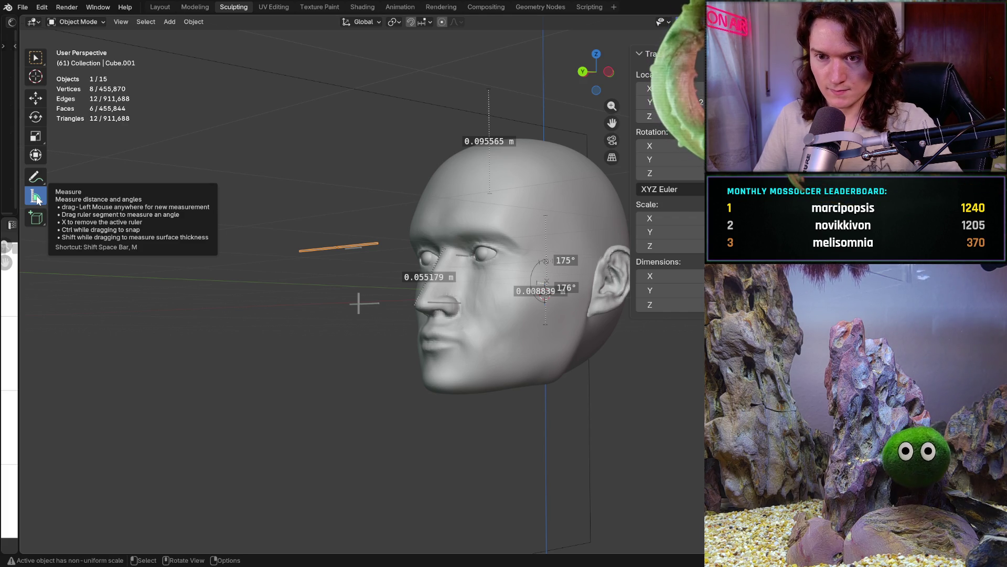
drag(488, 141, 489, 142)
key(ctrl+z)
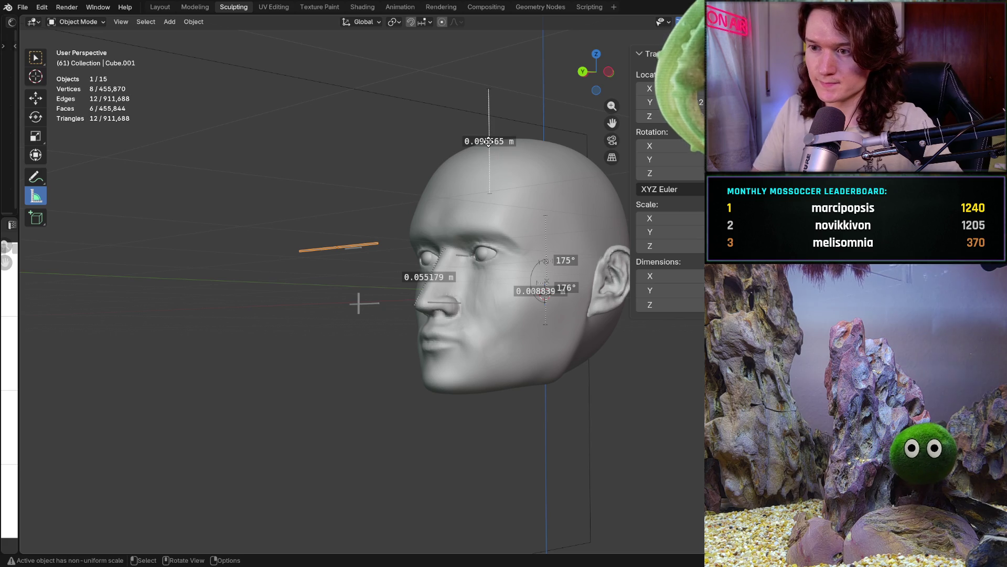
key(Delete)
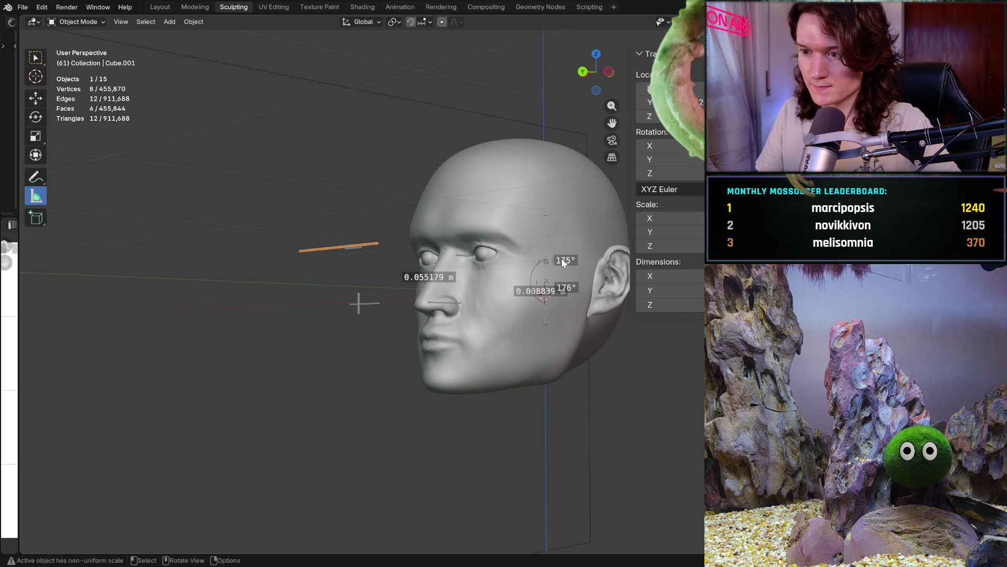
Select the Head and delete the nose ruler and the small ruler near the ear
click(563, 262)
middle_drag(540, 291, 576, 283)
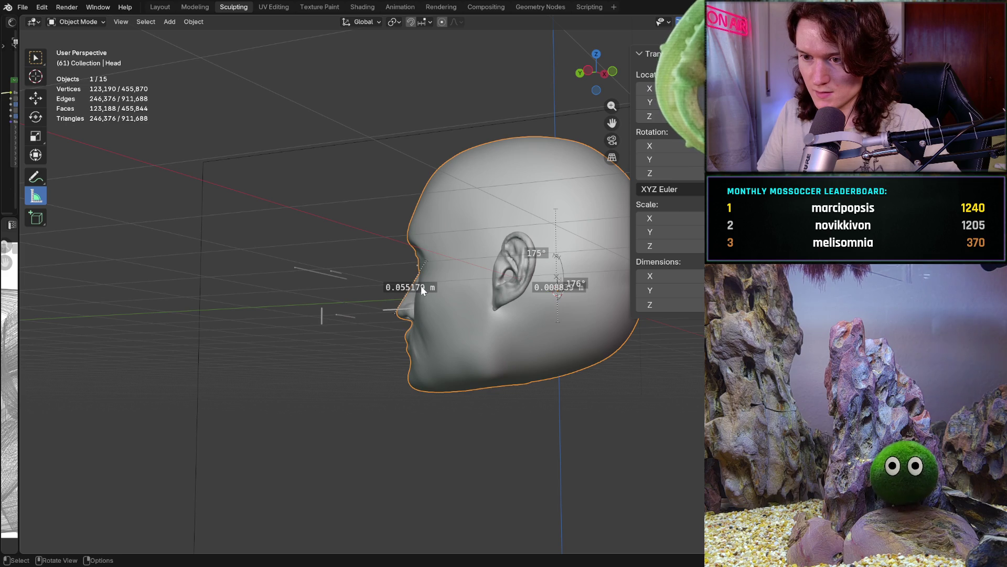
drag(414, 287, 414, 286)
key(ctrl+z)
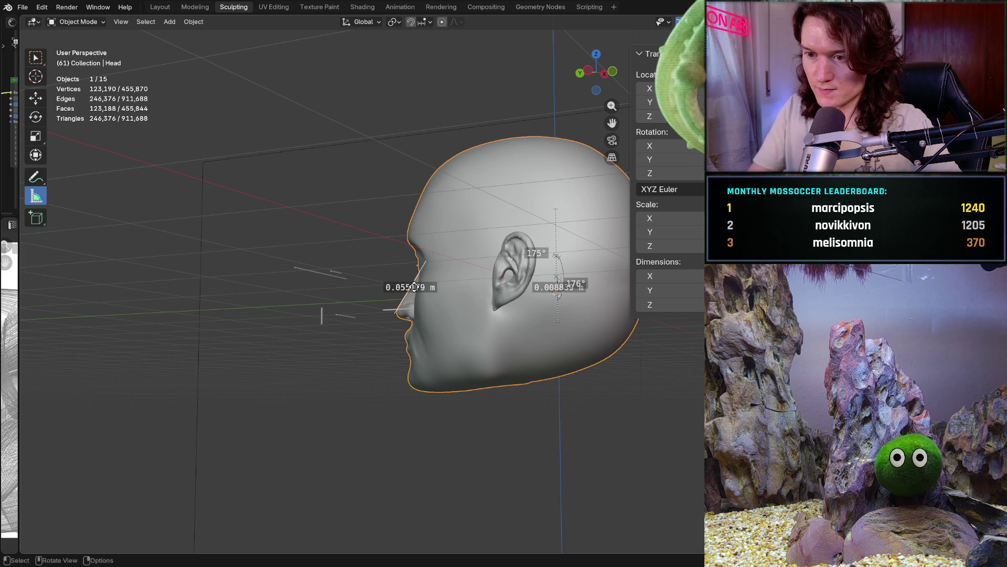
key(Delete)
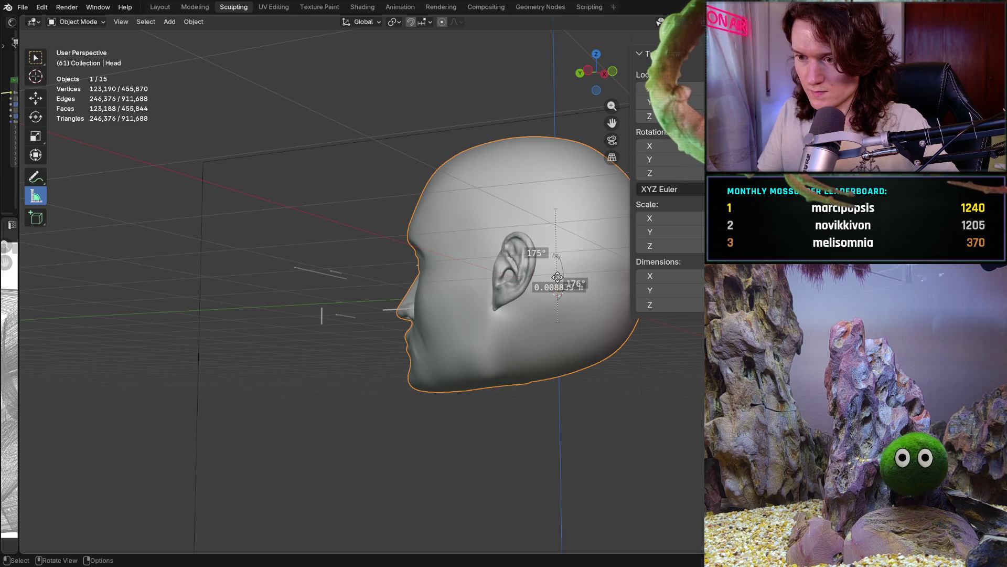
key(Delete)
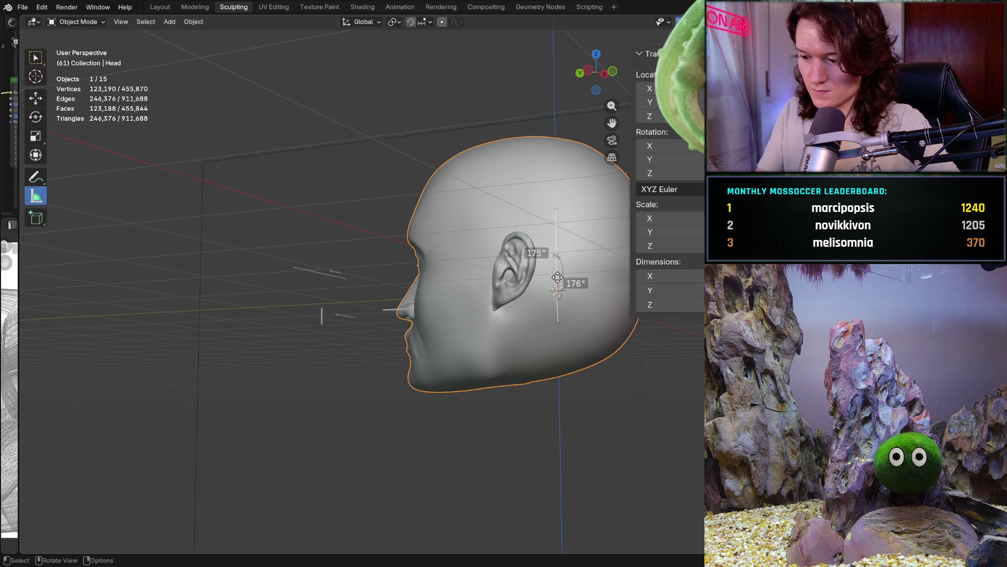
key(ctrl+z)
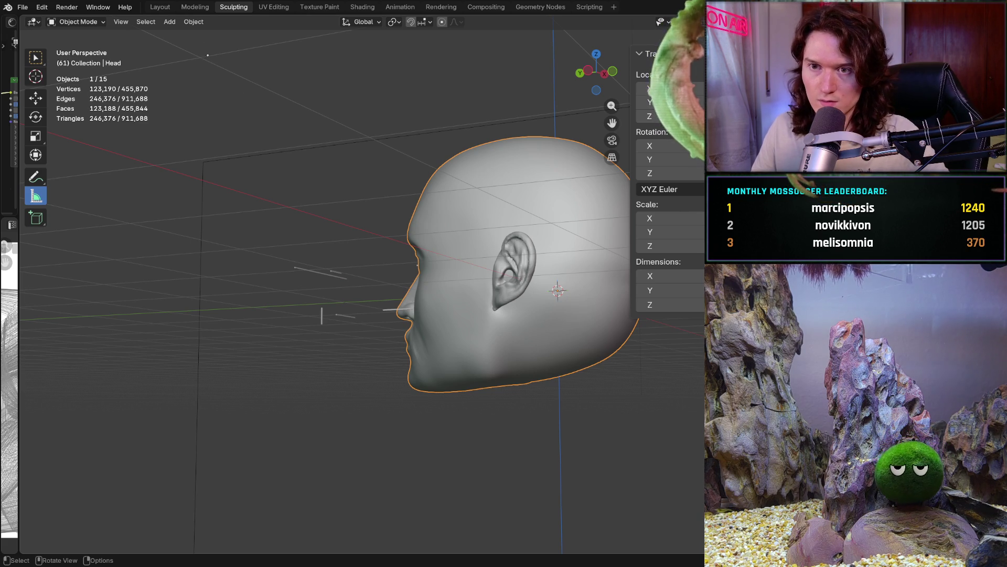
mouse_move(215, 61)
middle_down()
mouse_move(238, 170)
mouse_move(252, 173)
middle_up()
Return to Sculpt Mode and shrink the Clay Strips brush to 164 px
click(79, 21)
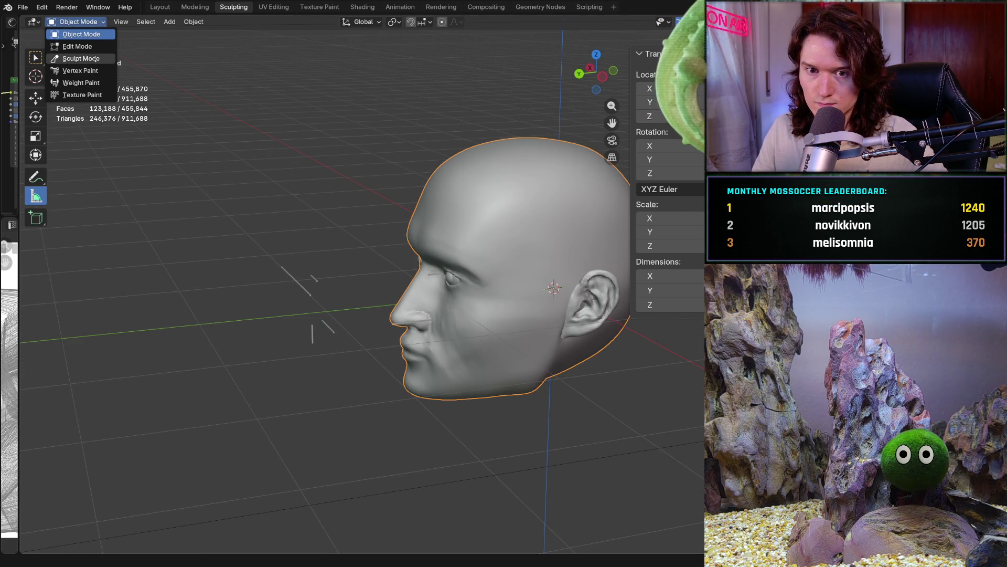
click(81, 58)
mouse_move(432, 314)
middle_down()
mouse_move(473, 293)
mouse_move(482, 275)
mouse_move(486, 284)
middle_up()
scroll(517, 293, up, 4)
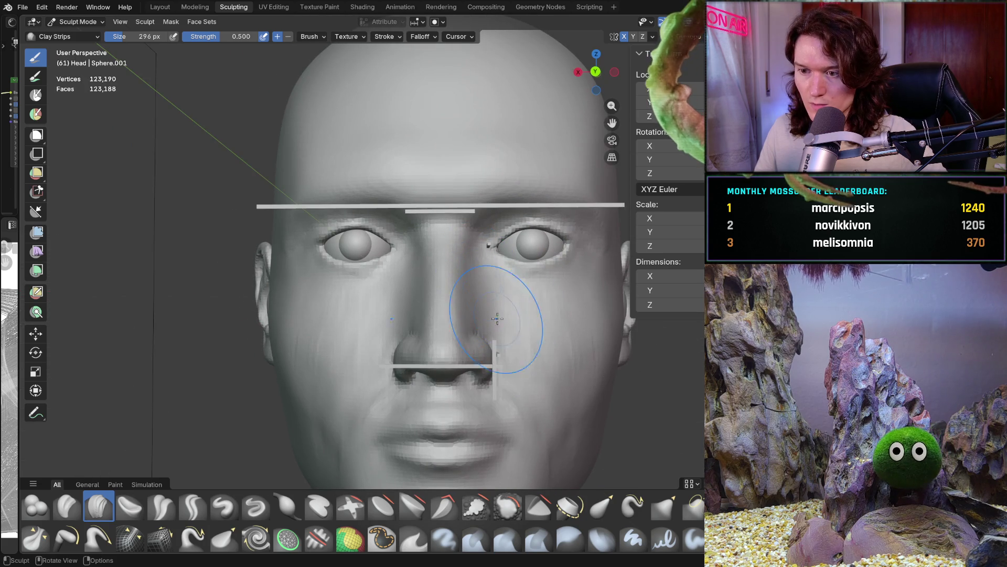
middle_drag(498, 367, 506, 317)
scroll(489, 347, up, 3)
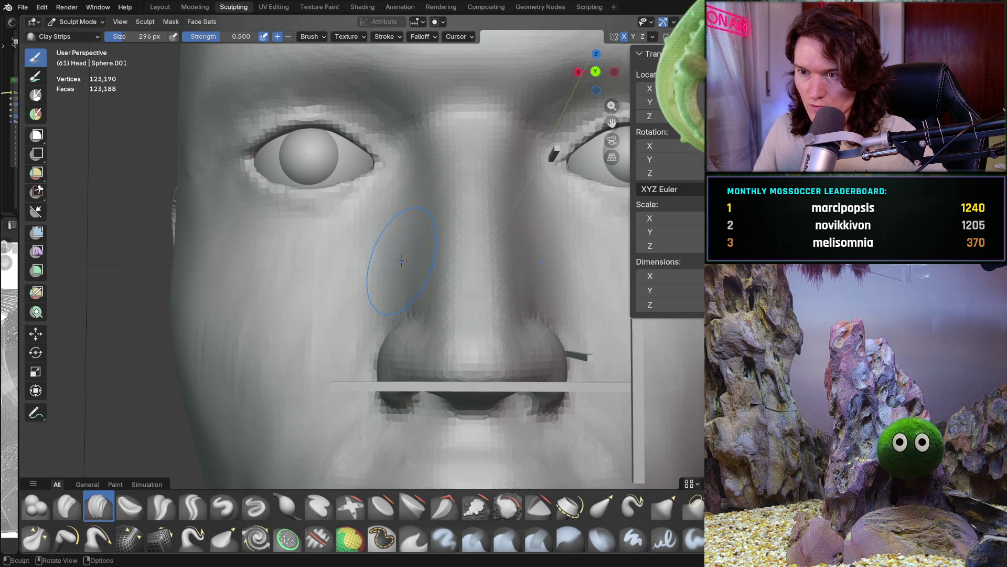
mouse_move(407, 307)
ctrl+middle_down()
mouse_move(416, 240)
mouse_move(304, 292)
mouse_move(415, 253)
mouse_move(407, 247)
mouse_move(378, 294)
ctrl+middle_up()
scroll(412, 232, down, 5)
scroll(400, 275, up, 4)
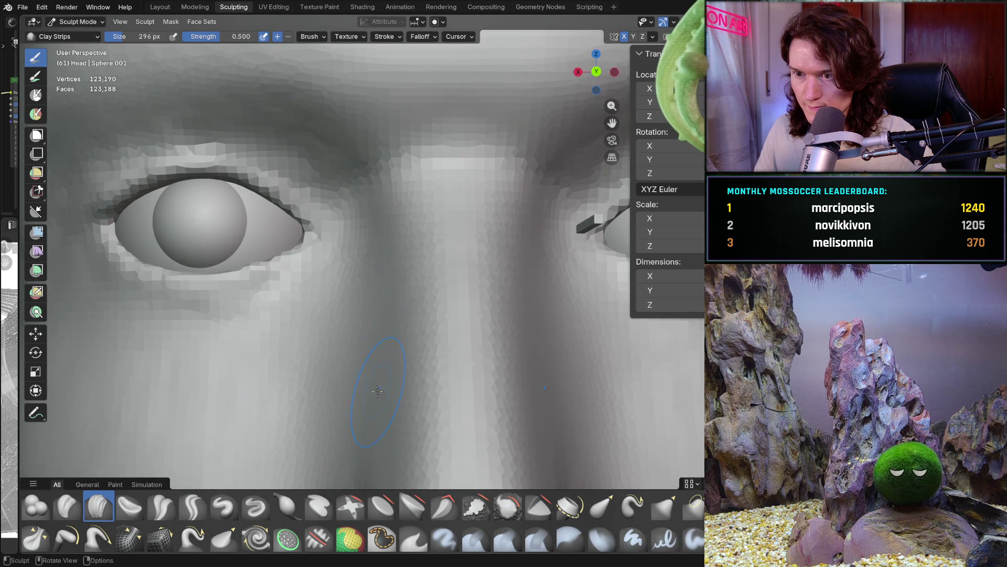
scroll(368, 302, up, 2)
key(f)
click(323, 318)
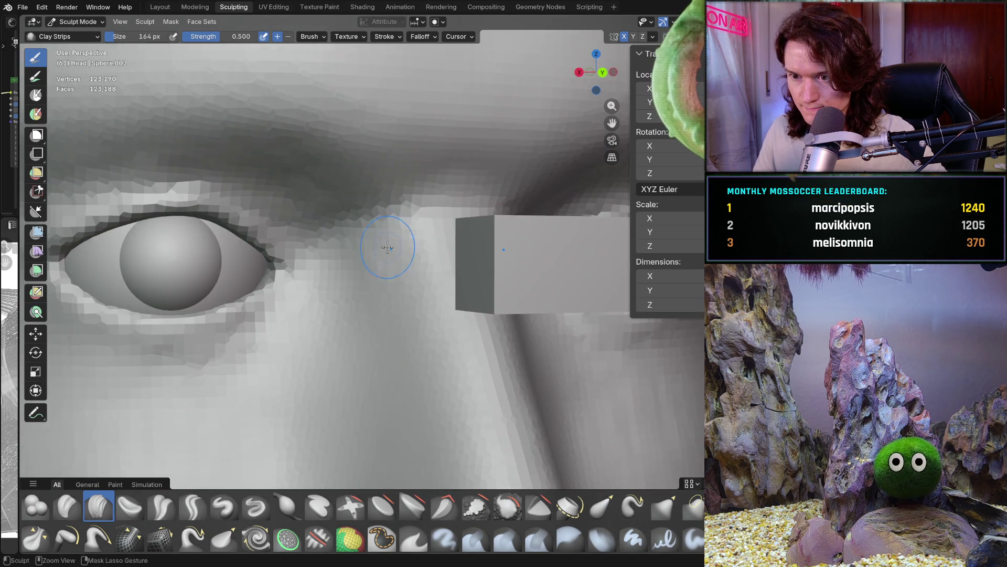
Orbit around the eyes, brow and nose bridge to study their shape
mouse_move(386, 231)
middle_down()
mouse_move(361, 234)
mouse_move(371, 285)
middle_up()
mouse_move(312, 297)
middle_down()
mouse_move(360, 266)
mouse_move(369, 275)
mouse_move(360, 261)
middle_up()
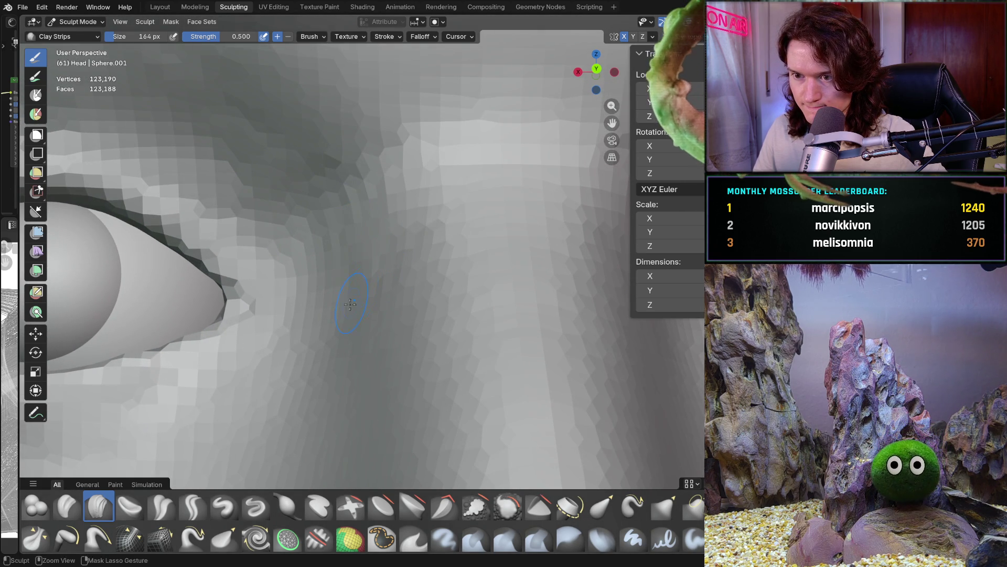
mouse_move(385, 237)
ctrl+middle_down()
mouse_move(364, 320)
mouse_move(403, 259)
ctrl+middle_up()
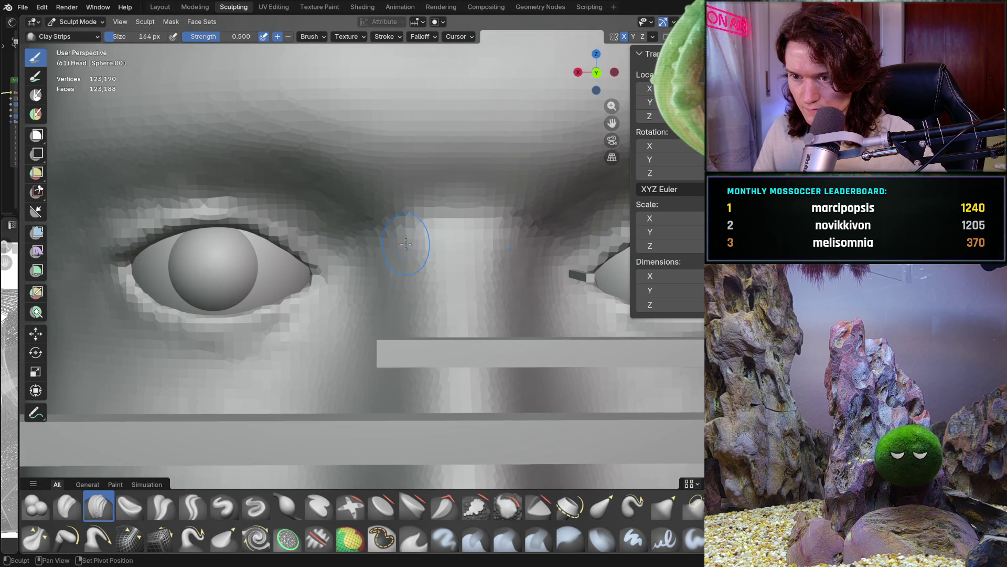
middle_drag(401, 298, 423, 270)
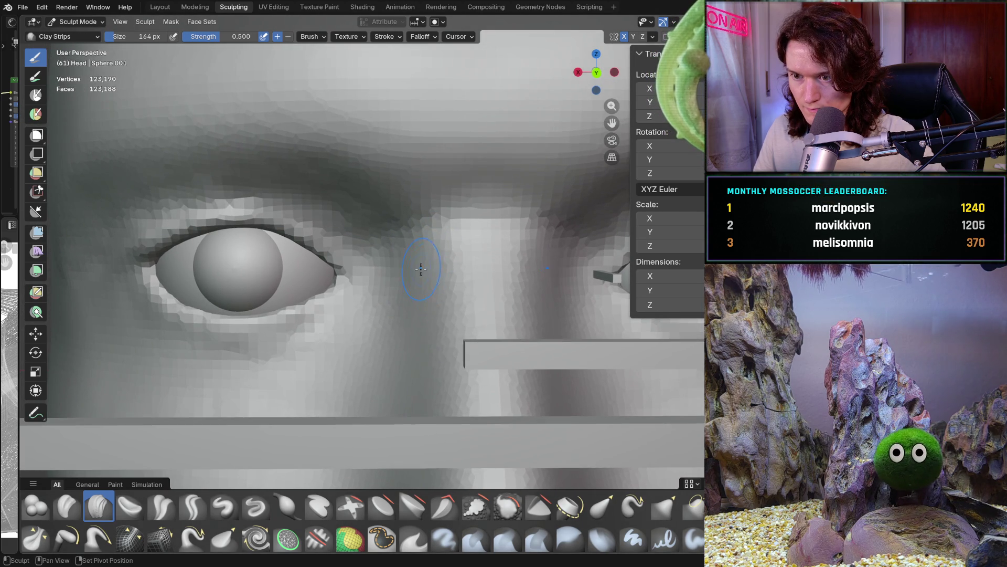
mouse_move(498, 237)
middle_down()
mouse_move(459, 301)
mouse_move(393, 247)
mouse_move(410, 210)
middle_up()
mouse_move(452, 181)
middle_down()
mouse_move(367, 283)
mouse_move(306, 274)
mouse_move(430, 229)
middle_up()
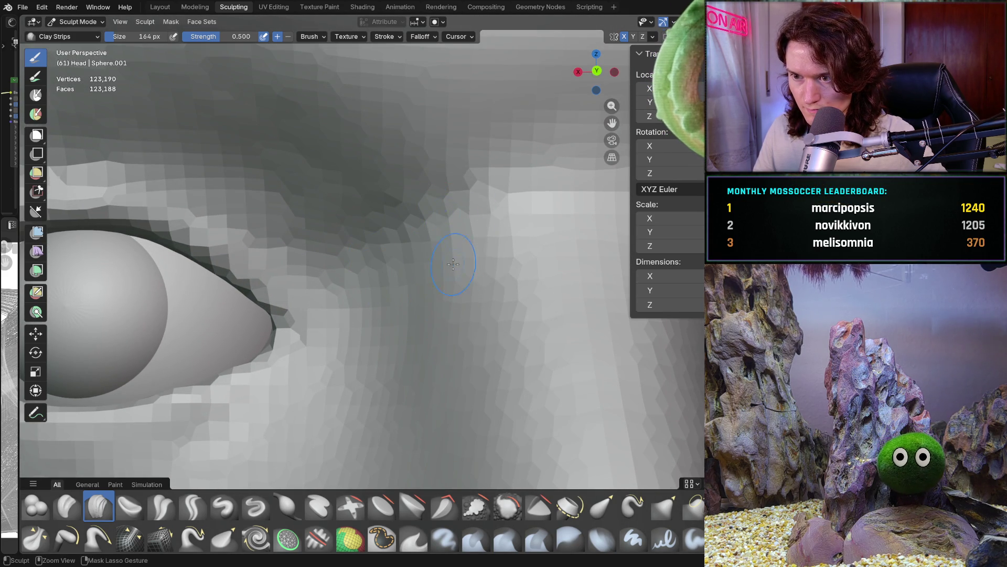
scroll(462, 172, down, 3)
scroll(371, 314, up, 1)
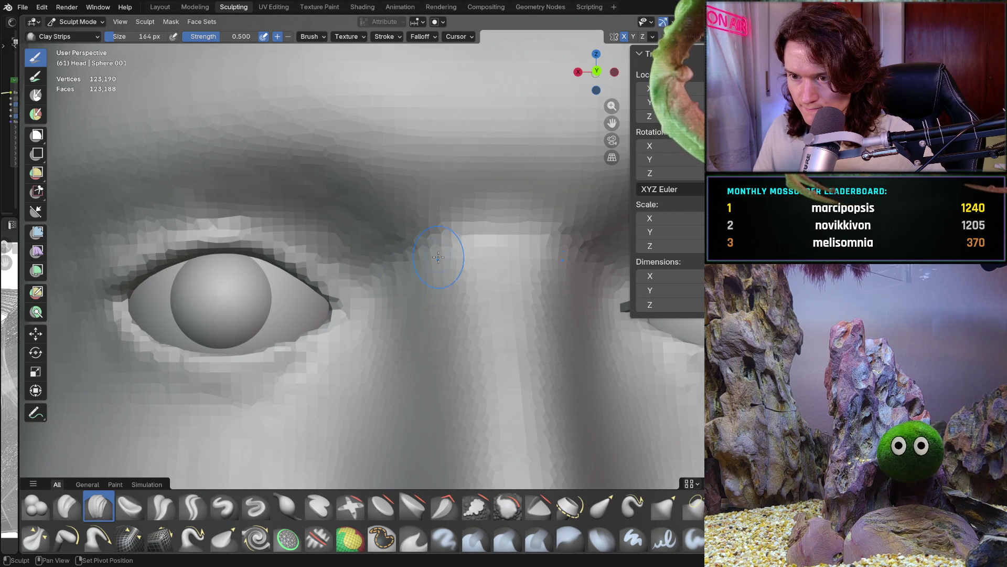
scroll(462, 286, up, 2)
Sculpt Clay Strips strokes along the brow near the eye corner
middle_drag(462, 286, 464, 319)
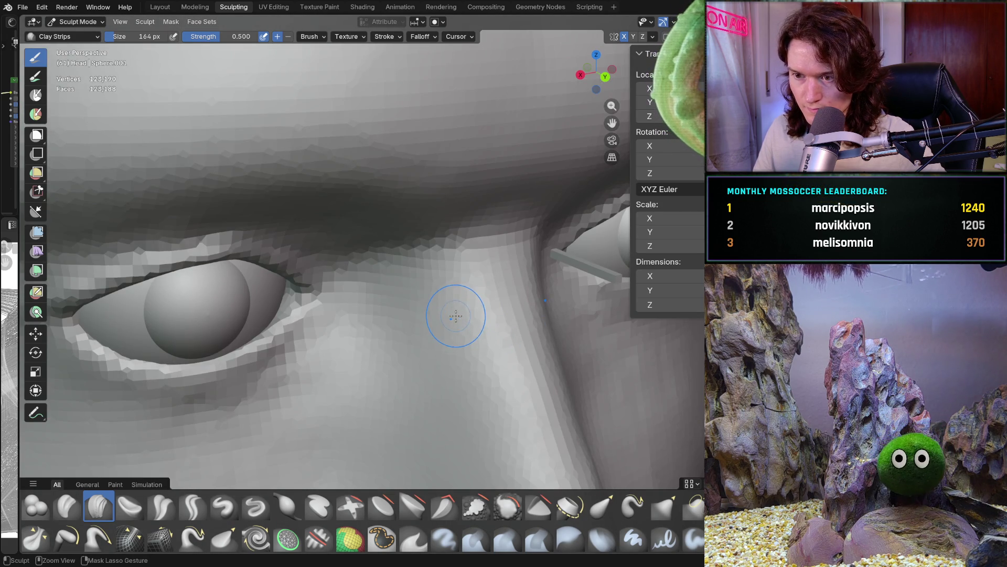
scroll(450, 315, down, 1)
scroll(446, 304, up, 2)
mouse_move(446, 304)
middle_down()
mouse_move(439, 283)
mouse_move(377, 258)
middle_up()
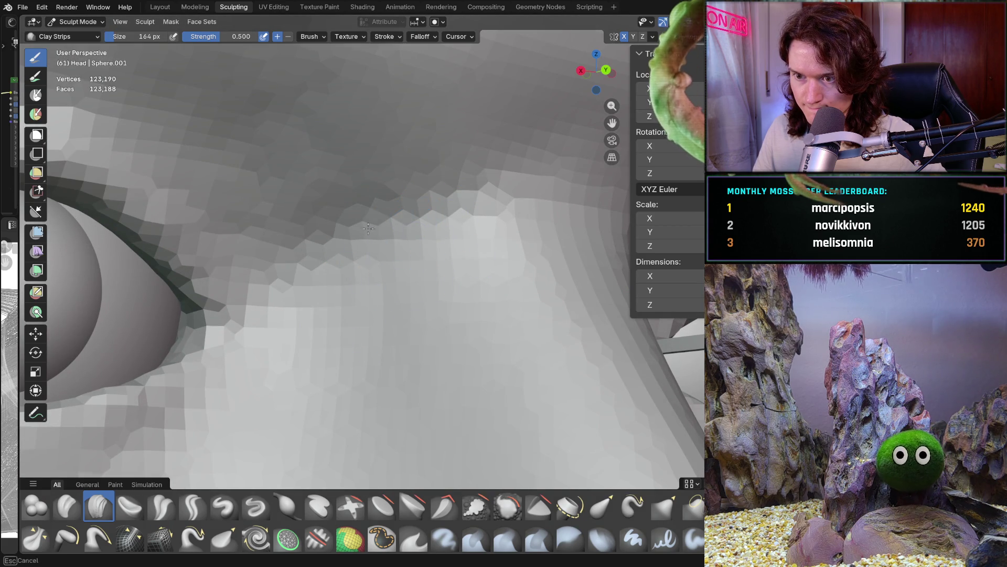
middle_drag(360, 304, 360, 304)
mouse_move(423, 268)
middle_down()
mouse_move(367, 292)
mouse_move(456, 382)
middle_up()
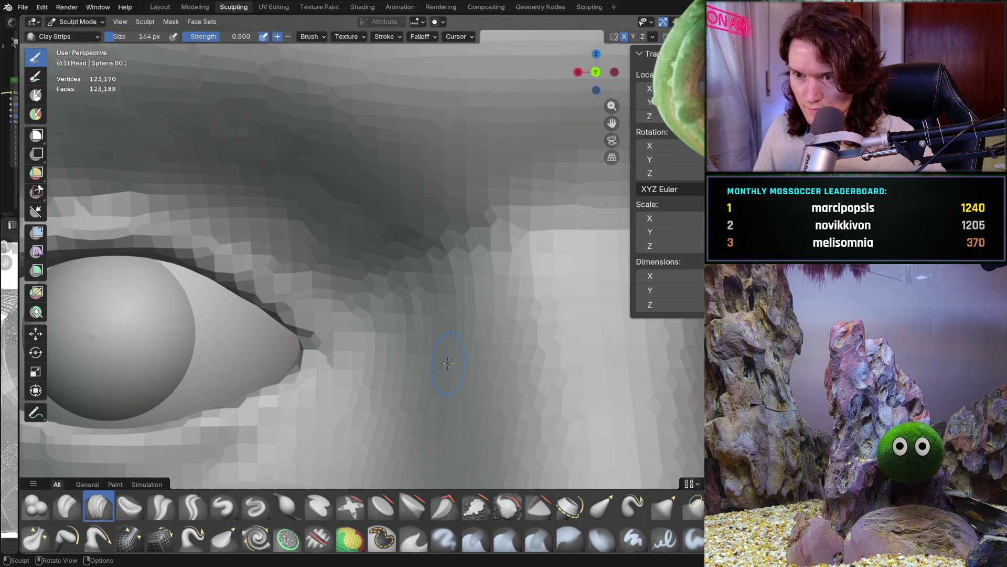
middle_drag(398, 254, 366, 252)
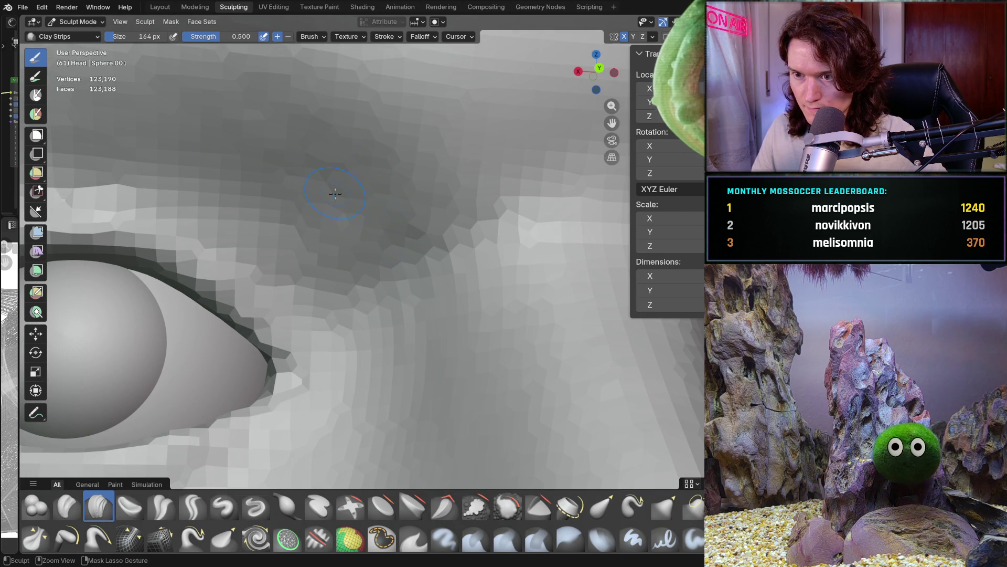
mouse_move(379, 184)
ctrl+middle_down()
mouse_move(370, 327)
mouse_move(360, 331)
ctrl+middle_up()
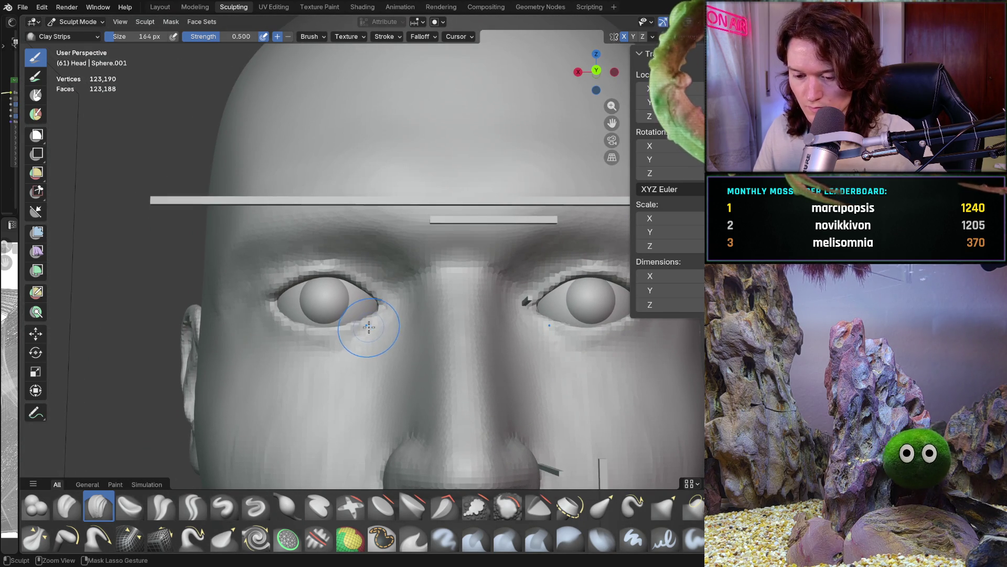
mouse_move(438, 229)
ctrl+middle_down()
mouse_move(387, 344)
mouse_move(409, 277)
ctrl+middle_up()
scroll(410, 277, up, 5)
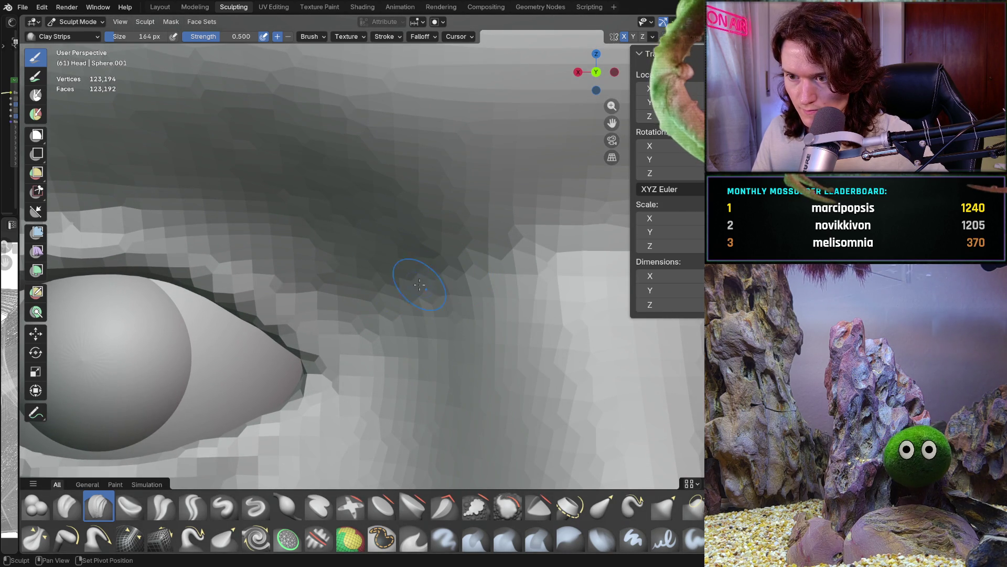
mouse_move(398, 223)
mouse_down()
mouse_move(370, 181)
mouse_move(352, 211)
mouse_move(393, 220)
mouse_up()
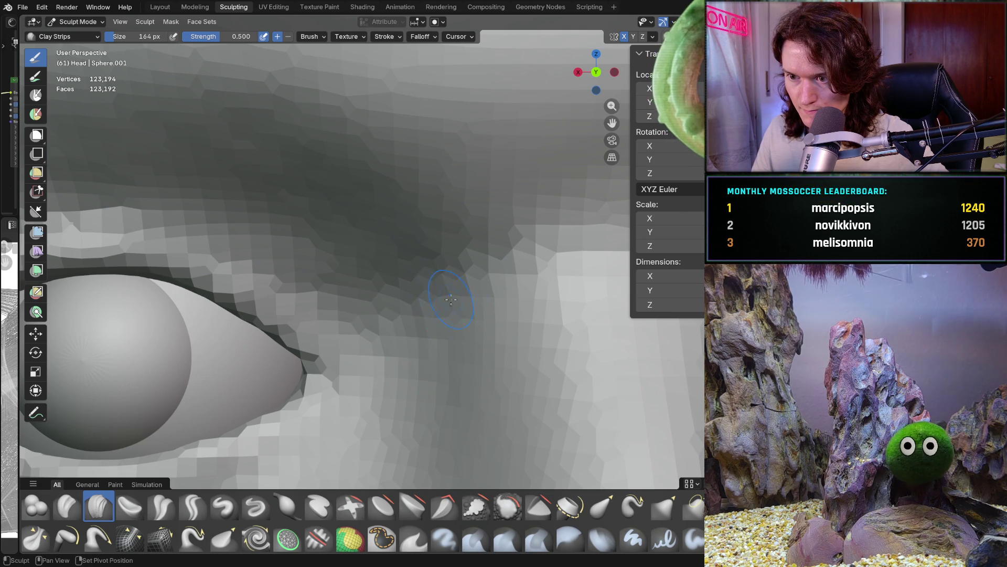
Pull back to a frontal view showing the whole head
mouse_move(495, 237)
middle_down()
mouse_move(340, 337)
mouse_move(348, 338)
middle_up()
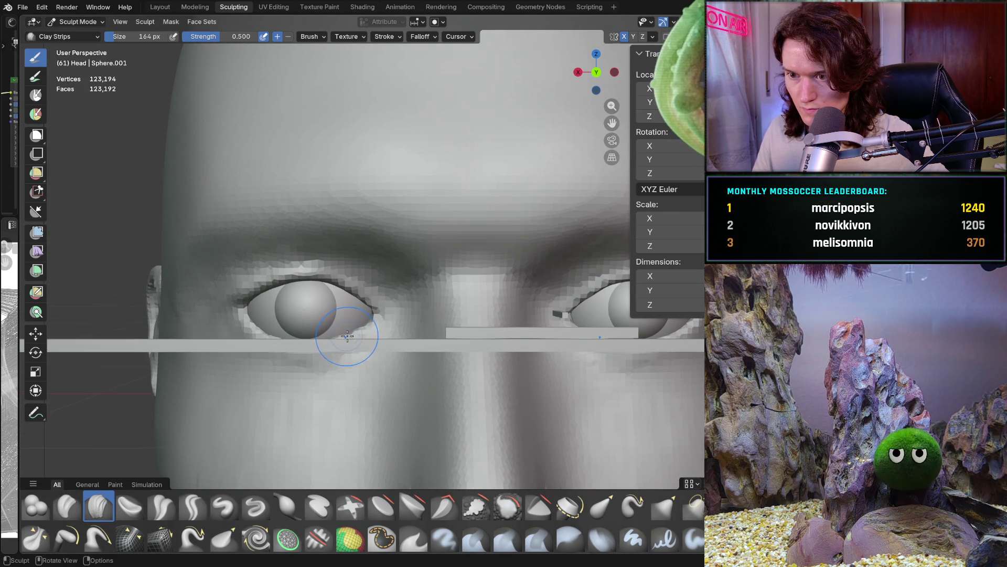
scroll(449, 286, down, 4)
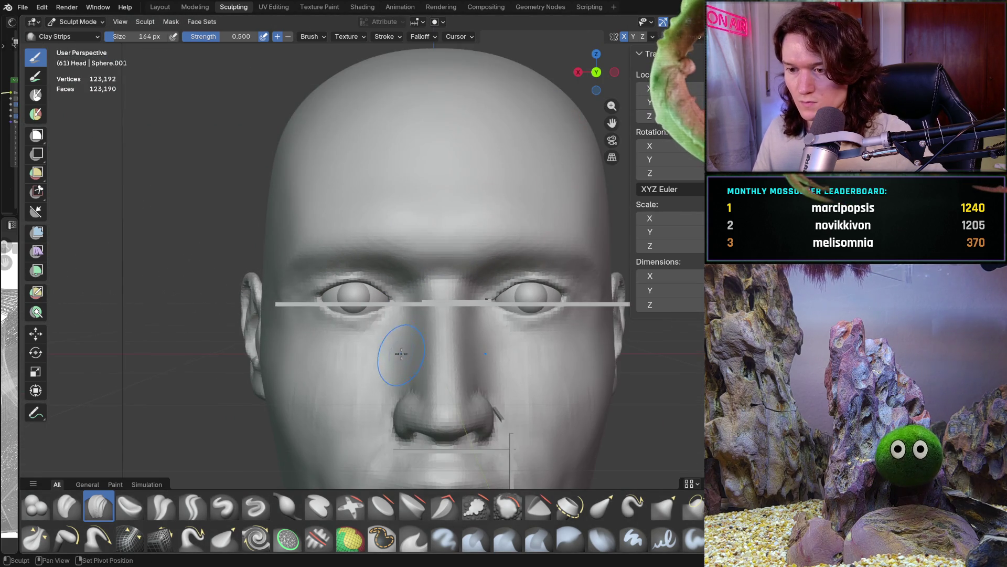
shift+middle_drag(406, 439, 386, 337)
ctrl+middle_drag(421, 254, 351, 295)
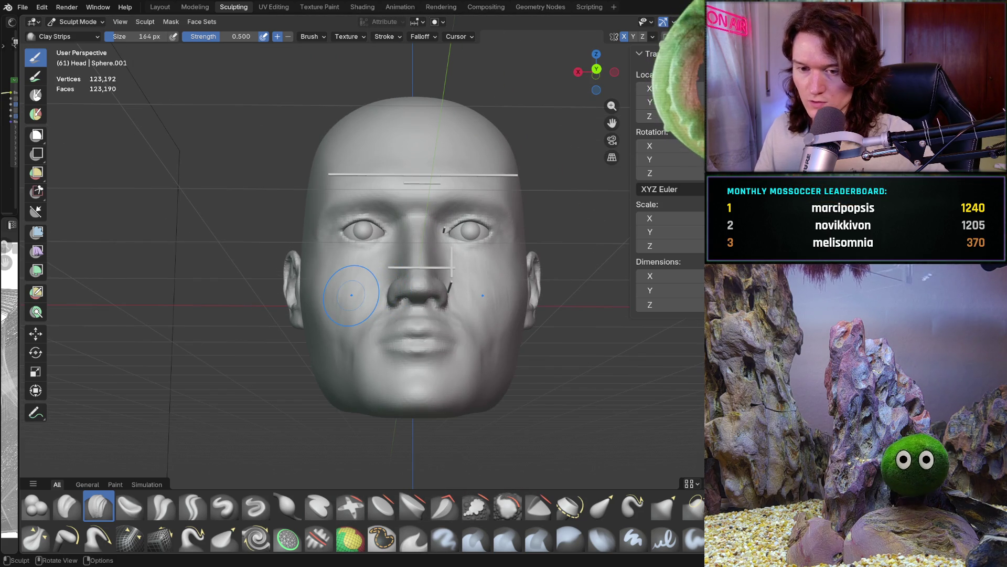
click(77, 22)
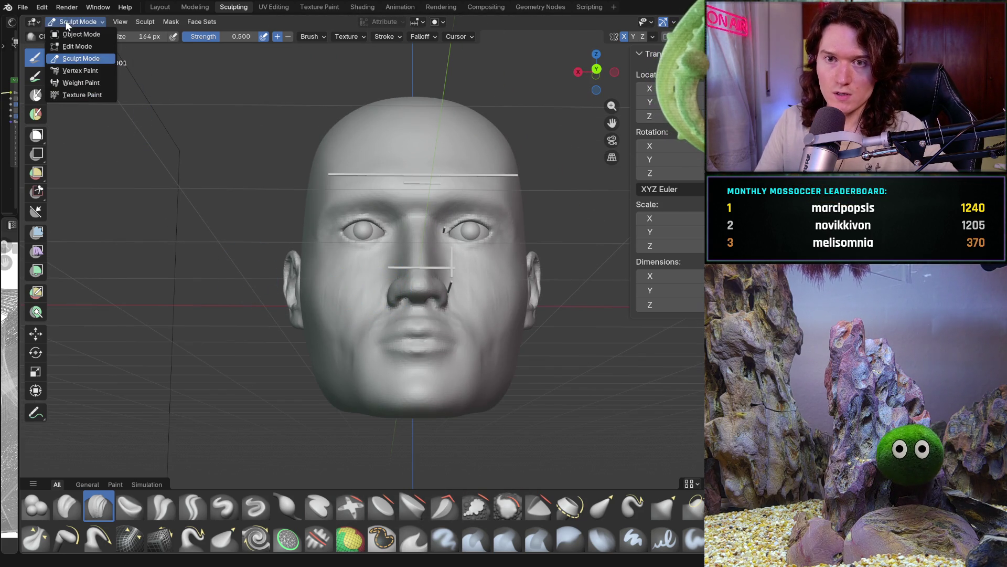
Return to Object Mode in a front orthographic view and discard a trial measurement
click(82, 35)
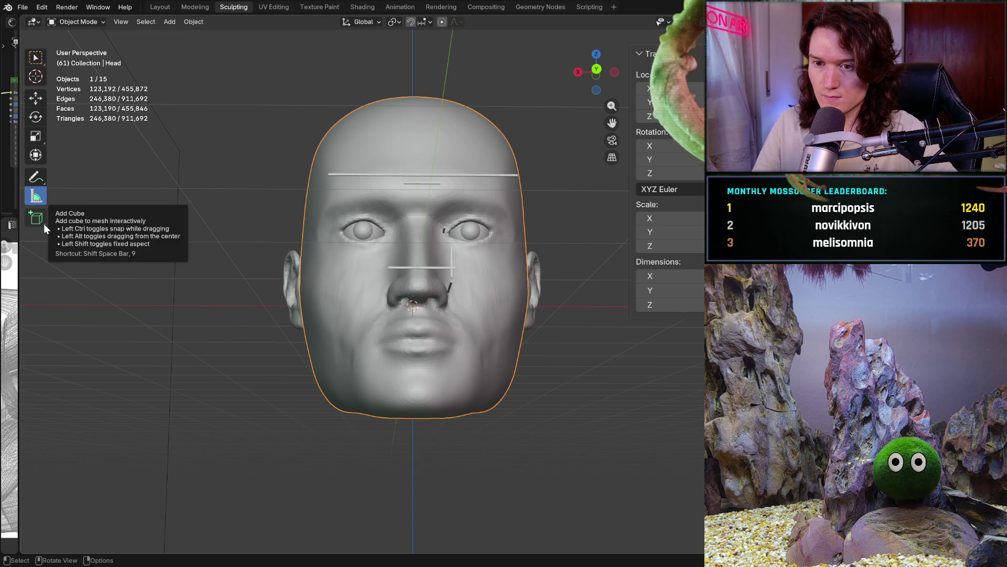
key(ctrl+KP_1)
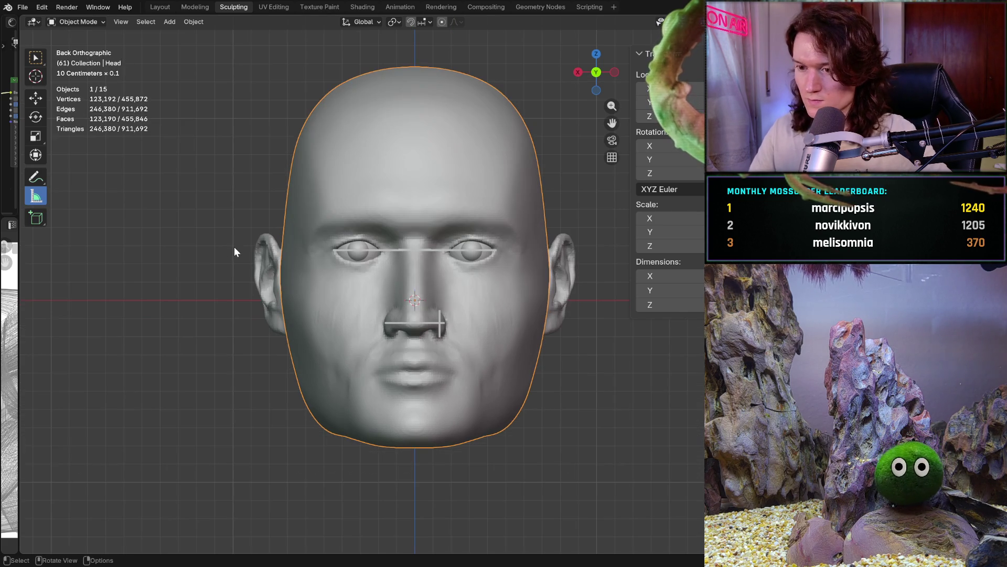
shift+middle_drag(234, 246, 366, 260)
drag(199, 306, 323, 410)
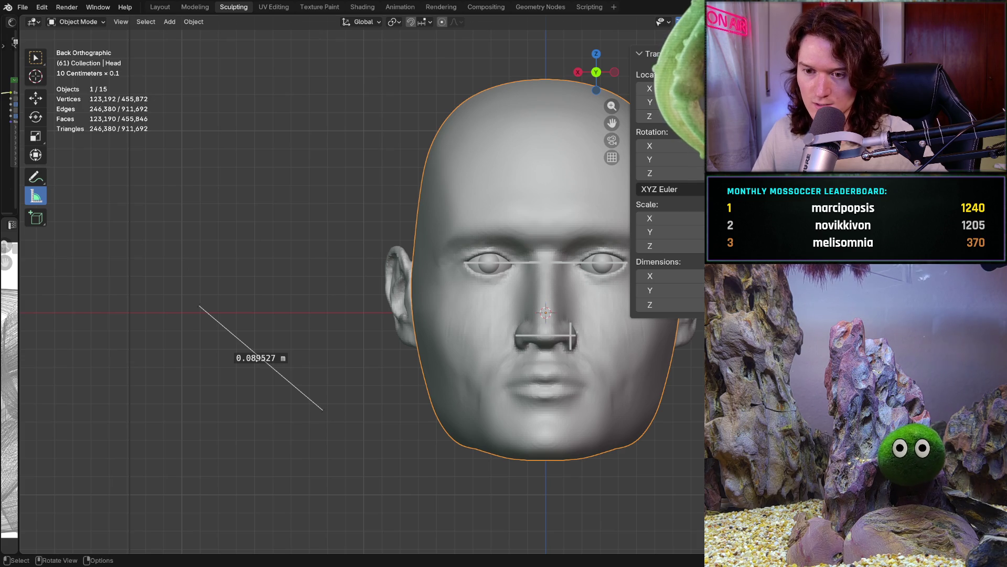
click(259, 357)
key(ctrl+z)
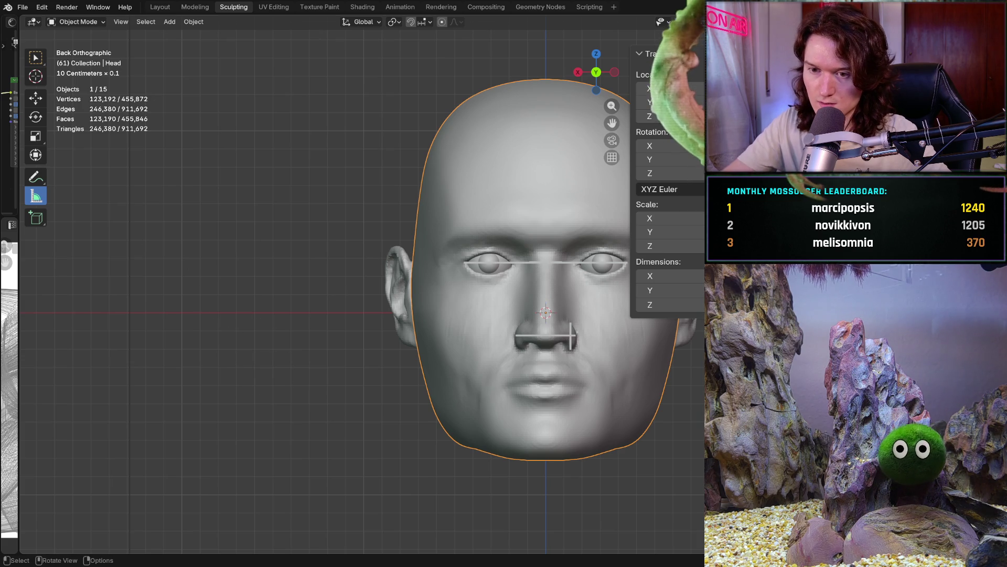
Add a cube beside the head and set X wider and Y and Z to 0.001 m
click(35, 218)
mouse_move(214, 267)
mouse_down()
mouse_move(321, 269)
mouse_move(321, 387)
mouse_up()
click(300, 393)
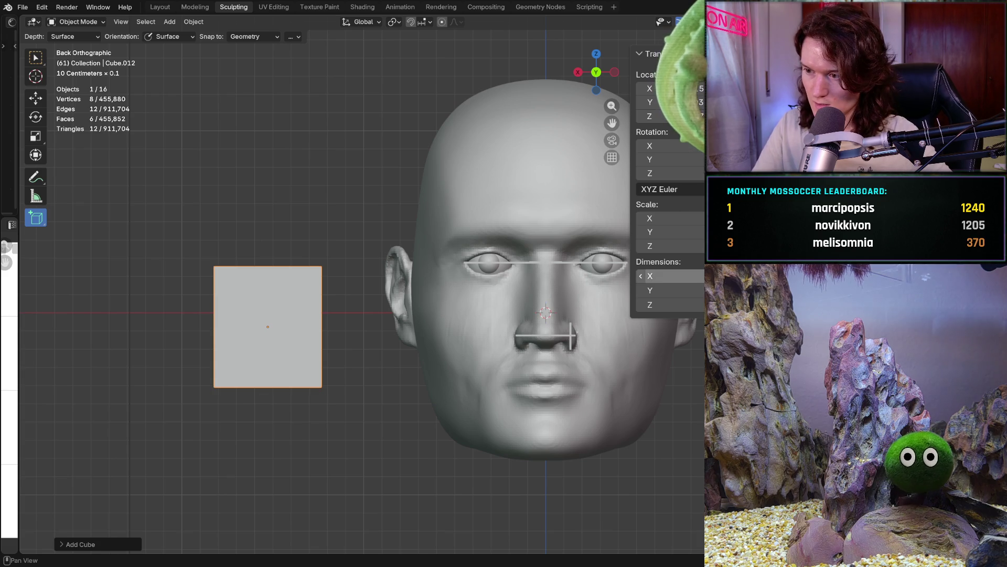
click(670, 276)
text(0.14)
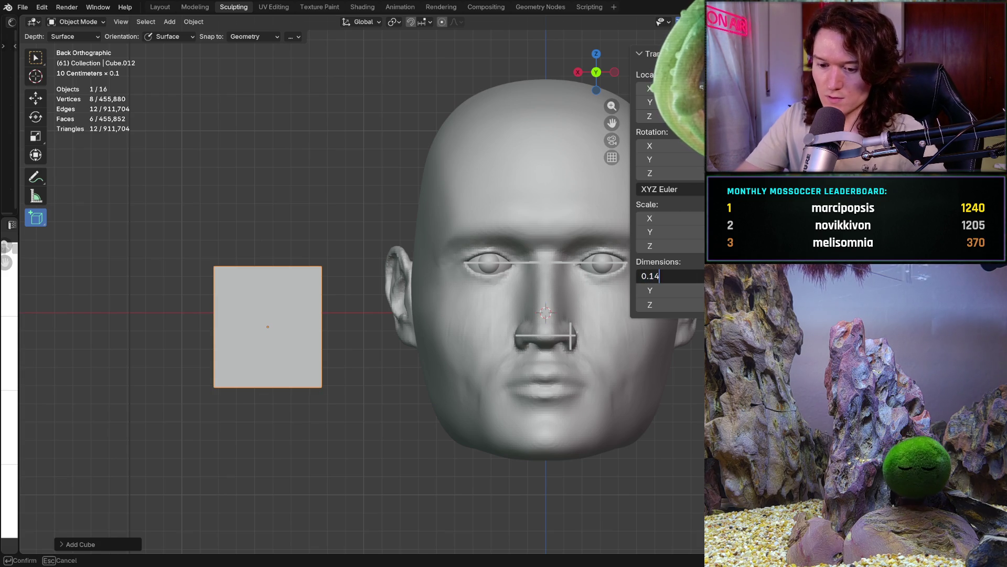
key(Return)
click(671, 290)
text(0.001)
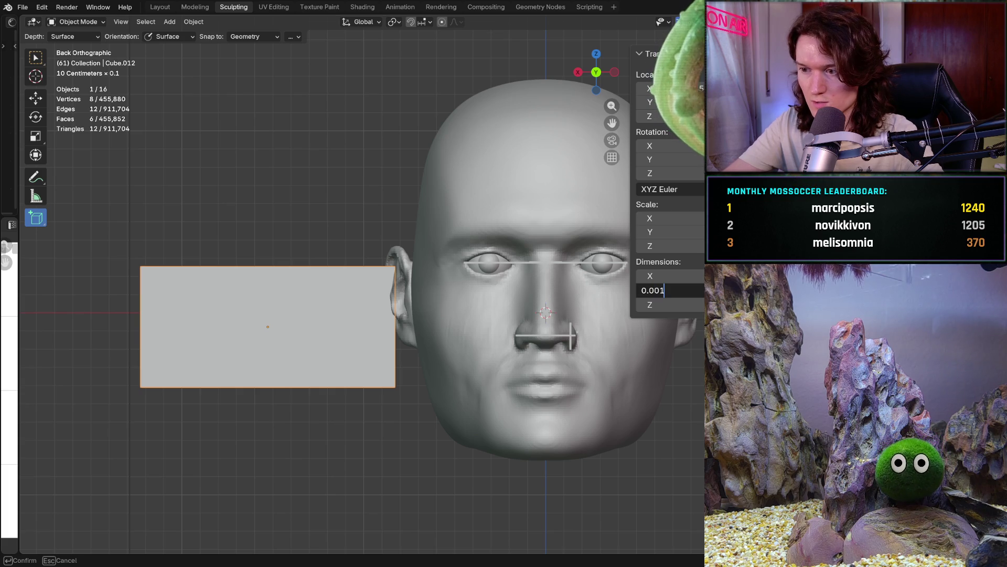
key(Return)
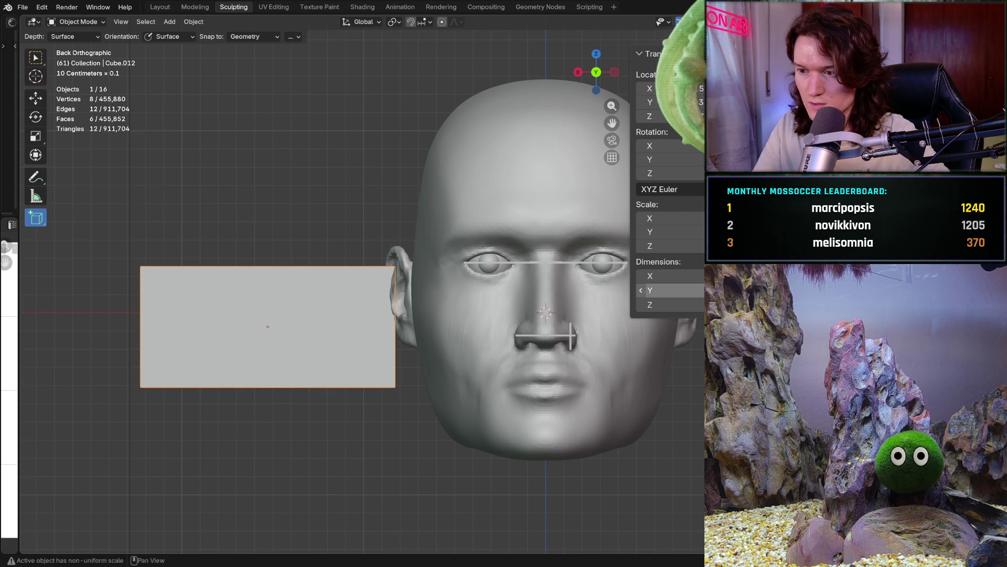
click(671, 304)
text(0.001)
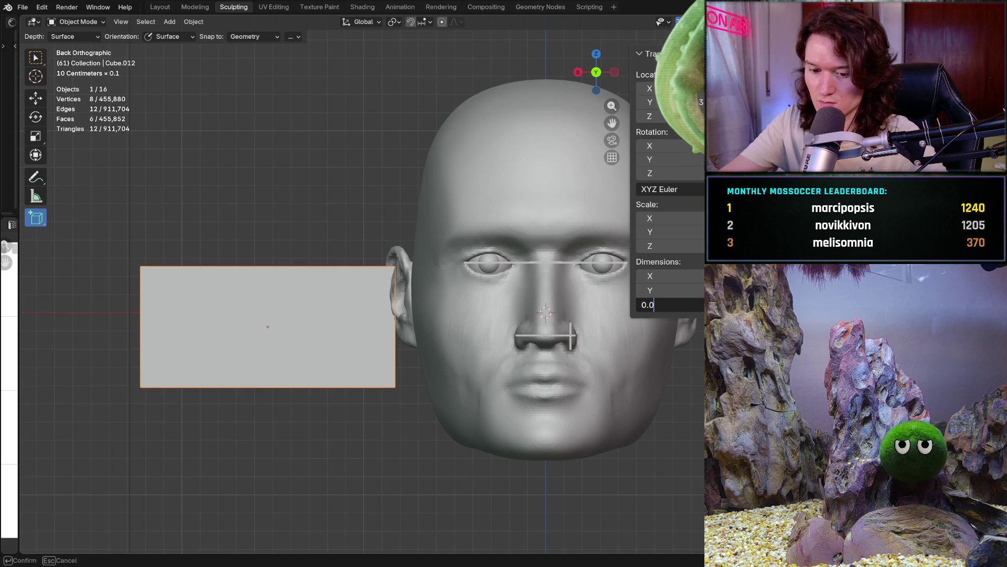
key(Return)
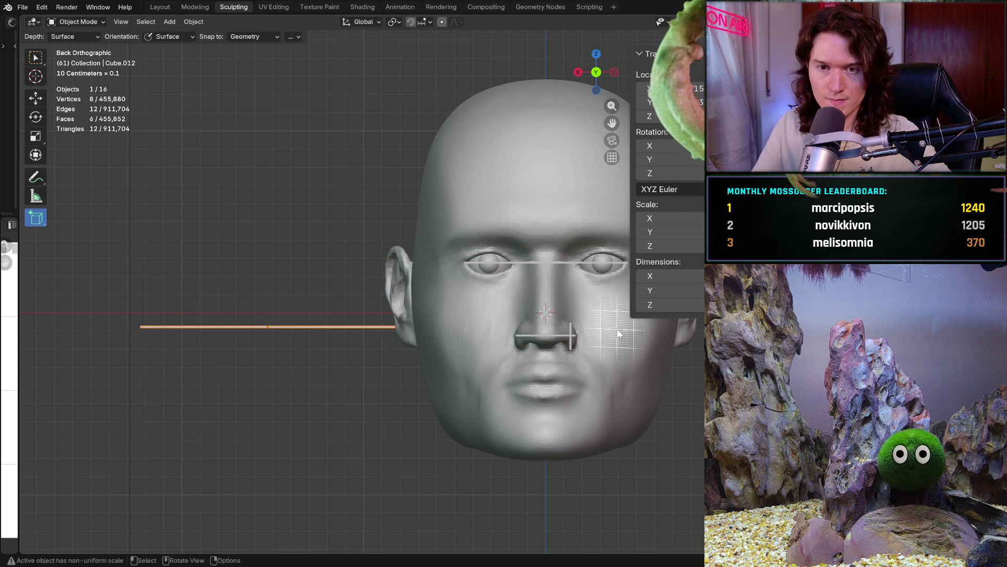
Slide the guide bar along Y in side view, then centre it at Location X 0
click(36, 97)
middle_drag(336, 367, 367, 393)
key(ctrl+KP_3)
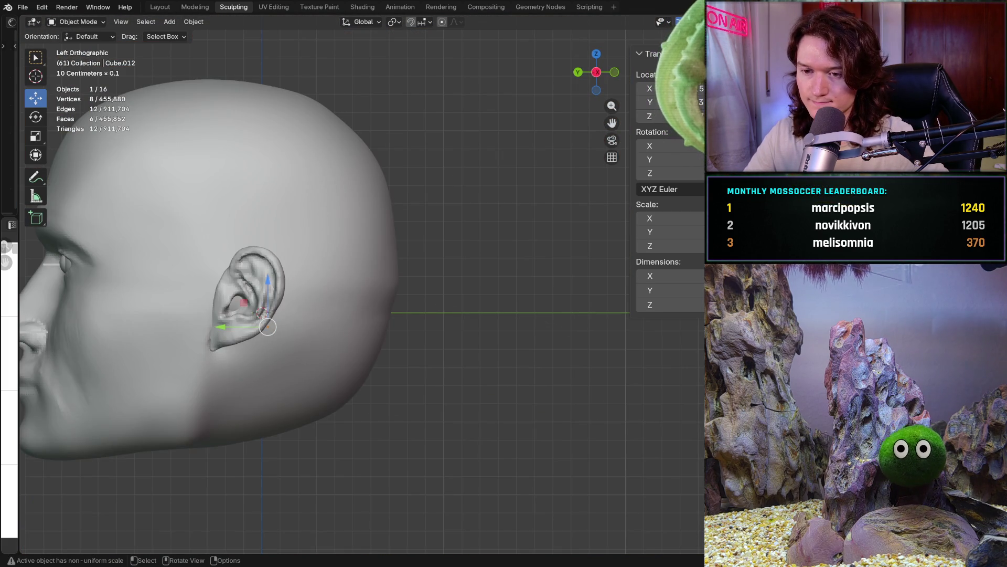
key(KP_3)
drag(313, 326, 687, 326)
key(ctrl+KP_1)
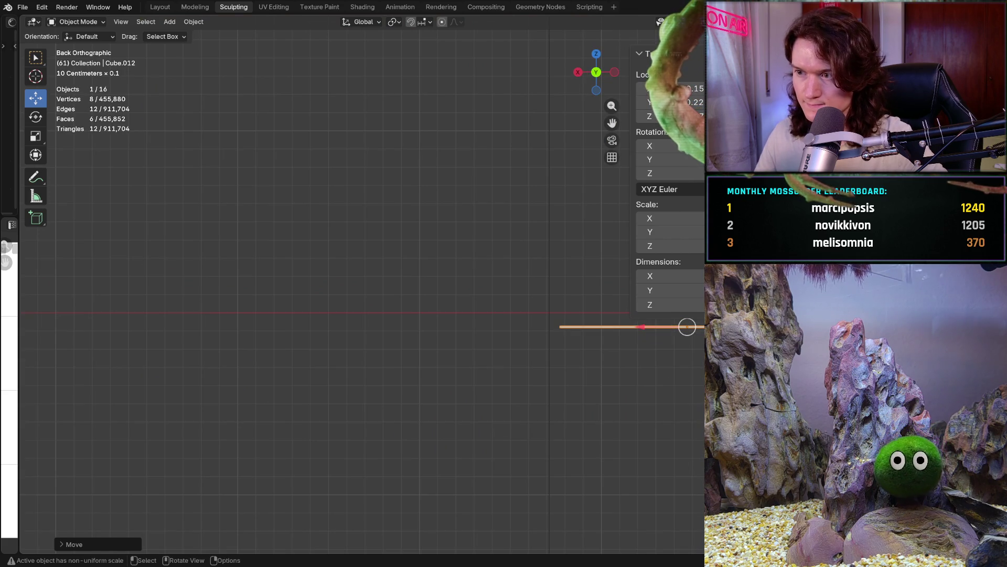
click(661, 88)
text(0)
key(Return)
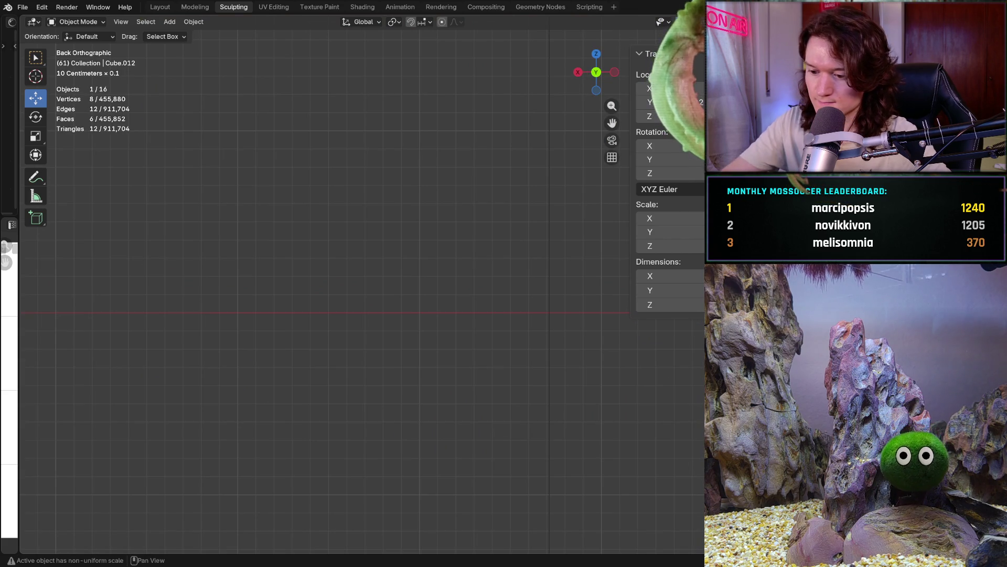
Select the guide bar and raise it to just above the nose
click(452, 254)
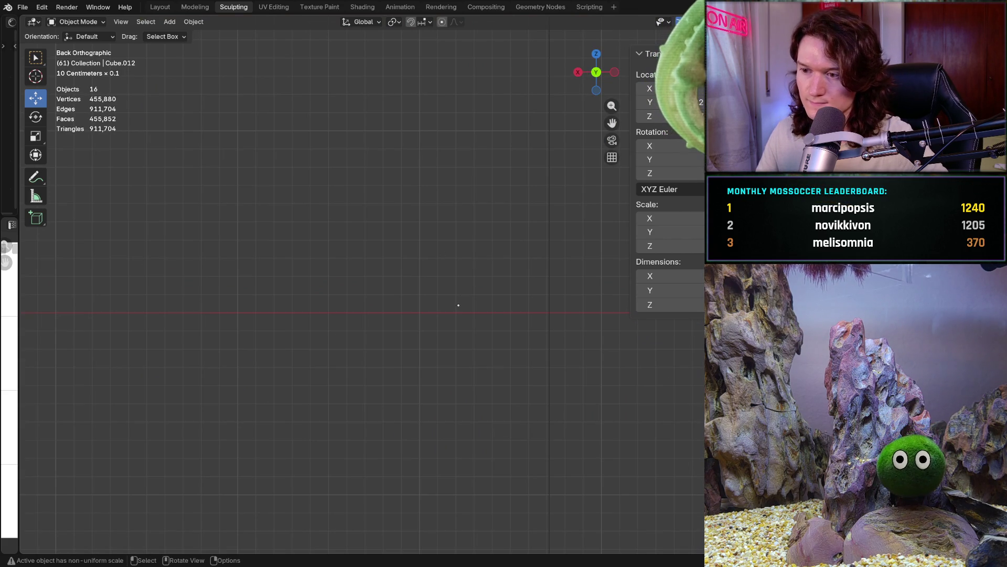
ctrl+scroll(483, 423, down, 10)
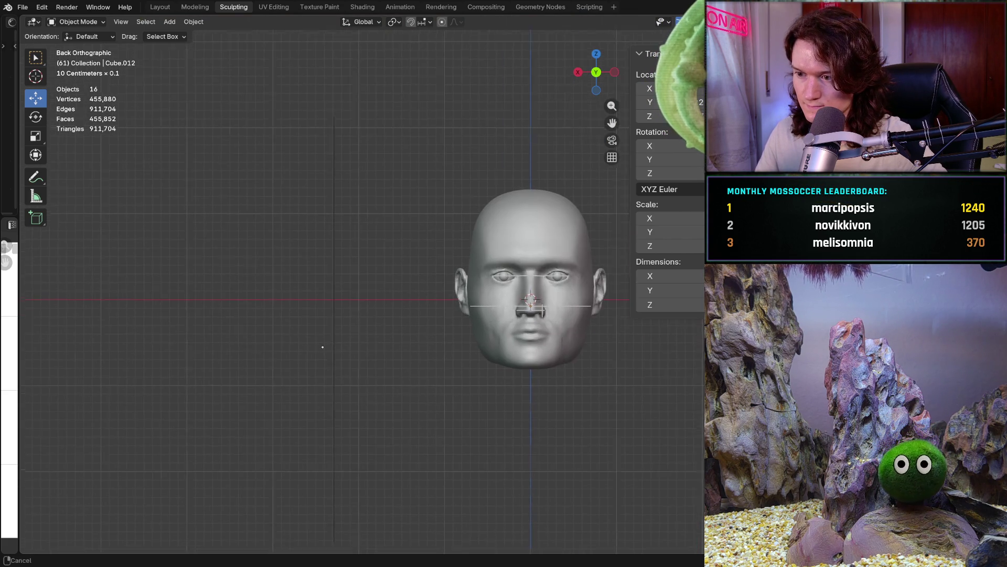
scroll(453, 303, up, 6)
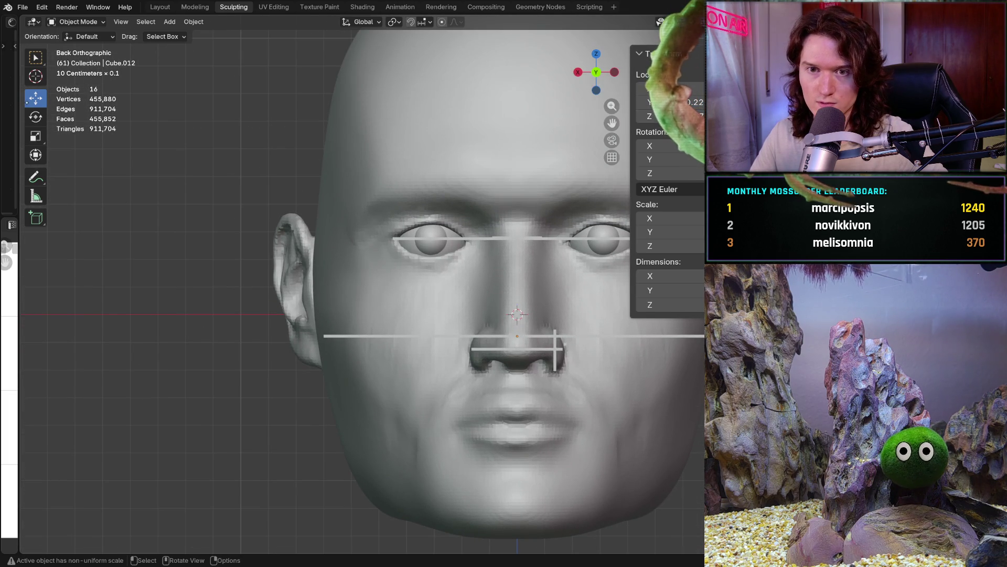
click(437, 335)
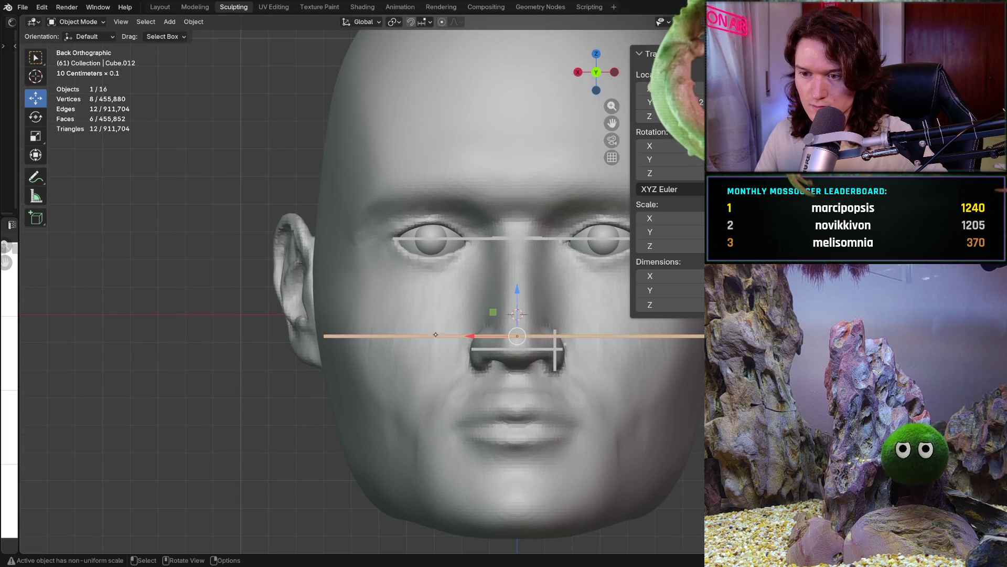
drag(517, 336, 517, 313)
mouse_move(454, 268)
shift+middle_down()
mouse_move(325, 262)
mouse_move(367, 296)
shift+middle_up()
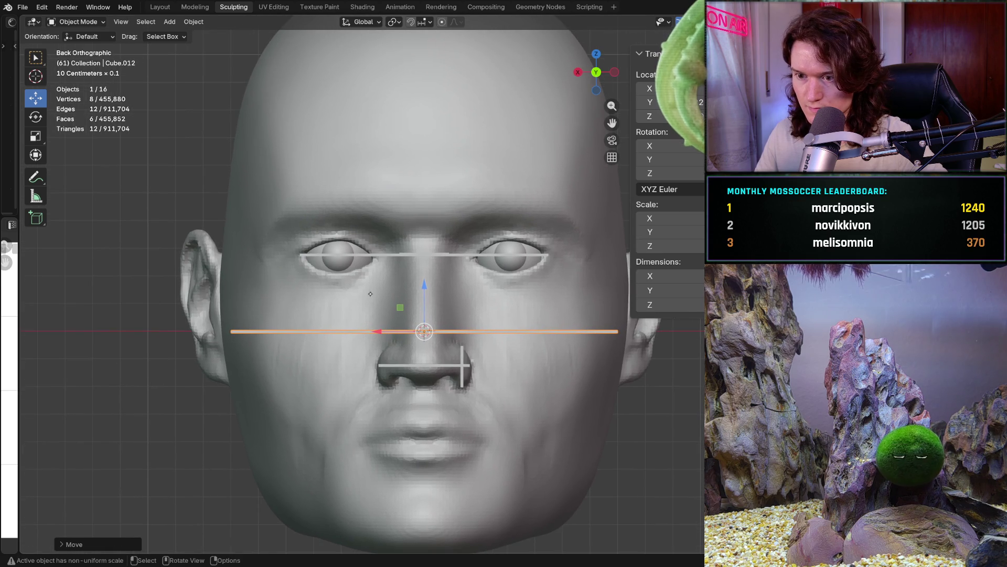
drag(422, 293, 422, 303)
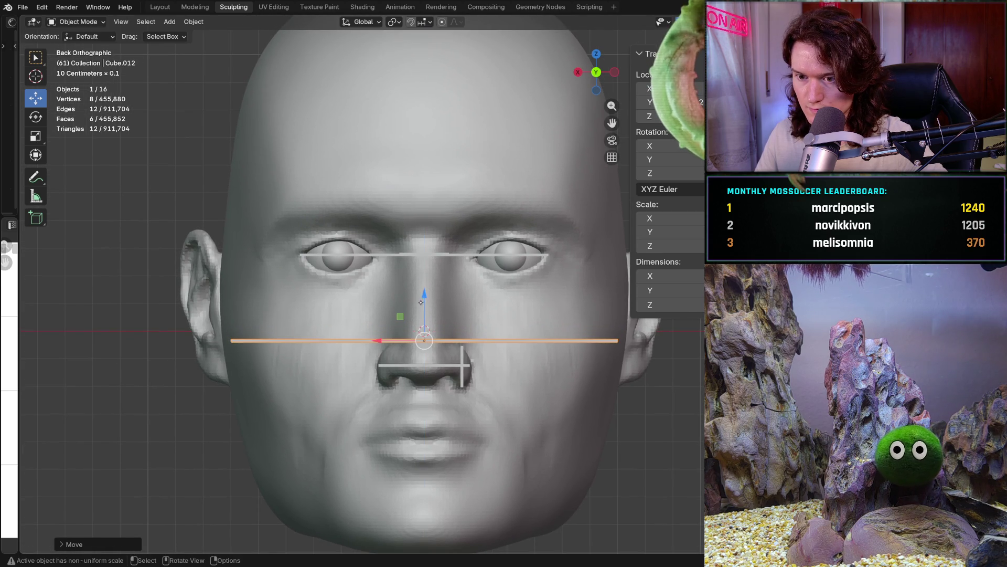
shift+middle_drag(325, 324, 325, 343)
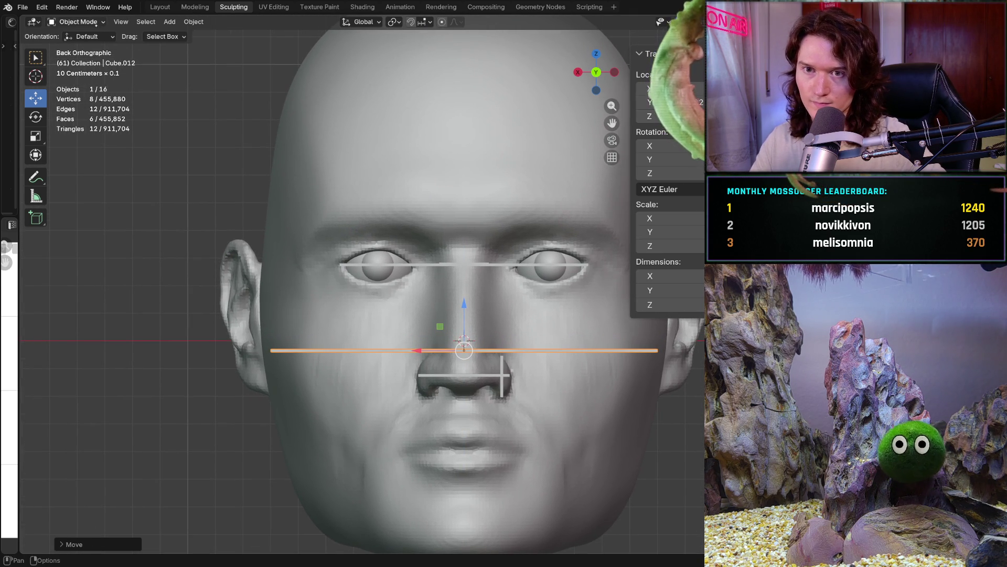
Switch to Sculpt Mode and make the head the active sculpt object
click(77, 22)
click(90, 60)
shift+middle_drag(291, 226, 246, 260)
key(alt+q)
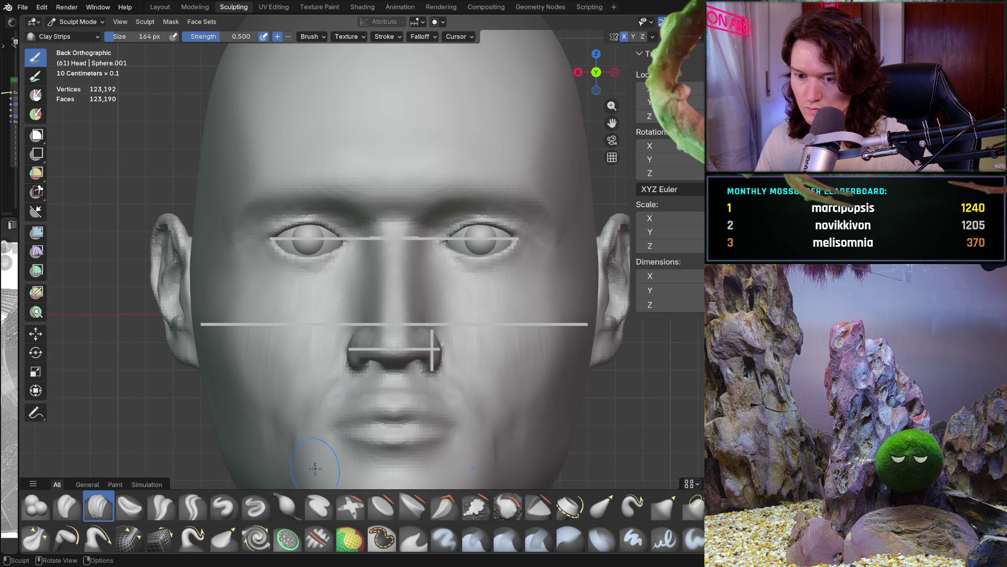
Enlarge the Mask brush and mask the nose, upper lip, temple and lower face
click(382, 538)
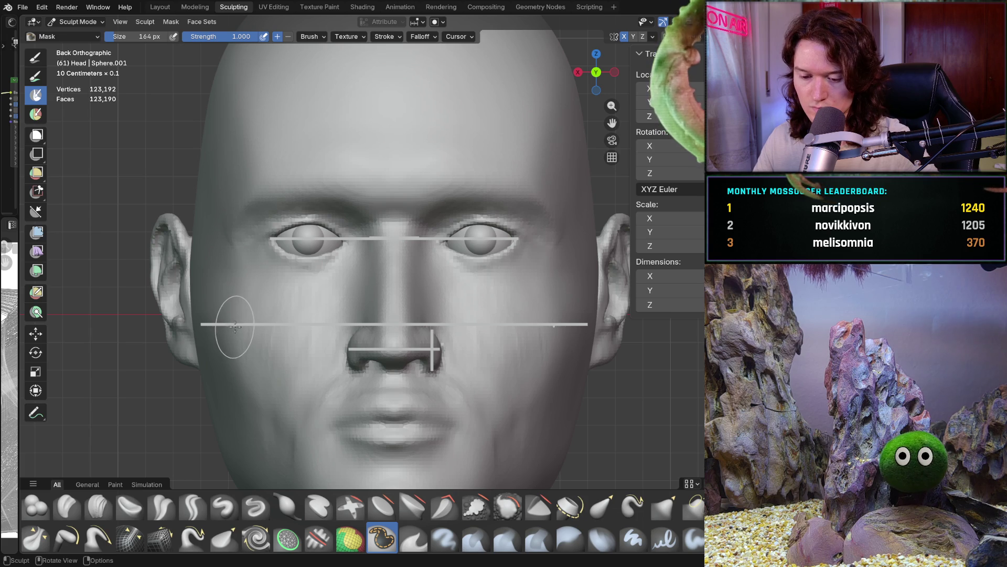
key(f)
click(335, 316)
mouse_move(362, 294)
mouse_down()
mouse_move(383, 368)
mouse_move(364, 400)
mouse_move(367, 436)
mouse_move(393, 456)
mouse_move(336, 457)
mouse_move(308, 259)
mouse_move(265, 249)
mouse_move(255, 221)
mouse_move(376, 231)
mouse_move(315, 168)
mouse_move(233, 294)
mouse_move(315, 157)
mouse_move(333, 277)
mouse_move(310, 283)
mouse_move(333, 292)
mouse_up()
scroll(273, 294, up, 3)
middle_drag(333, 292, 315, 303)
scroll(315, 303, down, 2)
mouse_move(360, 315)
mouse_down()
mouse_move(379, 278)
mouse_move(371, 226)
mouse_up()
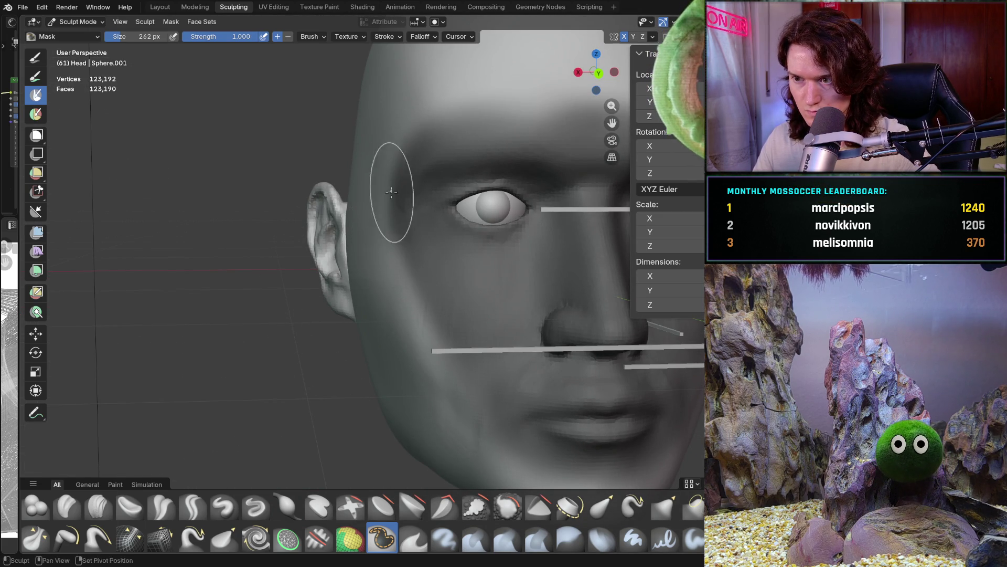
middle_drag(386, 198, 243, 210)
mouse_move(348, 282)
middle_down()
mouse_move(332, 326)
mouse_move(307, 338)
middle_up()
mouse_move(307, 337)
mouse_down()
mouse_move(330, 314)
mouse_move(360, 367)
mouse_move(308, 331)
mouse_up()
Return to the front view, switch to the Grab brush and start resizing it
middle_drag(331, 303, 306, 380)
key(ctrl+KP_1)
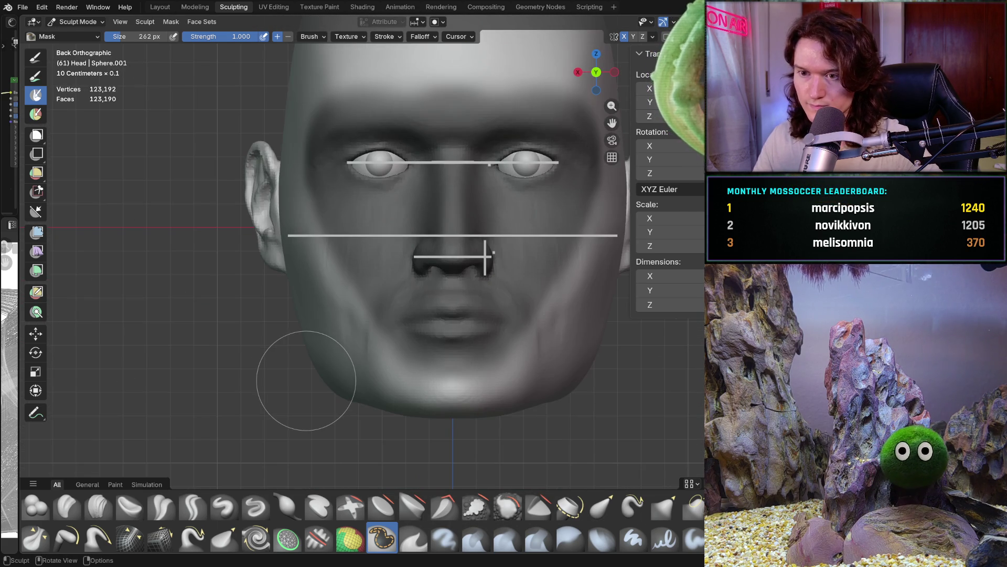
key(x)
key(f)
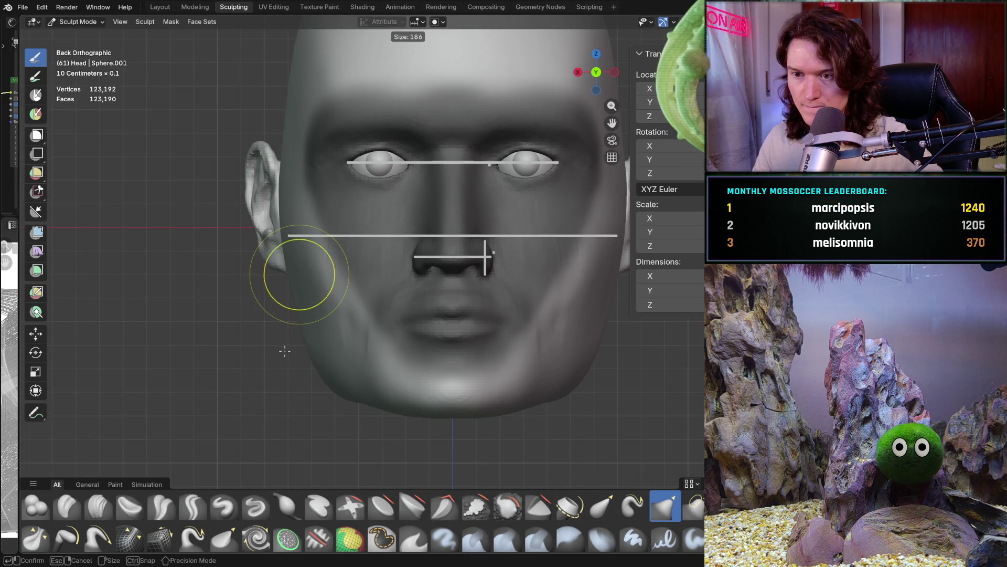
click(294, 367)
shift+middle_drag(287, 272, 283, 316)
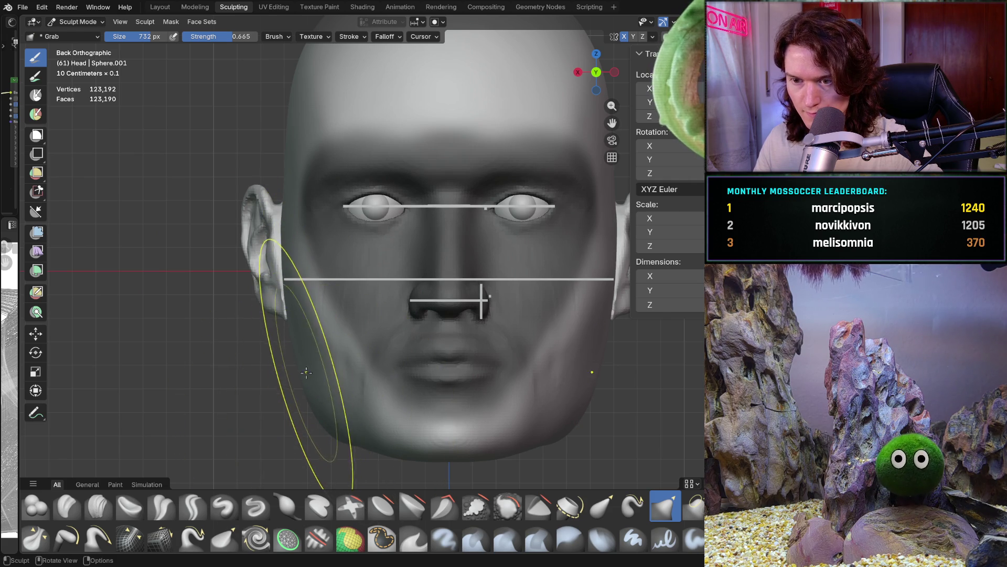
scroll(286, 327, up, 1)
mouse_move(263, 306)
middle_down()
mouse_move(352, 331)
mouse_move(281, 312)
middle_up()
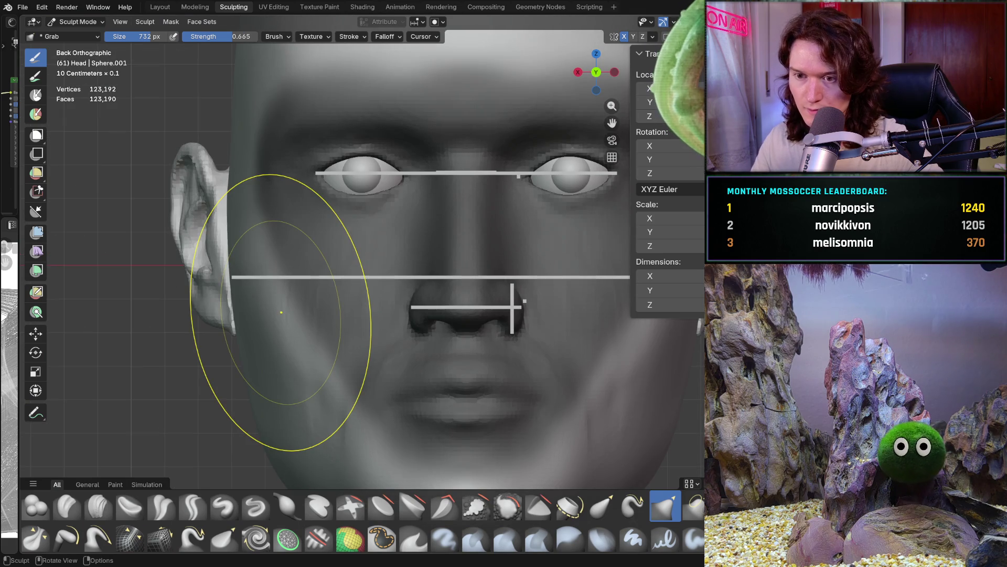
mouse_move(281, 312)
ctrl+middle_down()
mouse_move(378, 349)
mouse_move(335, 360)
ctrl+middle_up()
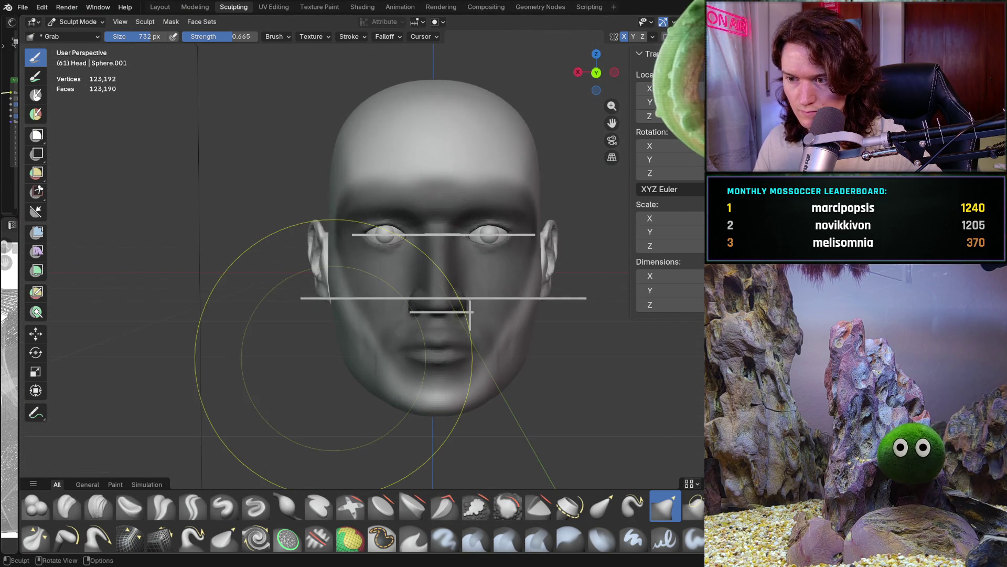
mouse_move(192, 360)
ctrl+middle_down()
mouse_move(335, 318)
mouse_move(310, 272)
mouse_move(333, 251)
ctrl+middle_up()
drag(321, 250, 315, 235)
click(324, 279)
click(323, 79)
drag(310, 297, 327, 291)
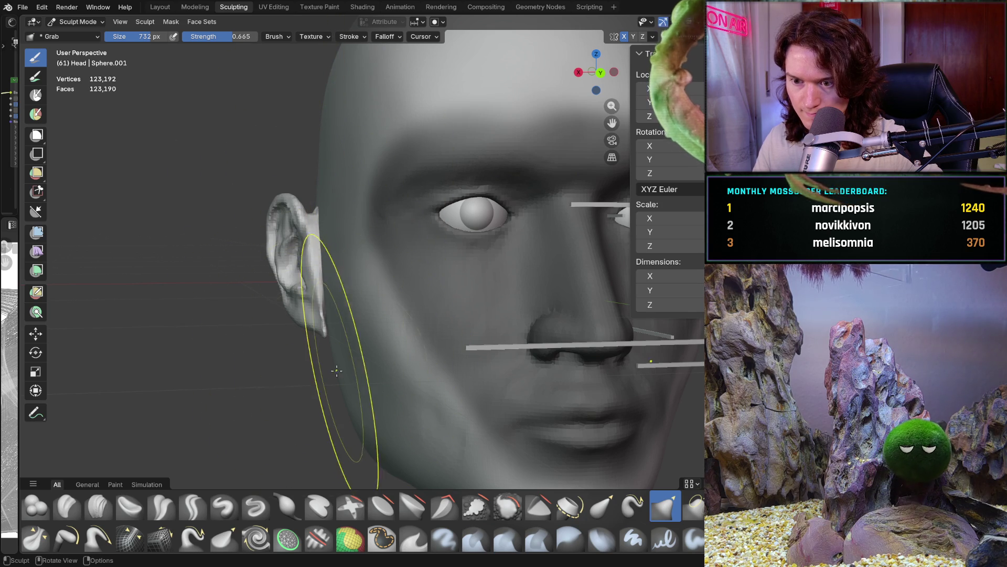
mouse_move(327, 292)
alt+middle_down()
mouse_move(582, 326)
mouse_move(360, 269)
mouse_move(501, 307)
alt+middle_up()
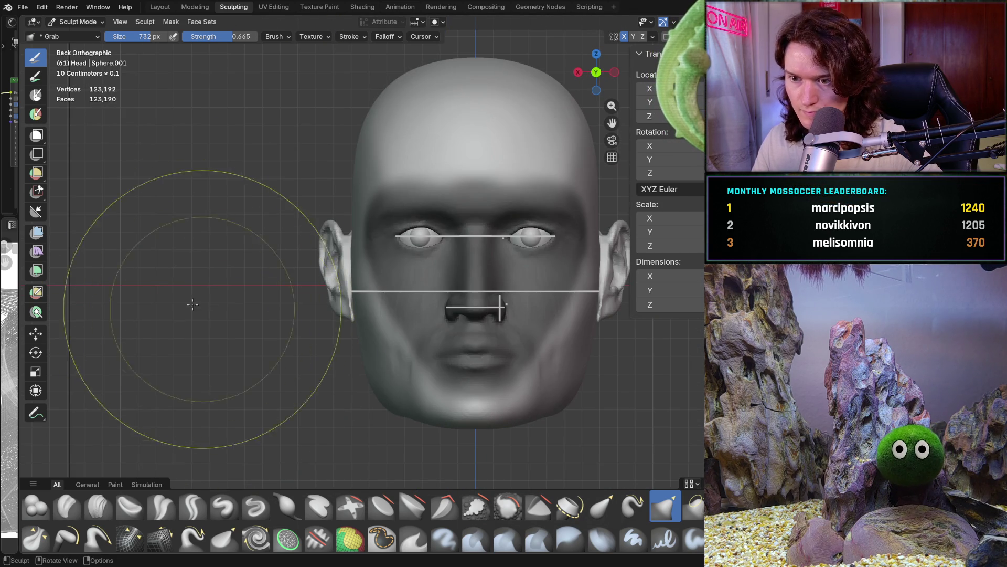
scroll(295, 313, up, 3)
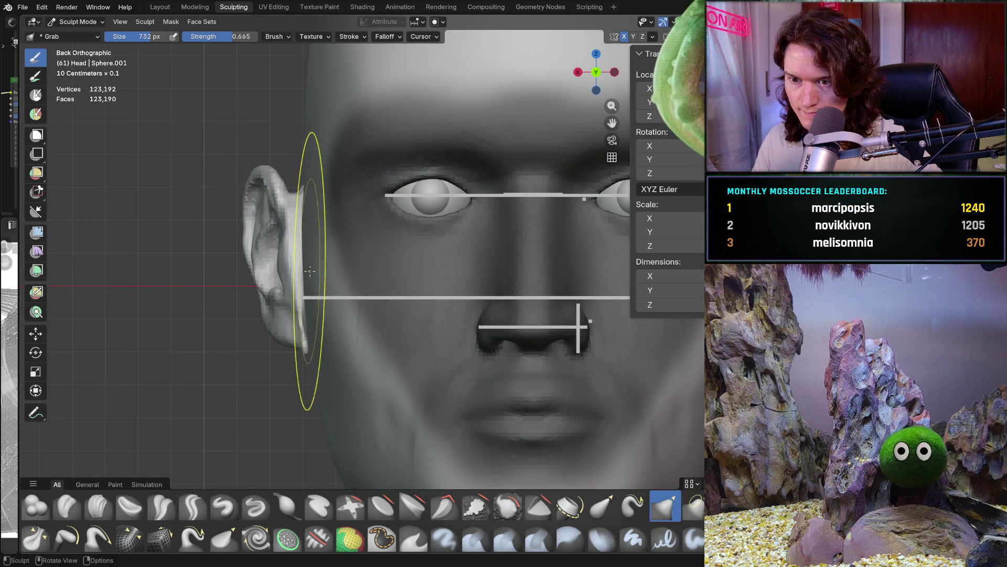
mouse_move(333, 243)
middle_down()
mouse_move(310, 299)
mouse_move(318, 274)
middle_up()
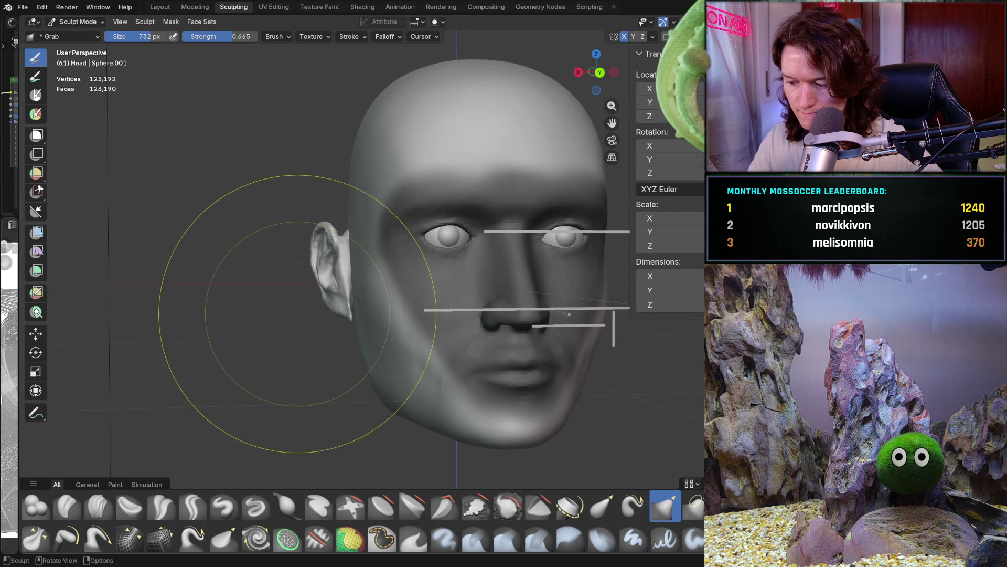
key(b)
key(Escape)
middle_drag(378, 383, 401, 321)
key(ctrl+KP_1)
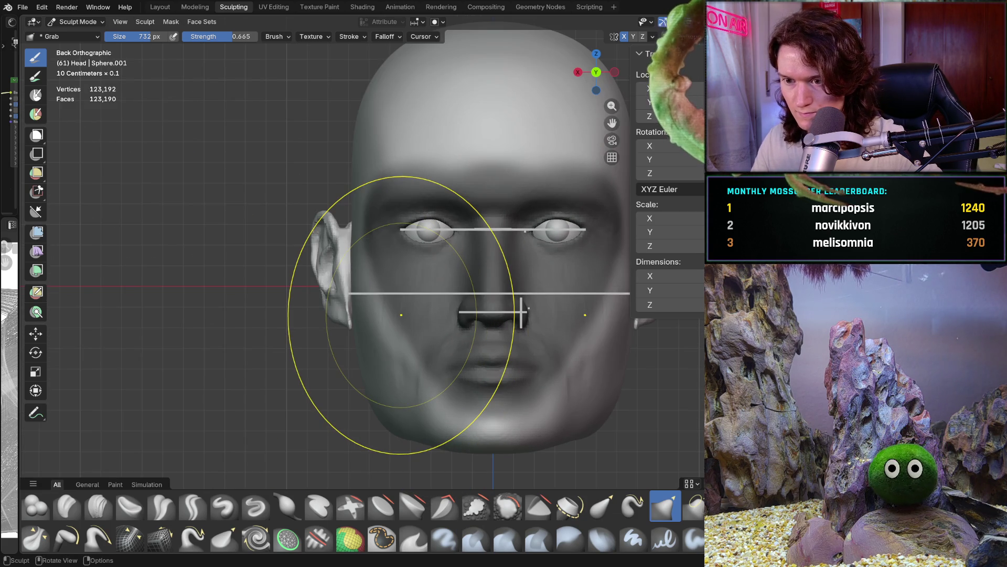
scroll(315, 292, up, 3)
middle_drag(315, 292, 270, 270)
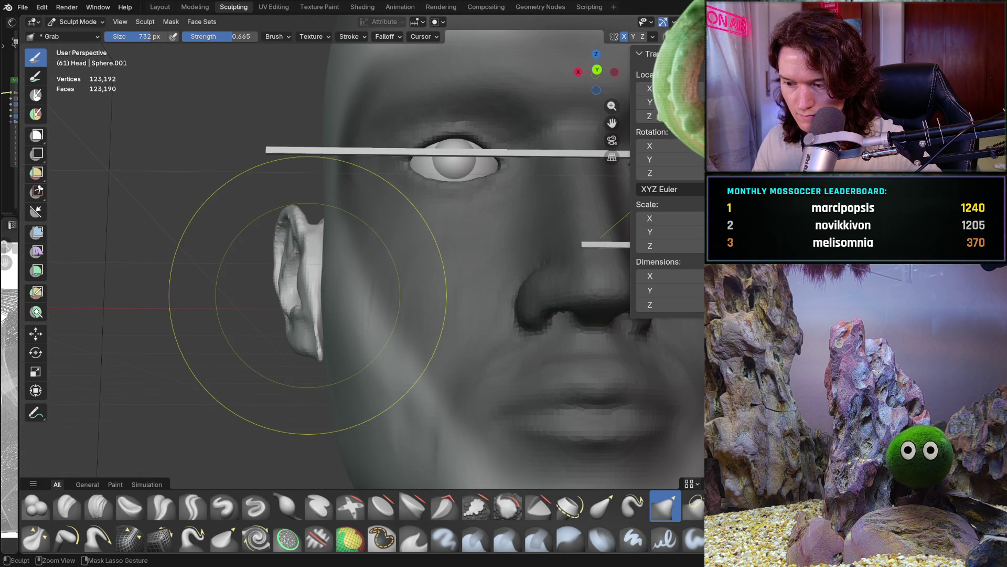
key(ctrl+KP_1)
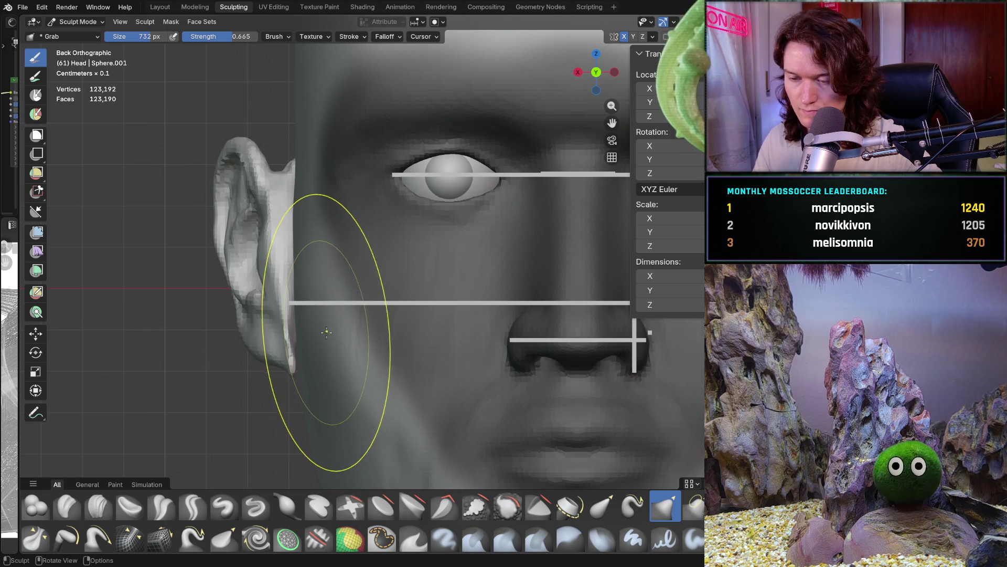
mouse_move(321, 346)
ctrl+middle_down()
mouse_move(306, 325)
mouse_move(312, 360)
ctrl+middle_up()
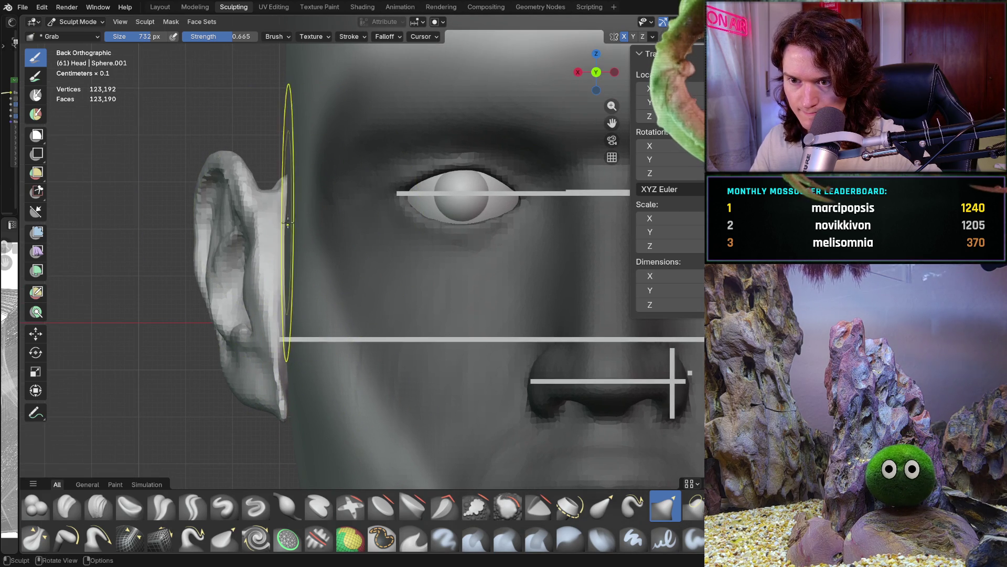
mouse_move(289, 328)
shift+middle_down()
mouse_move(327, 254)
mouse_move(338, 271)
mouse_move(331, 240)
shift+middle_up()
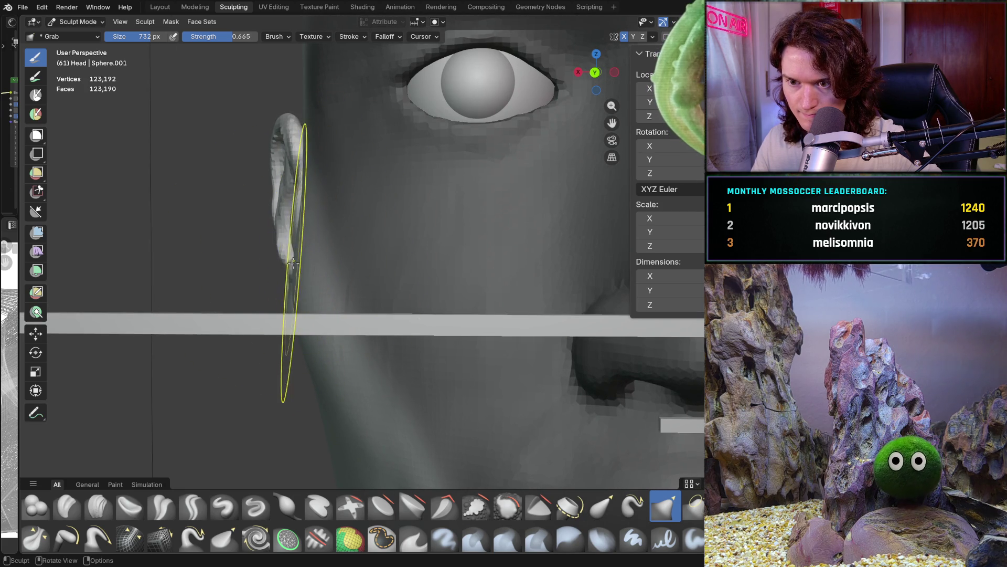
middle_drag(292, 260, 290, 273)
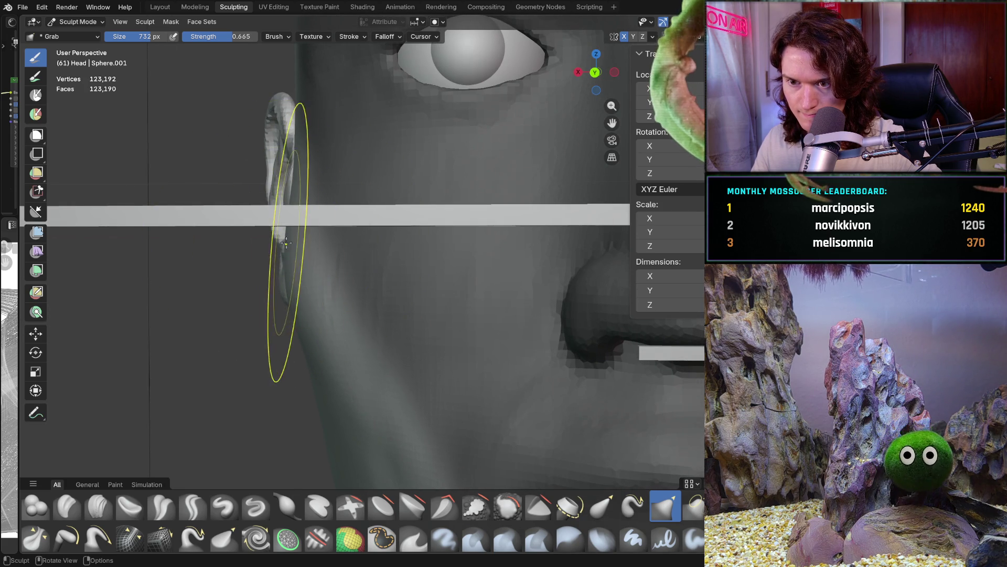
scroll(286, 373, down, 5)
mouse_move(285, 373)
middle_down()
mouse_move(360, 323)
mouse_move(333, 326)
mouse_move(315, 292)
middle_up()
key(ctrl+KP_1)
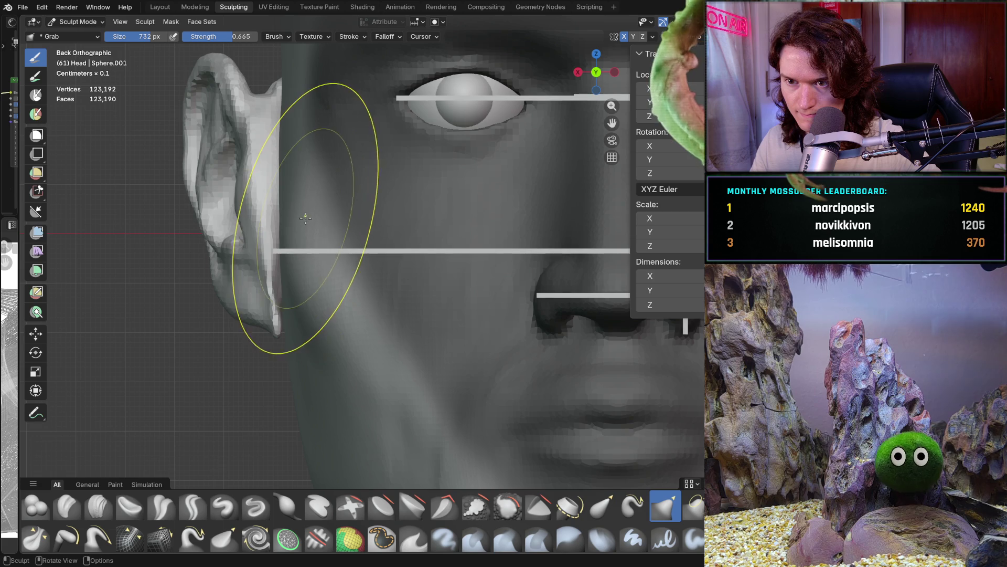
mouse_move(306, 217)
middle_down()
mouse_move(337, 269)
mouse_move(378, 293)
mouse_move(331, 304)
mouse_move(295, 299)
mouse_move(310, 294)
mouse_move(216, 296)
mouse_move(225, 360)
mouse_move(337, 303)
mouse_move(429, 314)
middle_up()
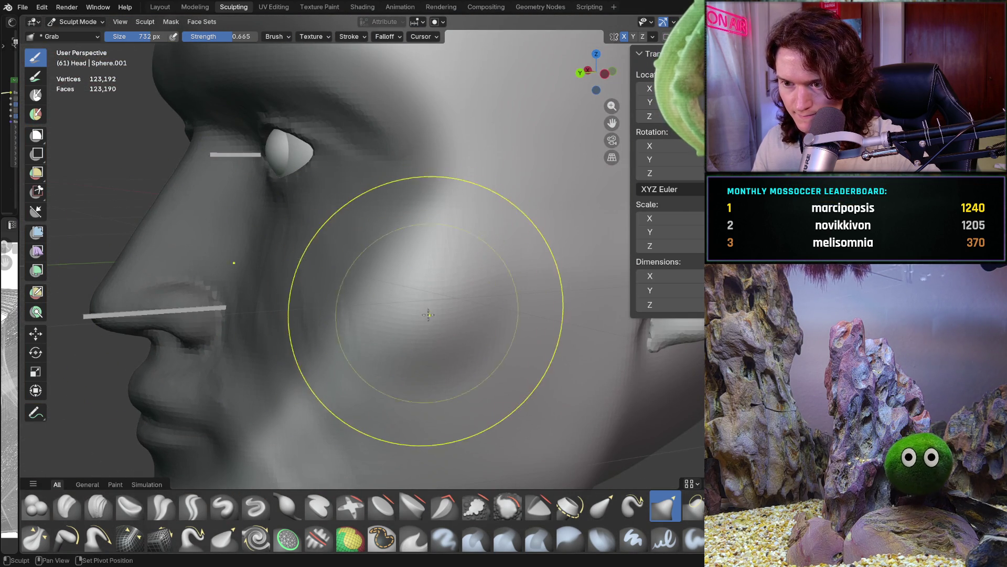
middle_drag(484, 281, 539, 282)
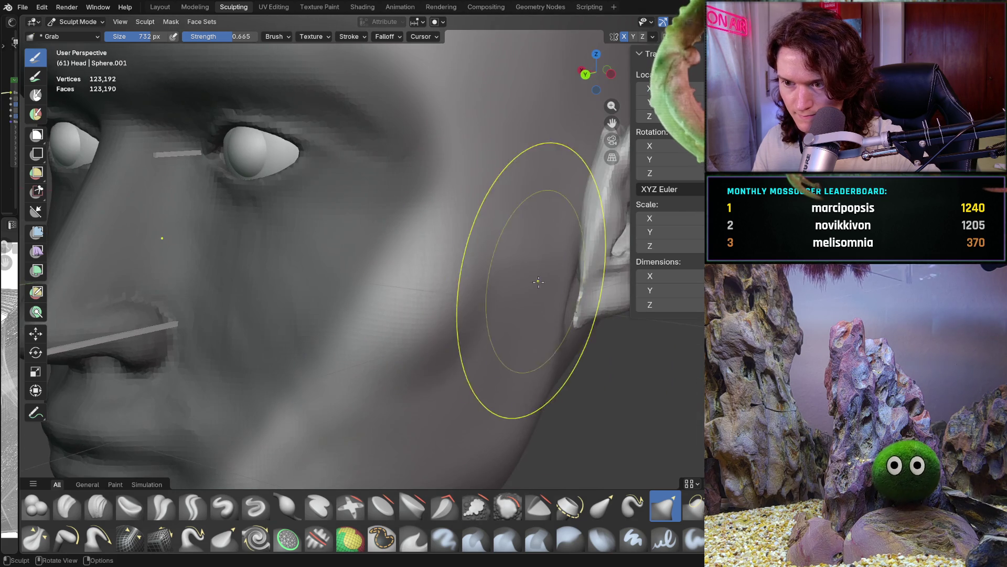
scroll(427, 337, down, 5)
middle_drag(394, 338, 312, 307)
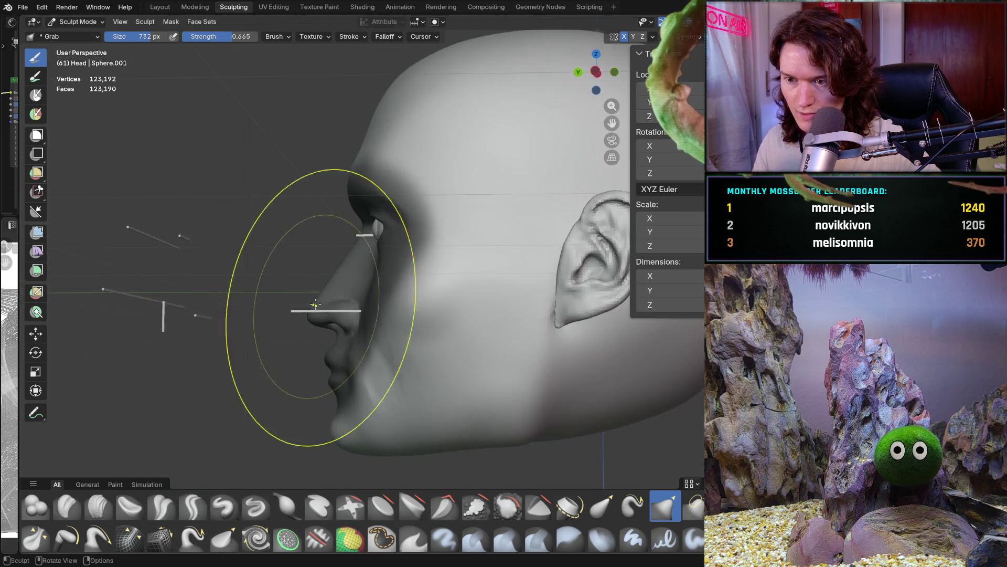
scroll(269, 349, down, 3)
mouse_move(270, 348)
middle_down()
mouse_move(428, 275)
mouse_move(417, 294)
middle_up()
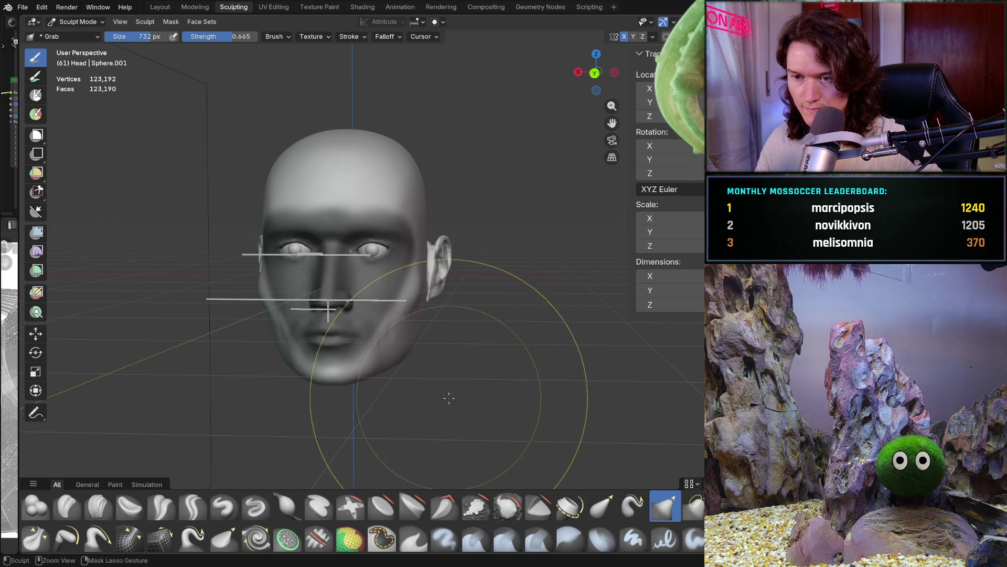
scroll(446, 367, up, 4)
mouse_move(449, 360)
middle_down()
mouse_move(386, 351)
mouse_move(353, 331)
mouse_move(492, 350)
middle_up()
scroll(435, 341, up, 3)
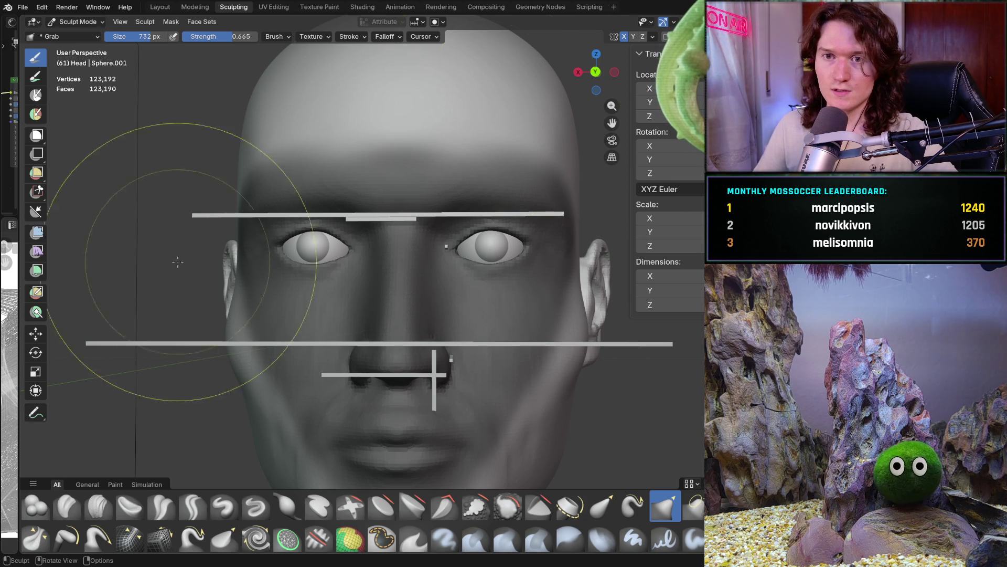
In Object Mode front view, draw a new box to the left of the head
click(79, 21)
click(73, 31)
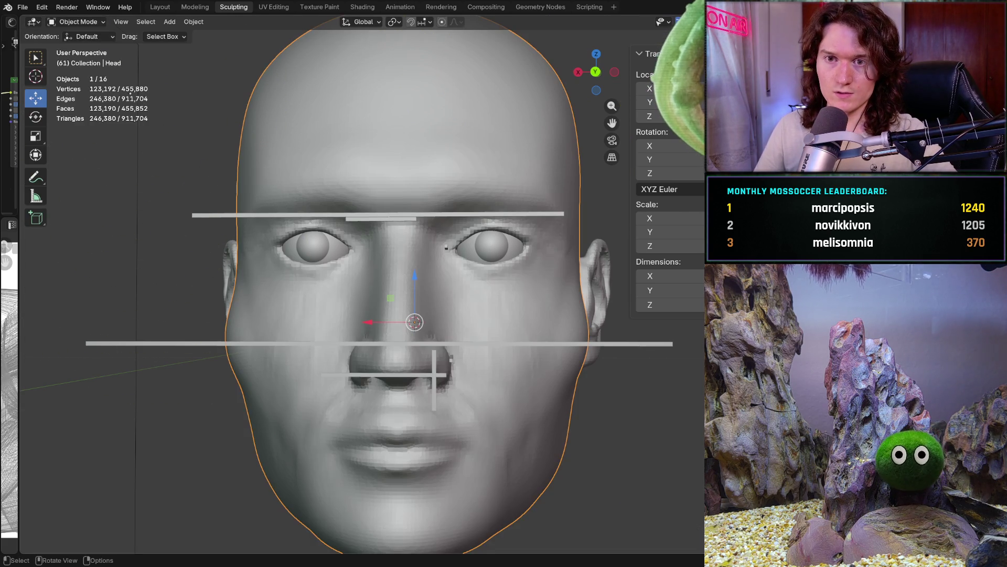
click(35, 218)
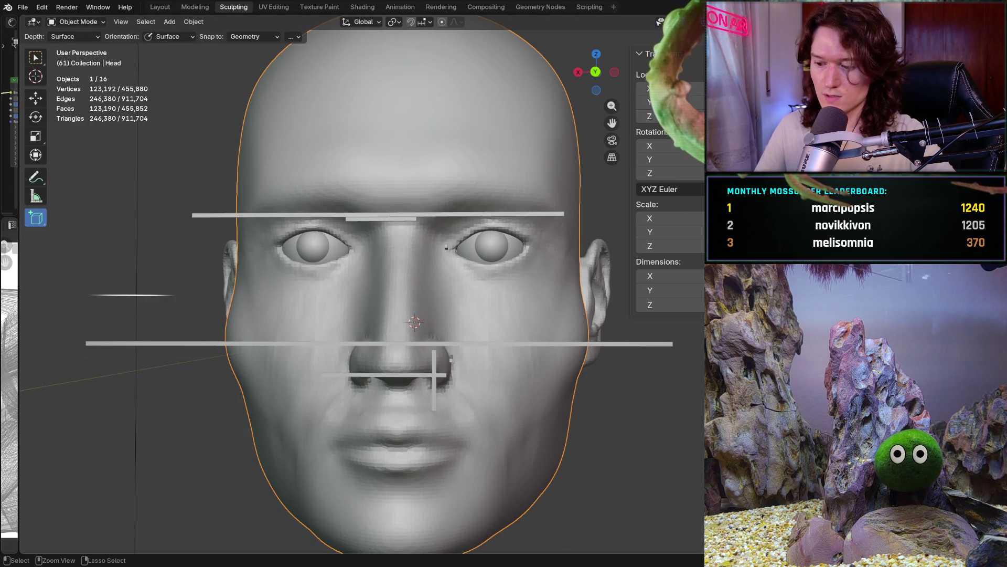
key(ctrl+KP_1)
mouse_move(121, 208)
mouse_down()
mouse_move(226, 209)
mouse_move(259, 246)
mouse_move(300, 238)
mouse_up()
click(300, 238)
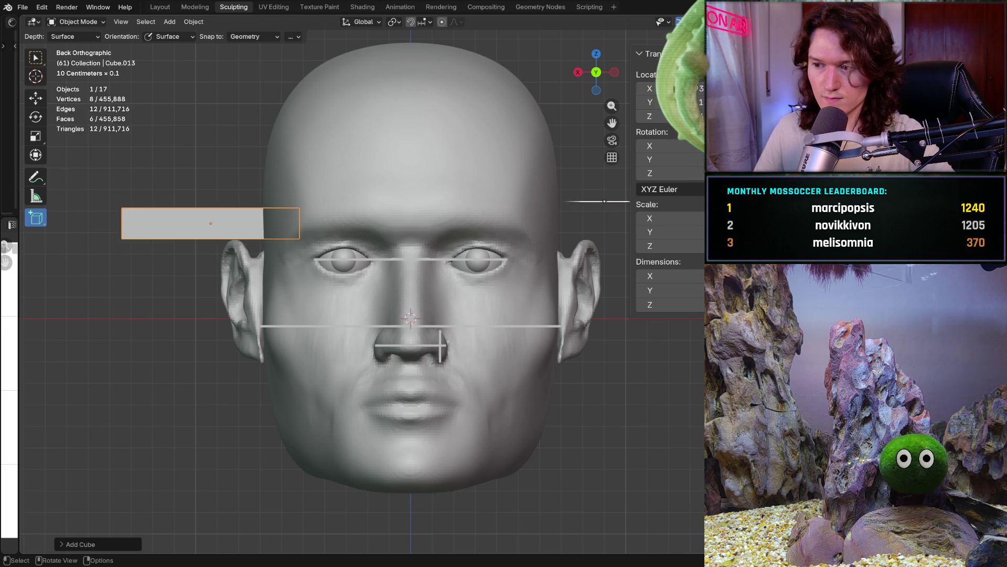
Set the box dimensions to X 0.1 and Y 0.001, flattening Z into a thin bar
click(663, 276)
text(0.1)
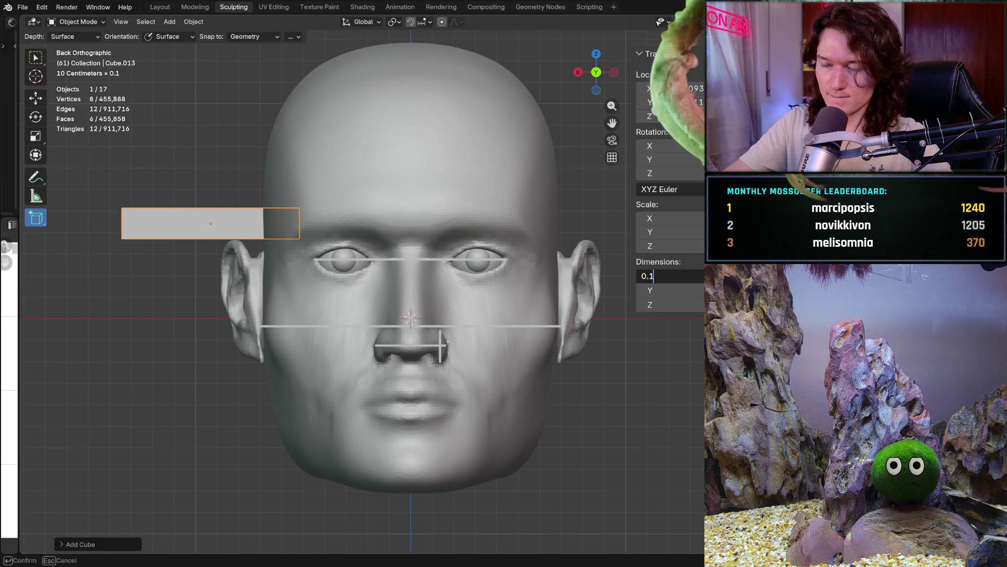
key(Return)
click(662, 290)
text(0.001)
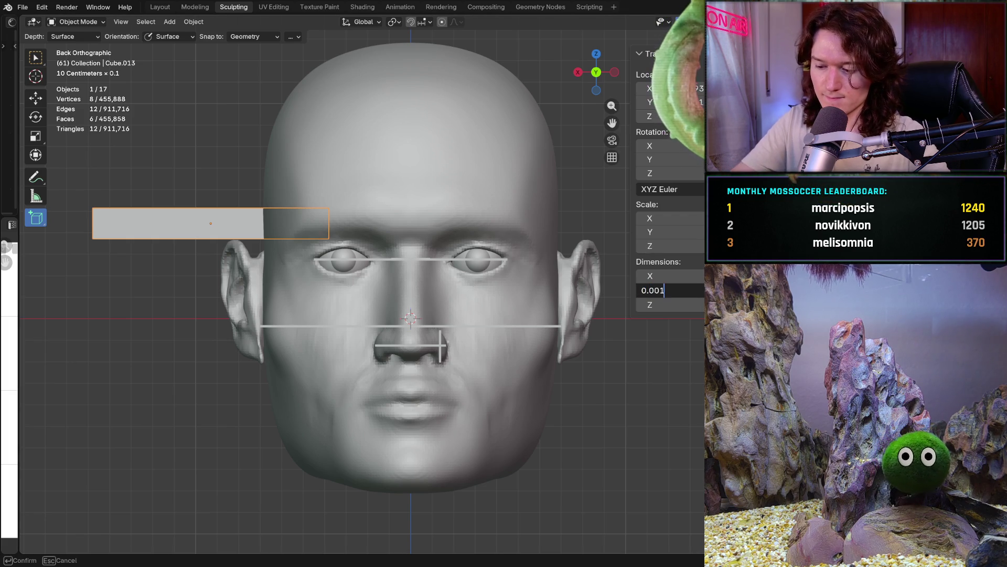
key(Return)
click(662, 304)
text(0)
key(Return)
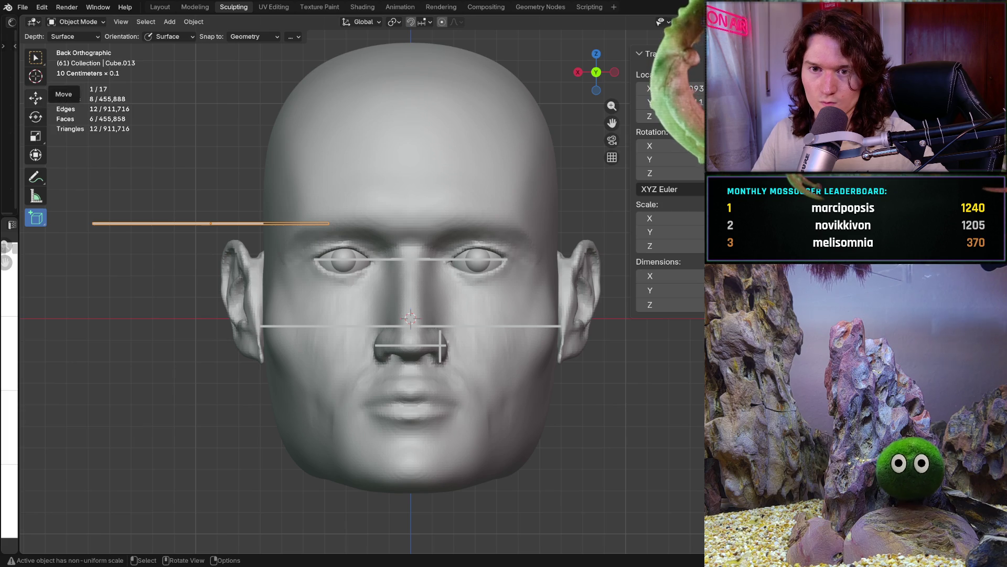
Move the thin bar to the face centre and lower it to eye level
click(35, 98)
mouse_move(166, 224)
mouse_down()
mouse_move(380, 223)
mouse_move(363, 224)
mouse_up()
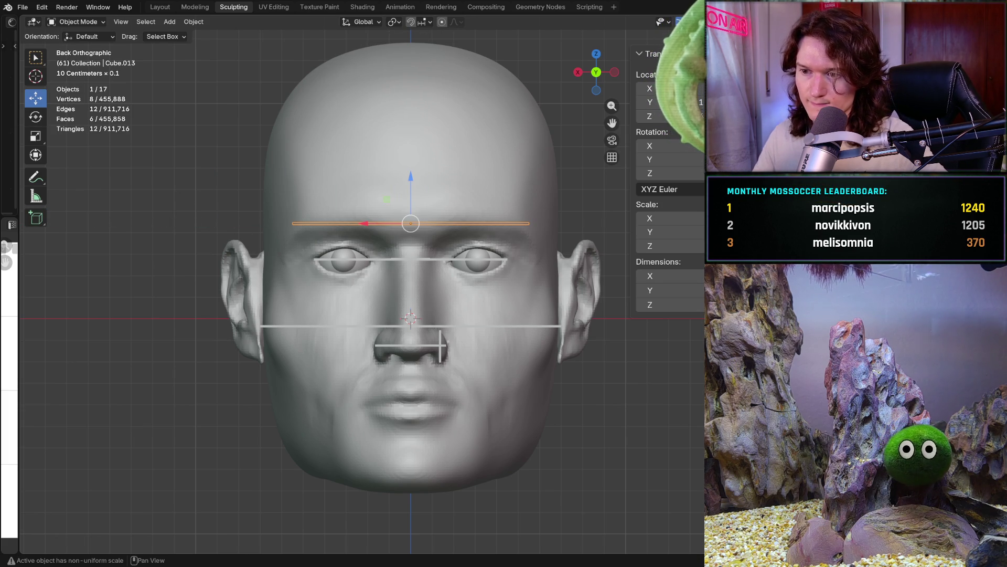
drag(414, 179, 413, 216)
middle_drag(414, 216, 327, 237)
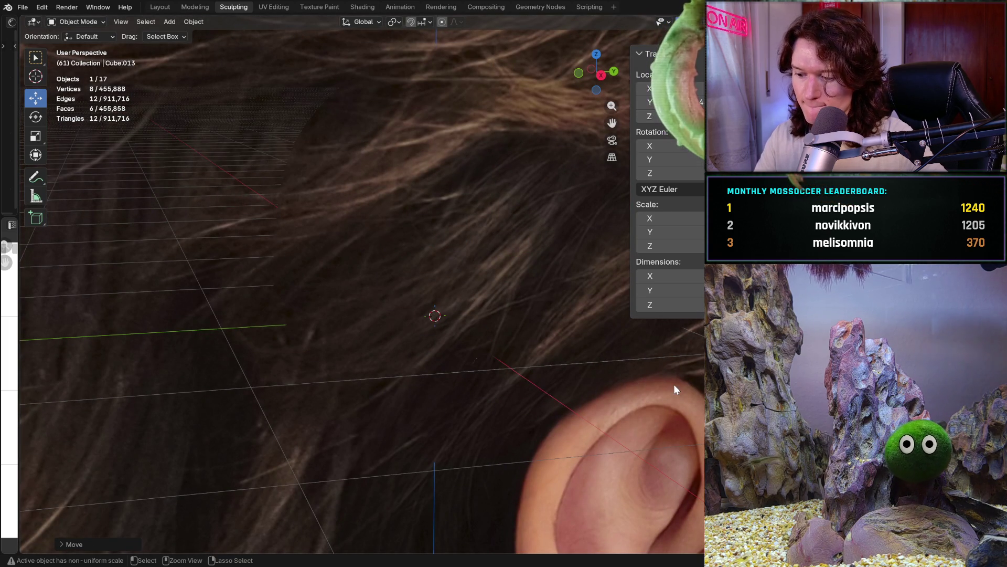
key(ctrl+KP_1)
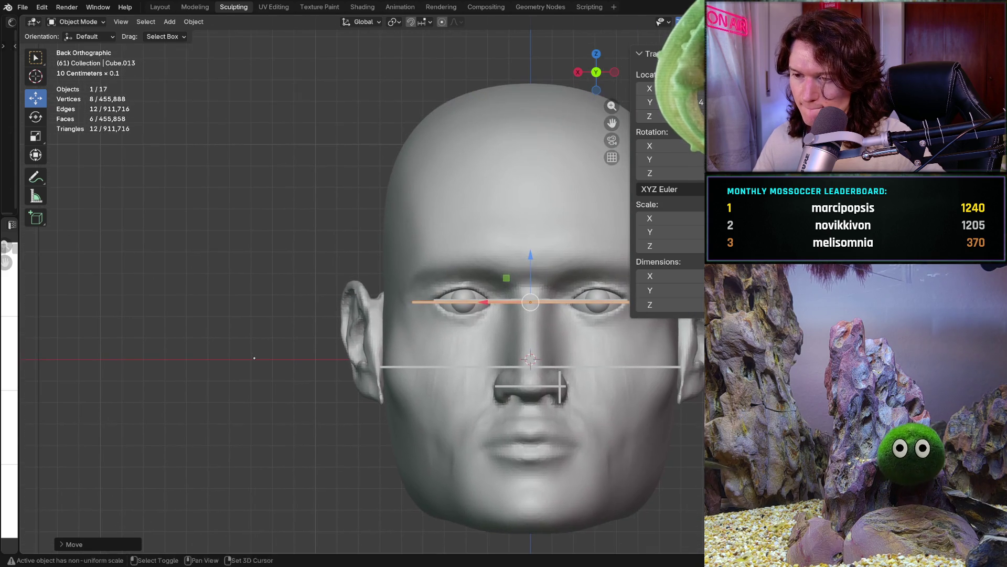
key(KP_Decimal)
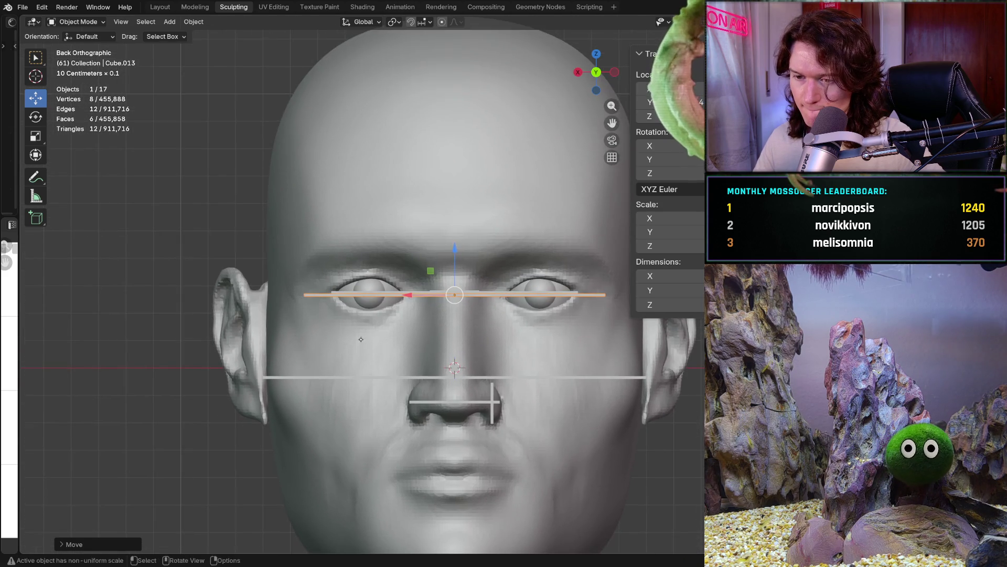
scroll(429, 263, up, 1)
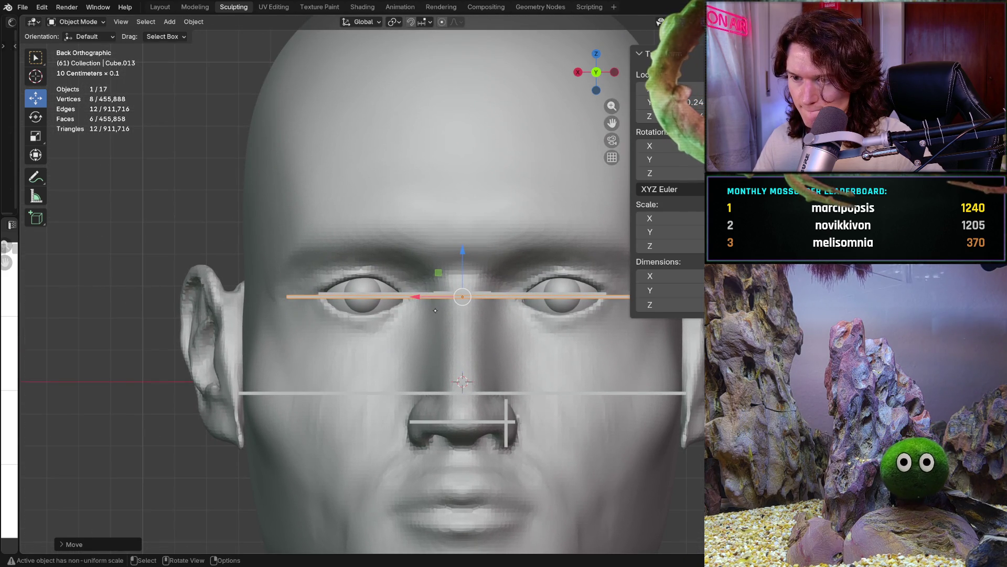
Set the bar's width to 0.12 m
click(656, 276)
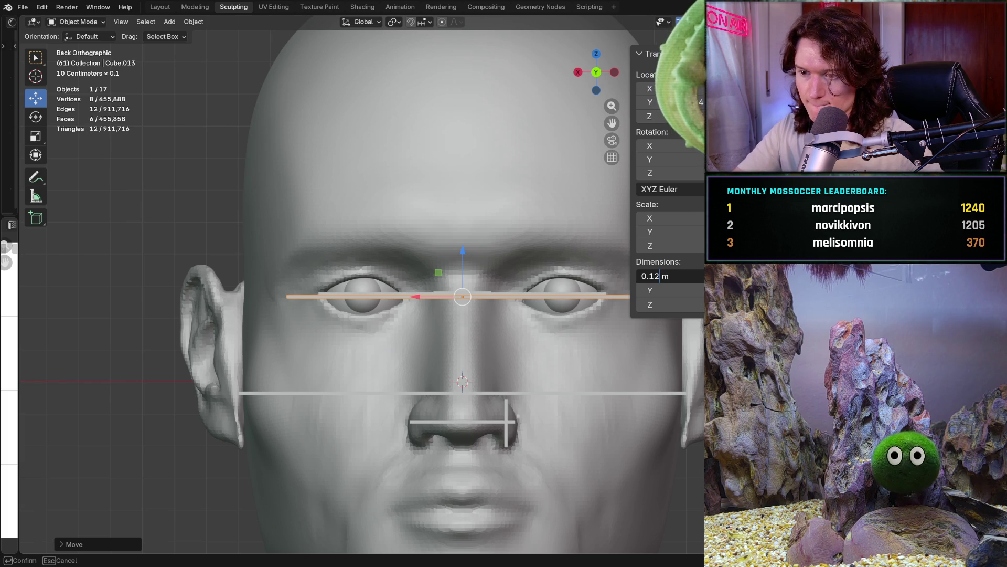
key(Return)
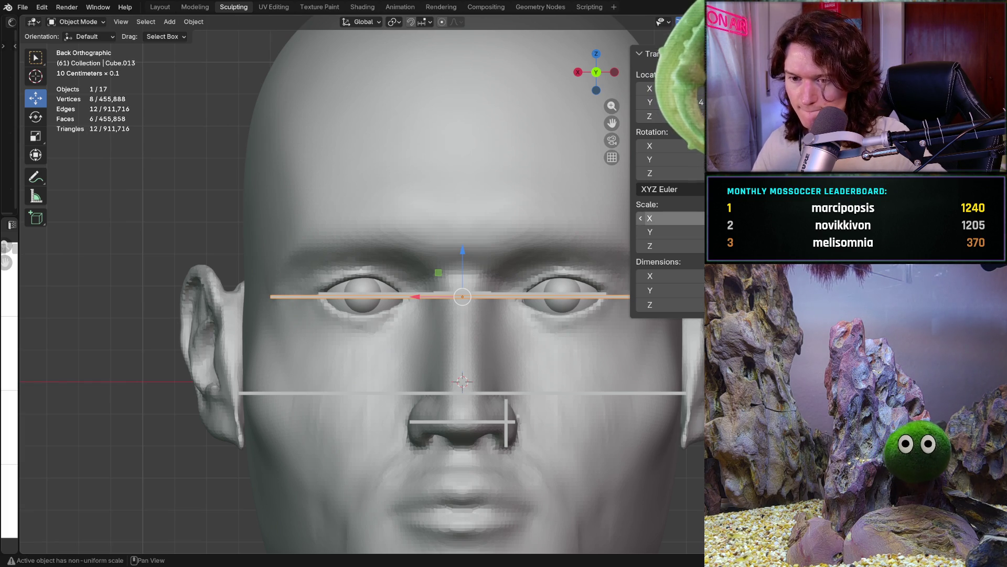
scroll(297, 336, up, 2)
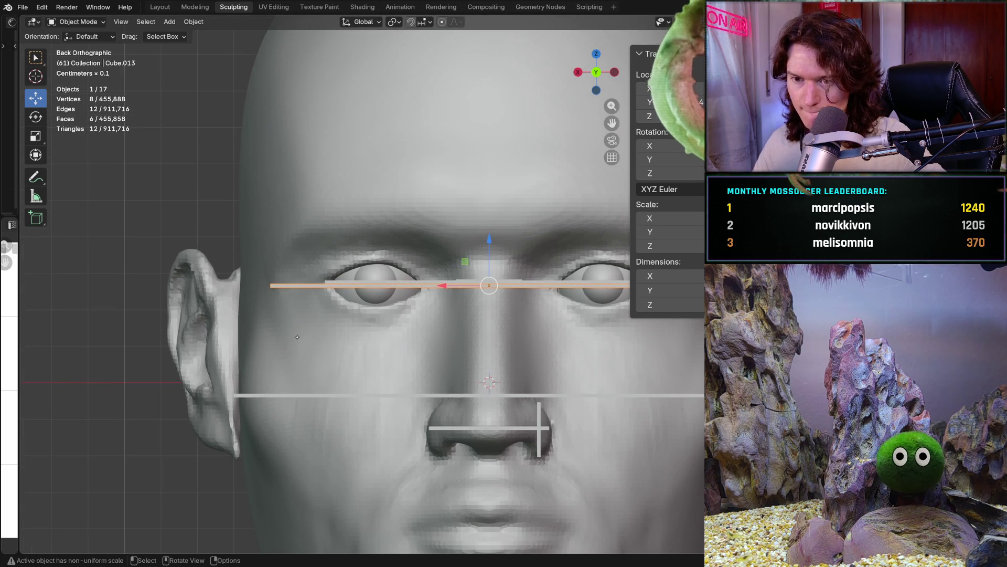
scroll(297, 336, up, 1)
mouse_move(297, 336)
shift+middle_down()
mouse_move(209, 355)
mouse_move(251, 366)
mouse_move(338, 351)
shift+middle_up()
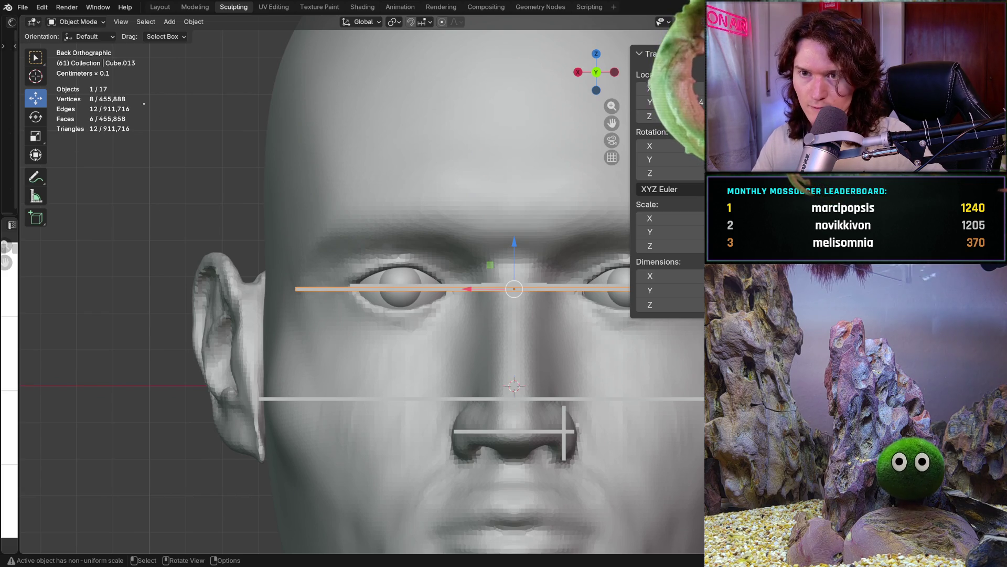
Switch back to Sculpt Mode and orbit to a three-quarter view of the head
click(78, 21)
click(79, 59)
mouse_move(219, 265)
middle_down()
mouse_move(393, 209)
mouse_move(421, 189)
middle_up()
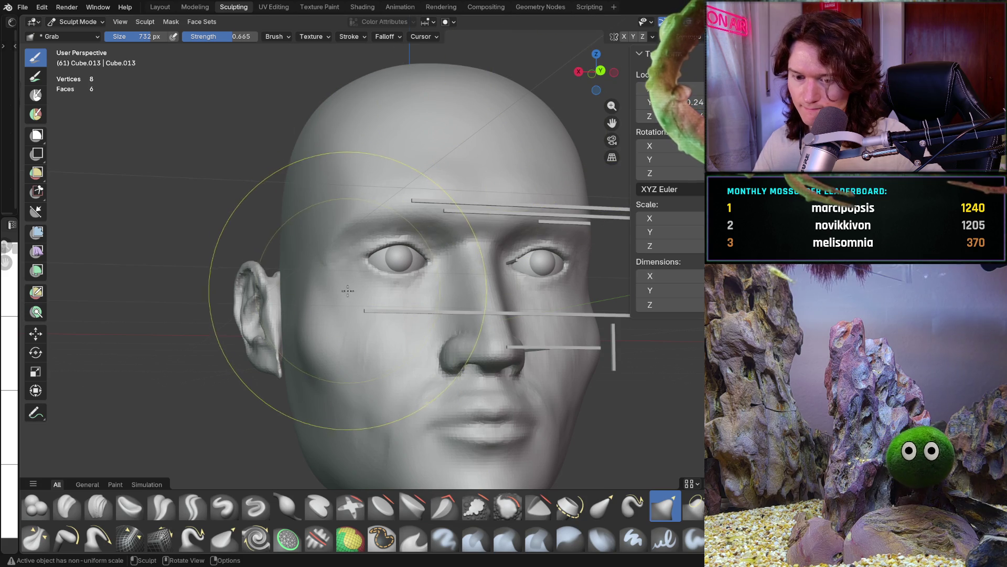
Make the head the active sculpt object and reduce the brush size
key(alt+q)
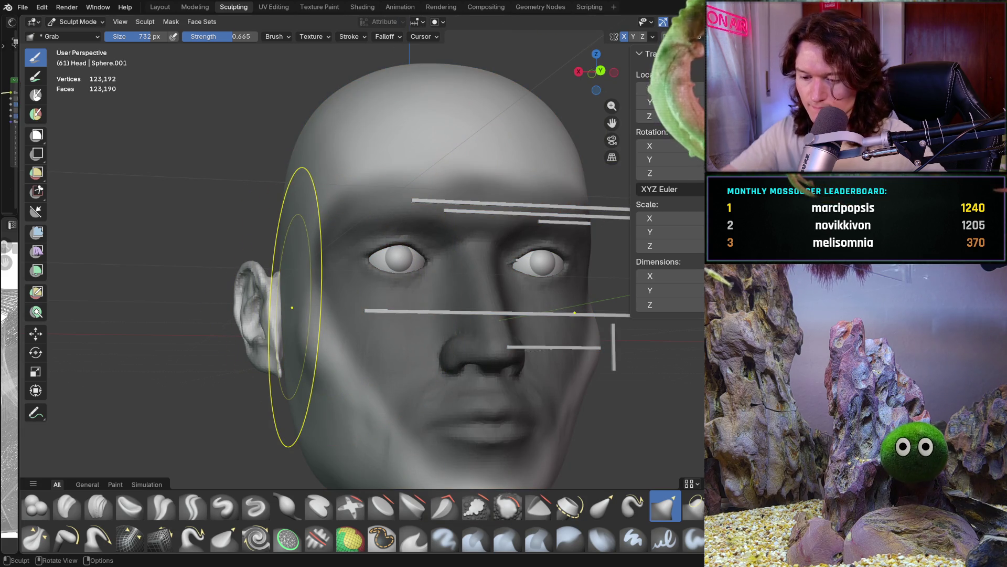
middle_drag(292, 307, 335, 283)
scroll(361, 272, up, 5)
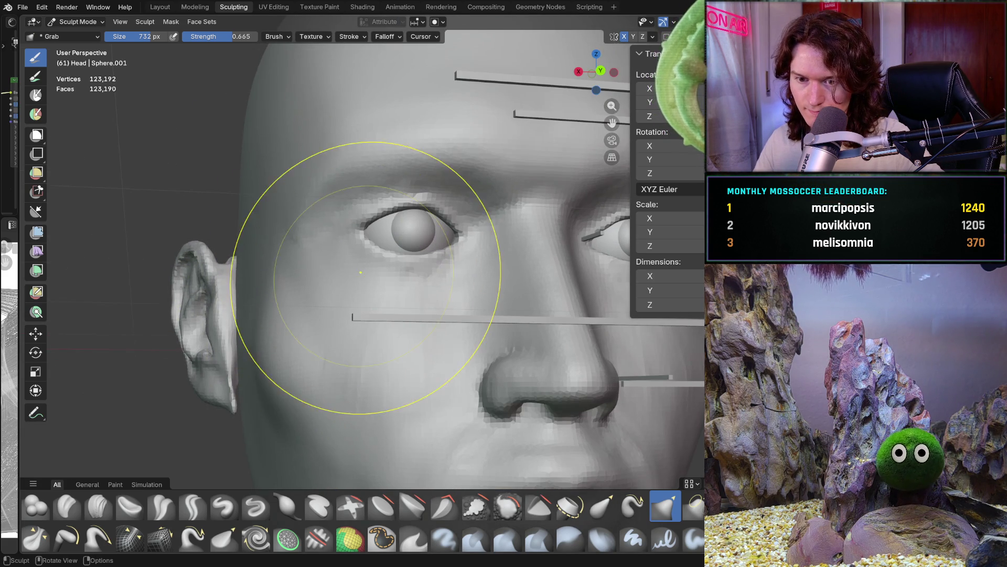
mouse_move(315, 349)
middle_down()
mouse_move(335, 384)
mouse_move(333, 205)
middle_up()
scroll(327, 234, up, 3)
Switch to Clay Strips and shrink the brush from 370 px to 254 px
click(98, 506)
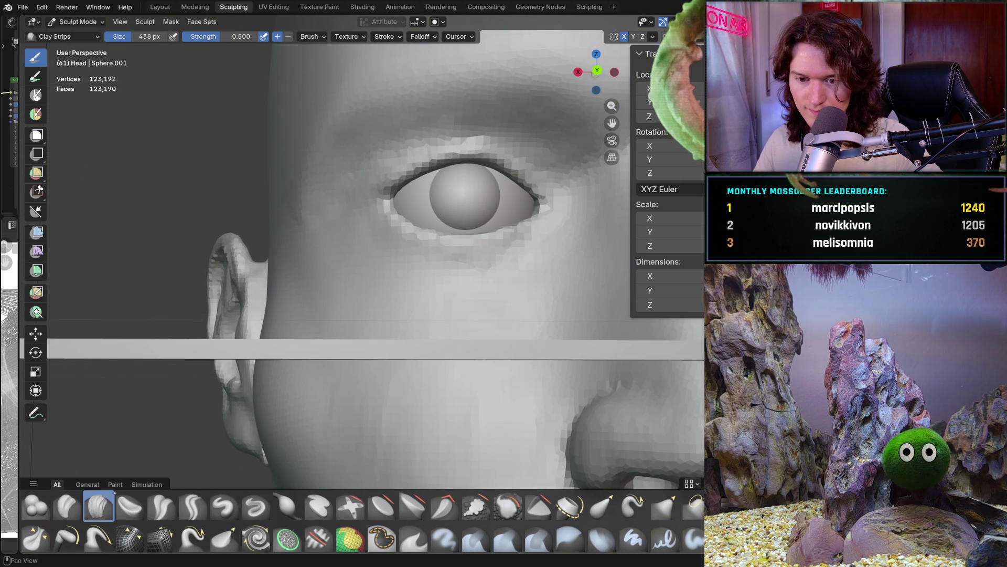
mouse_move(234, 339)
middle_down()
mouse_move(315, 215)
mouse_move(304, 263)
middle_up()
scroll(304, 263, up, 5)
mouse_move(466, 213)
ctrl+middle_down()
mouse_move(337, 416)
mouse_move(333, 360)
mouse_move(331, 372)
mouse_move(406, 297)
ctrl+middle_up()
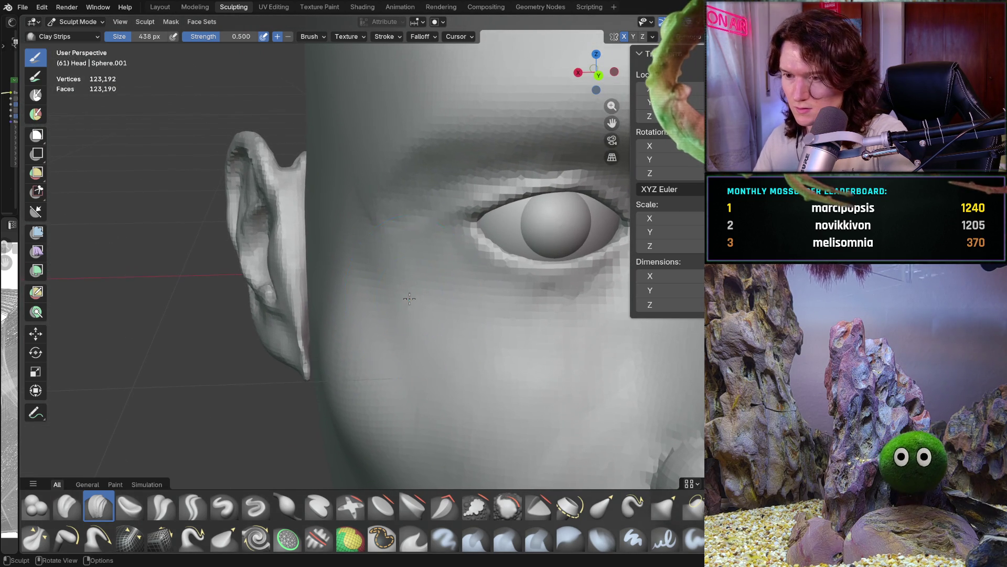
scroll(404, 291, up, 3)
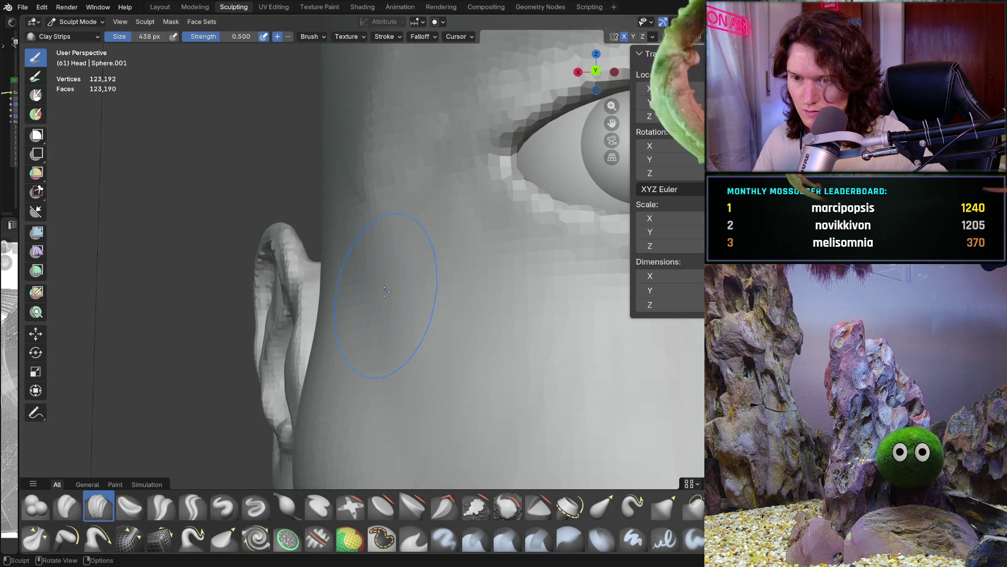
scroll(388, 284, up, 3)
key(f)
click(349, 247)
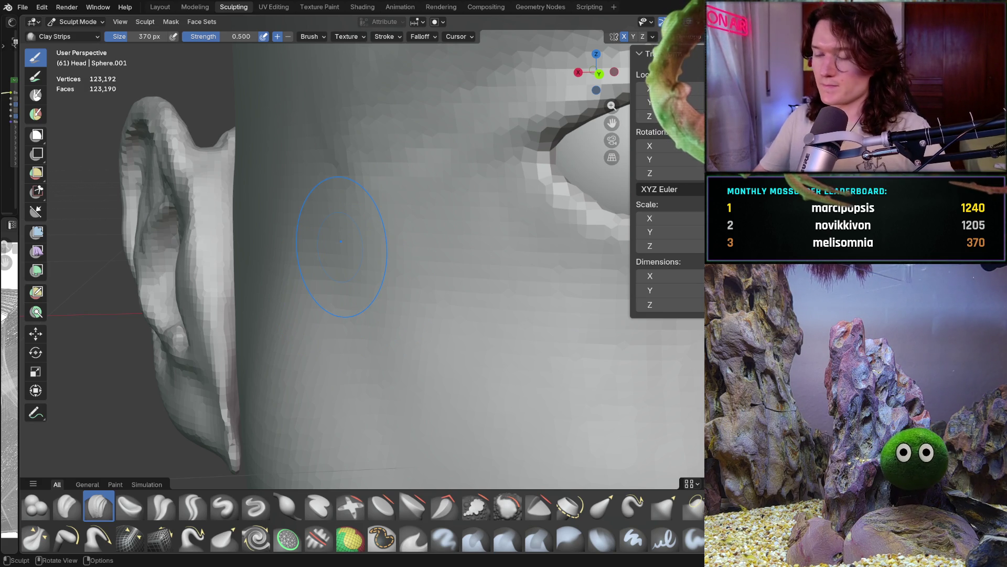
key(f)
click(342, 247)
Build up clay on the cheek near the ear
mouse_move(340, 260)
mouse_down()
mouse_move(362, 313)
mouse_move(333, 371)
mouse_move(348, 383)
mouse_move(325, 319)
mouse_move(361, 370)
mouse_up()
drag(368, 325, 353, 240)
mouse_move(353, 240)
middle_down()
mouse_move(353, 304)
mouse_move(344, 284)
middle_up()
drag(345, 283, 337, 314)
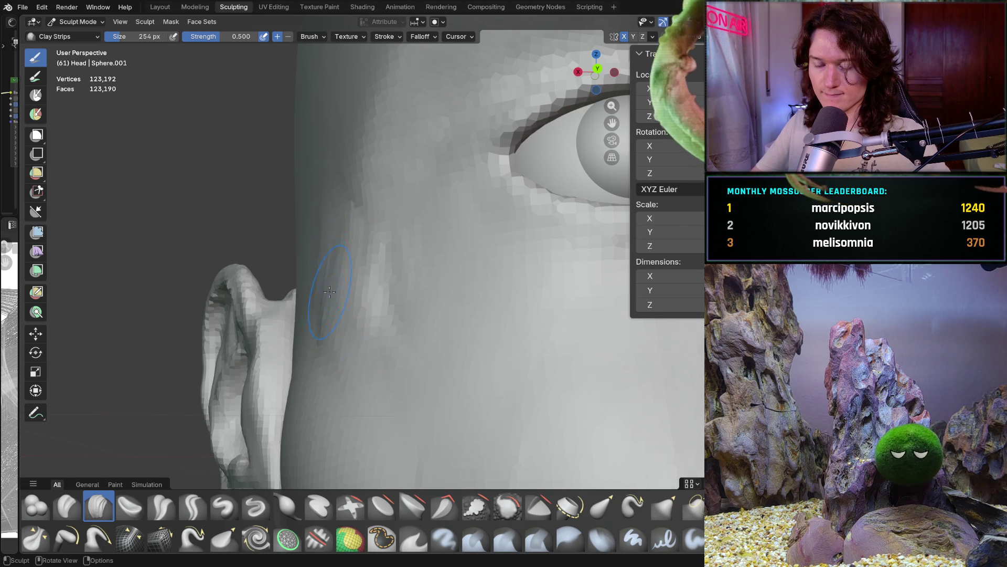
middle_drag(346, 333, 338, 345)
mouse_move(326, 304)
middle_down()
mouse_move(387, 299)
mouse_move(335, 294)
mouse_move(340, 284)
mouse_move(319, 374)
middle_up()
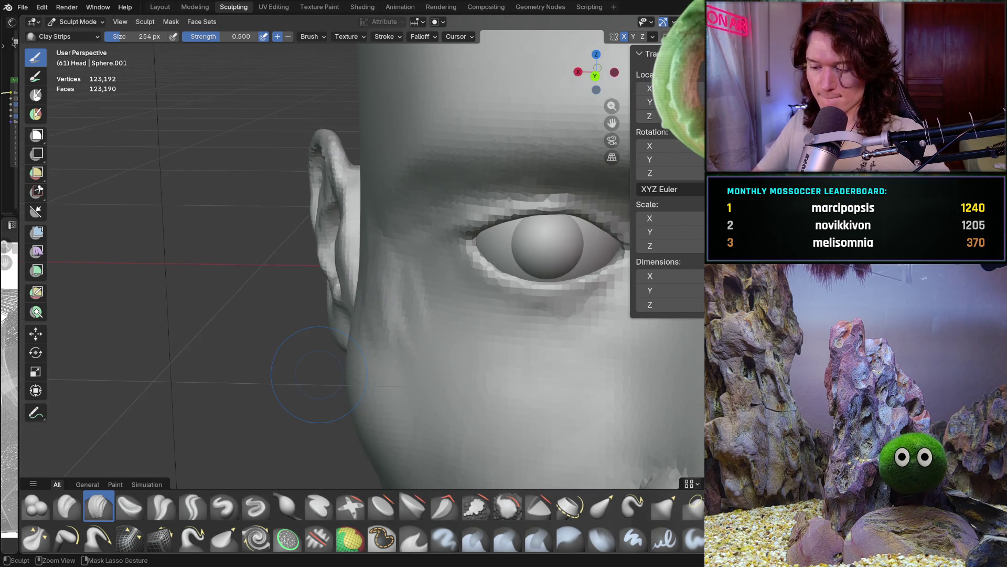
In front orthographic view, stroke a raised clay ridge along the cheek before the ear
key(ctrl+KP_1)
scroll(364, 243, up, 4)
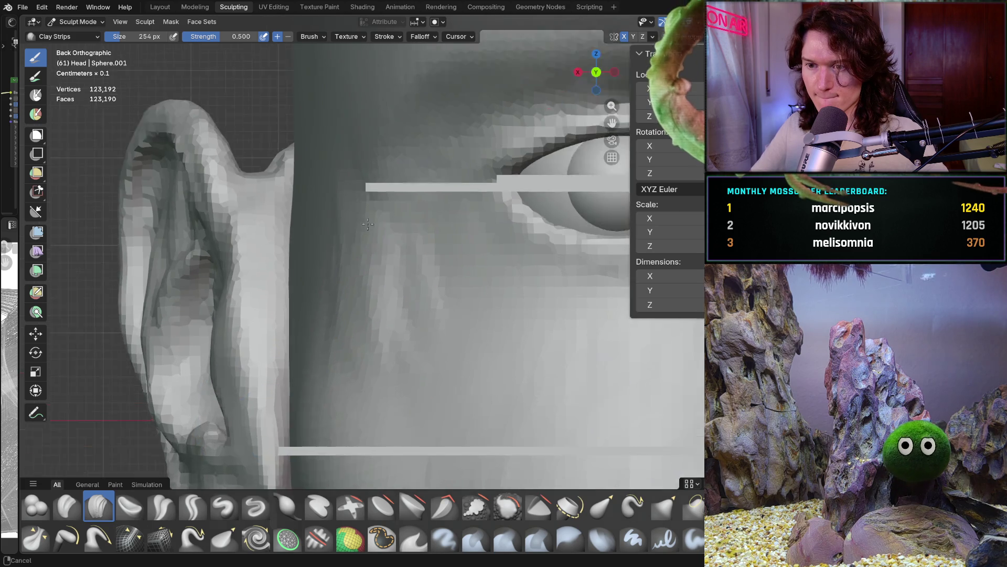
drag(364, 243, 336, 245)
mouse_move(339, 198)
mouse_down()
mouse_move(327, 336)
mouse_move(305, 334)
mouse_up()
drag(352, 225, 341, 315)
drag(324, 191, 337, 367)
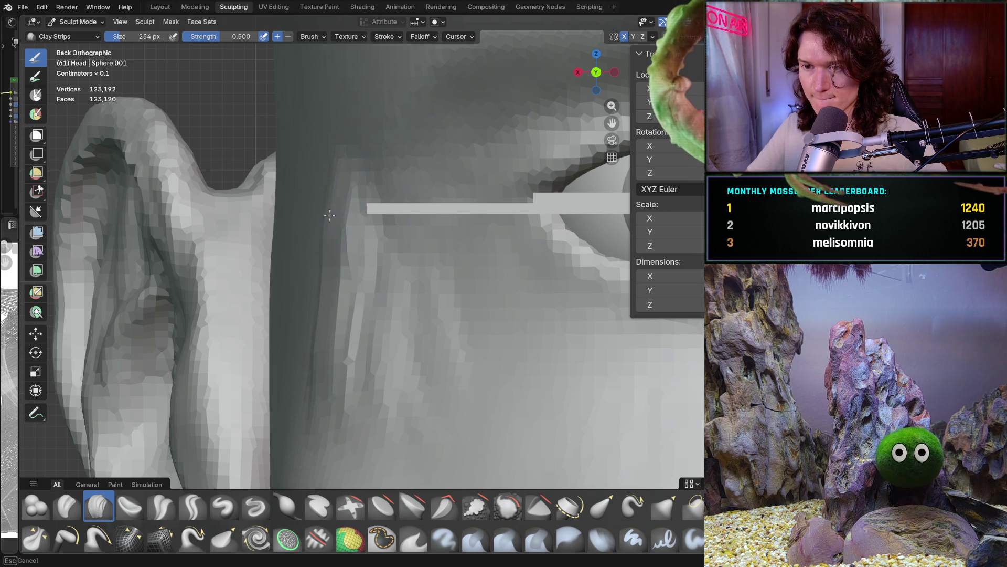
scroll(317, 331, down, 5)
mouse_move(317, 331)
middle_down()
mouse_move(358, 331)
mouse_move(326, 283)
middle_up()
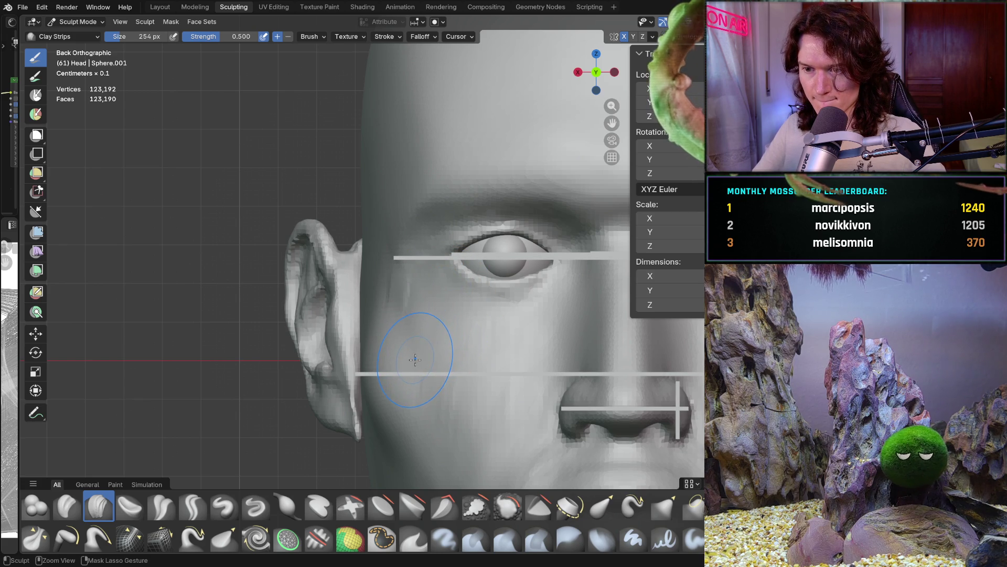
Switch to the Mask brush and outline a mask across the cheek and forehead
key(alt+q)
key(alt+q)
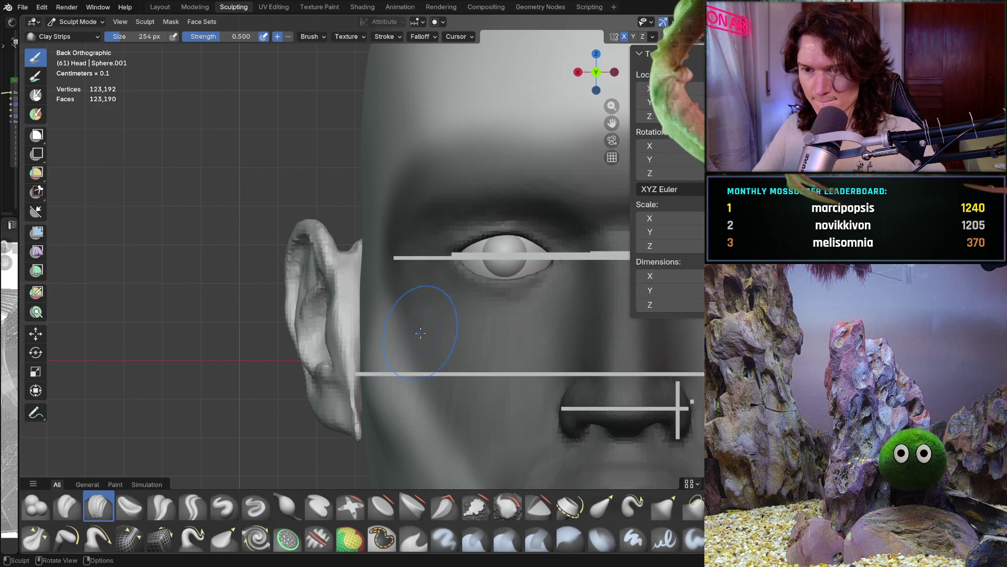
middle_drag(386, 313, 416, 301)
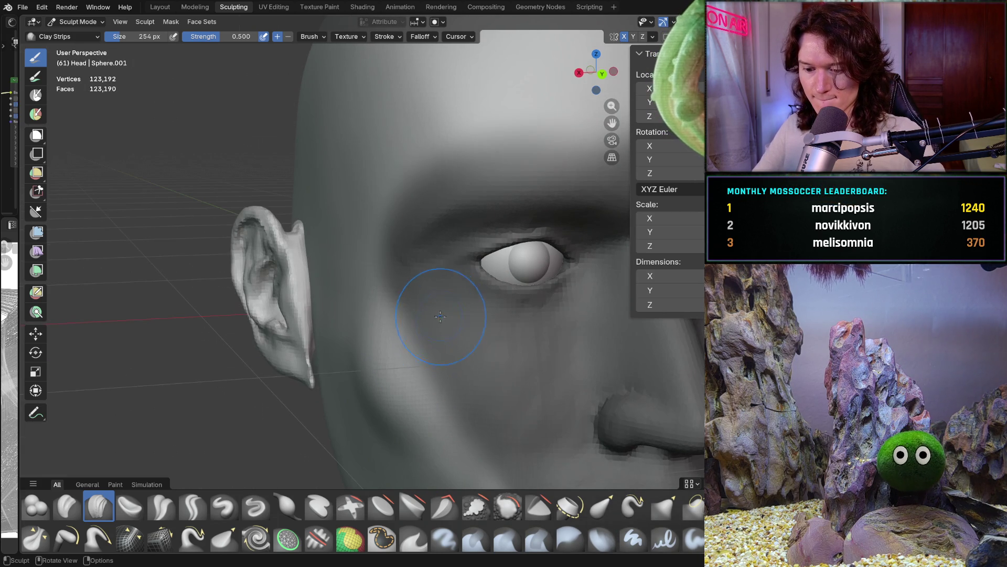
key(m)
mouse_move(366, 234)
ctrl+shift+mouse_down()
mouse_move(396, 202)
mouse_move(409, 226)
mouse_move(377, 224)
ctrl+shift+mouse_up()
mouse_move(374, 275)
ctrl+shift+mouse_down()
mouse_move(404, 294)
mouse_move(474, 446)
mouse_move(369, 297)
ctrl+shift+mouse_up()
mouse_move(360, 224)
ctrl+shift+mouse_down()
mouse_move(415, 176)
mouse_move(379, 193)
ctrl+shift+mouse_up()
mouse_move(412, 156)
ctrl+shift+mouse_down()
mouse_move(420, 200)
mouse_move(451, 152)
mouse_move(377, 204)
ctrl+shift+mouse_up()
middle_drag(386, 303, 303, 315)
key(ctrl+KP_1)
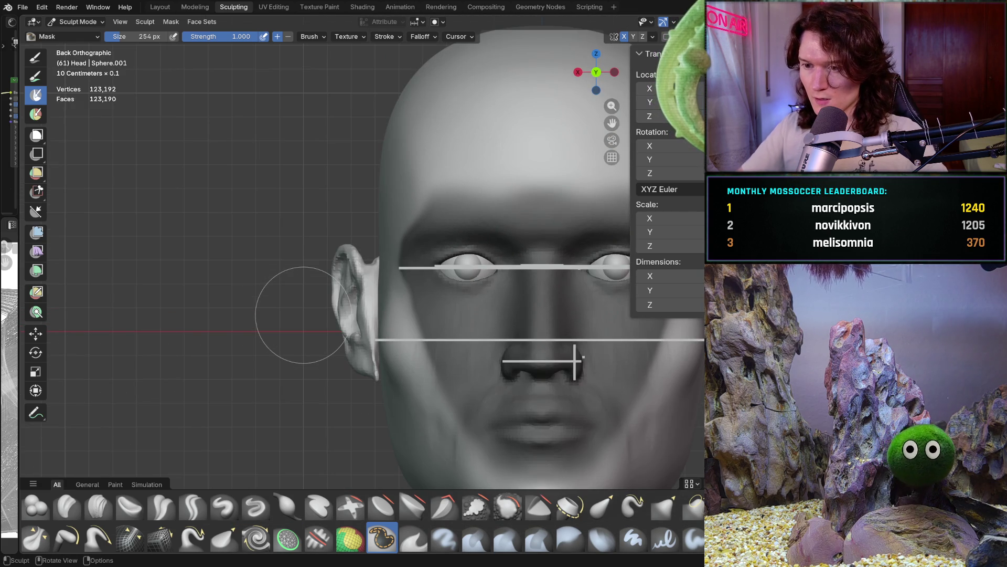
Recheck the face near the eye in front view and hide the viewport overlays
scroll(411, 295, up, 3)
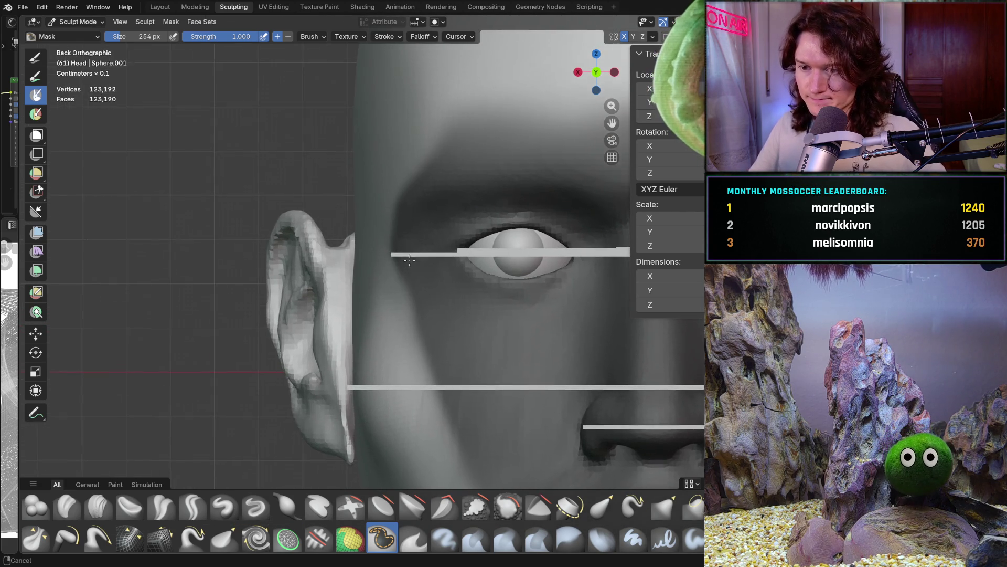
scroll(411, 295, down, 4)
mouse_move(402, 309)
middle_down()
mouse_move(390, 291)
mouse_move(394, 225)
middle_up()
scroll(389, 290, up, 4)
key(ctrl+KP_1)
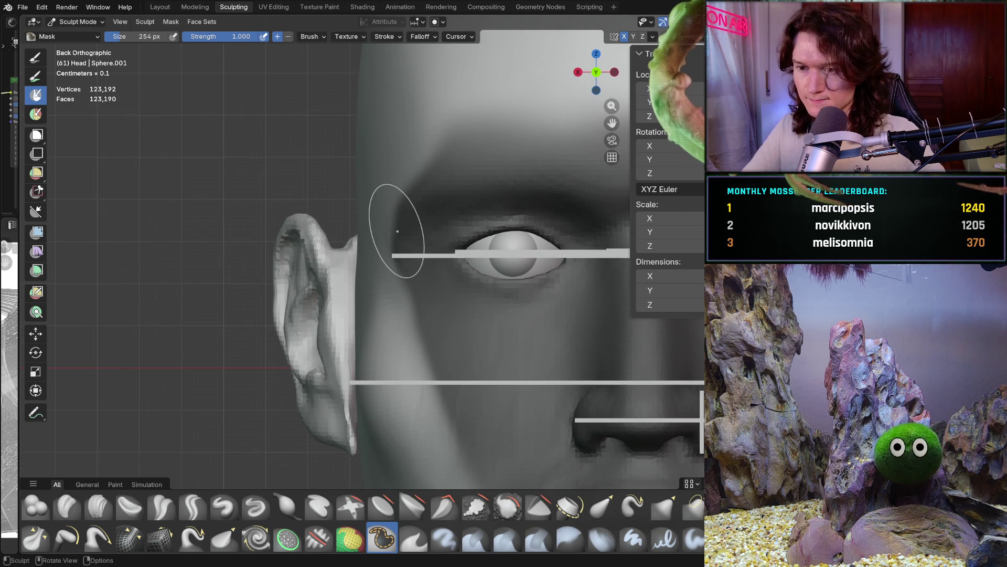
key(shift+alt+z)
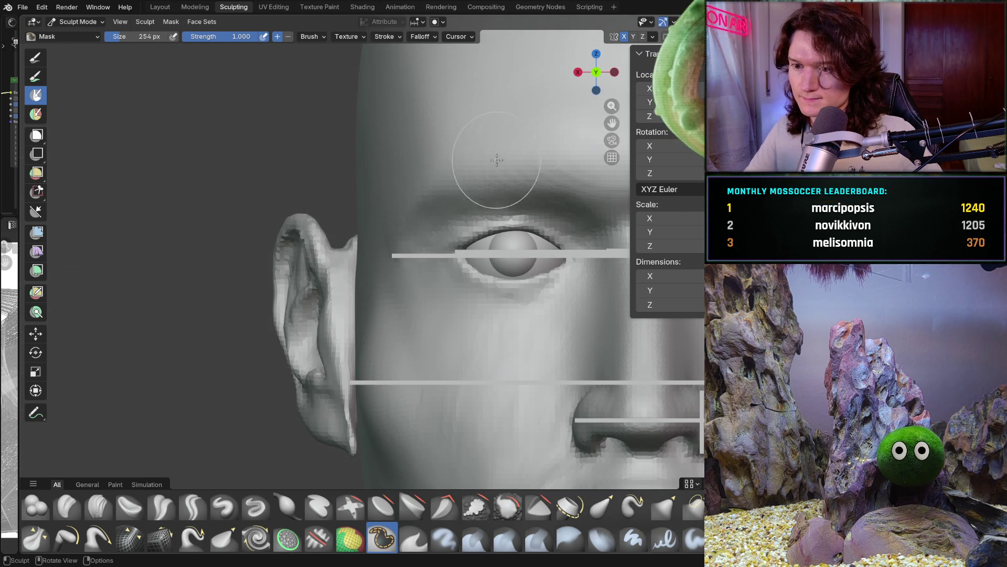
In Object Mode, select the eye-level bar and confirm its X dimension of 0.12 m
click(78, 22)
click(88, 32)
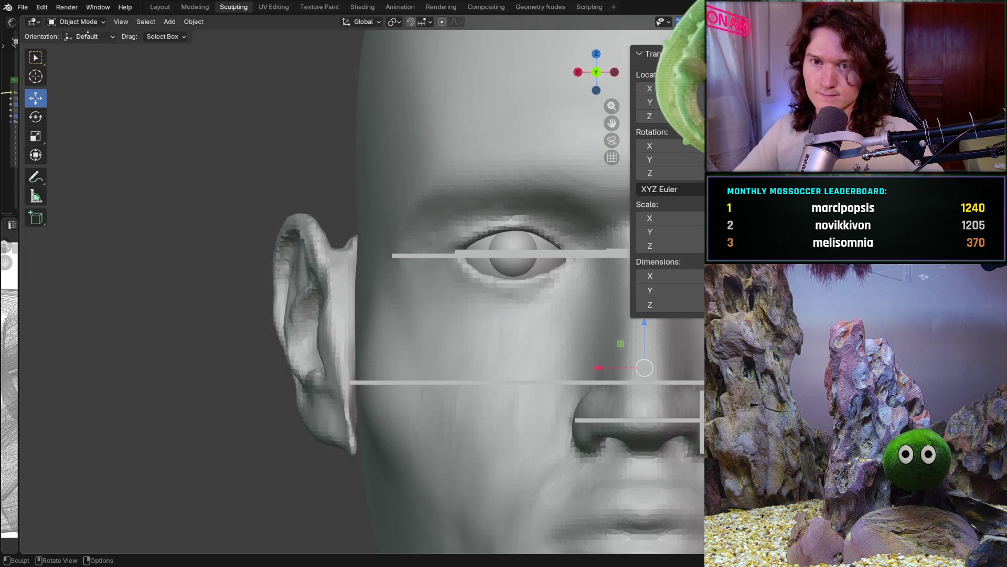
click(420, 256)
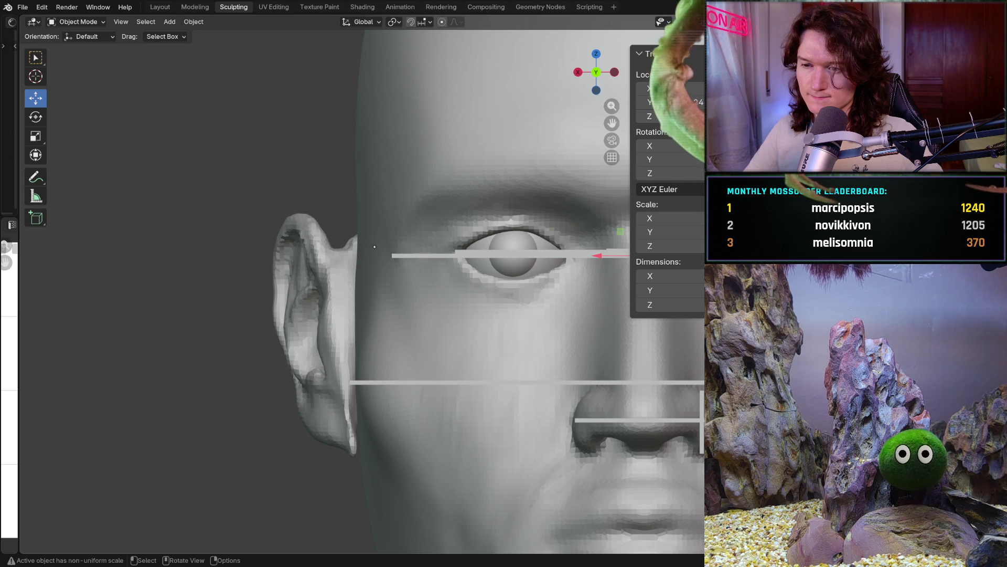
click(662, 275)
click(663, 276)
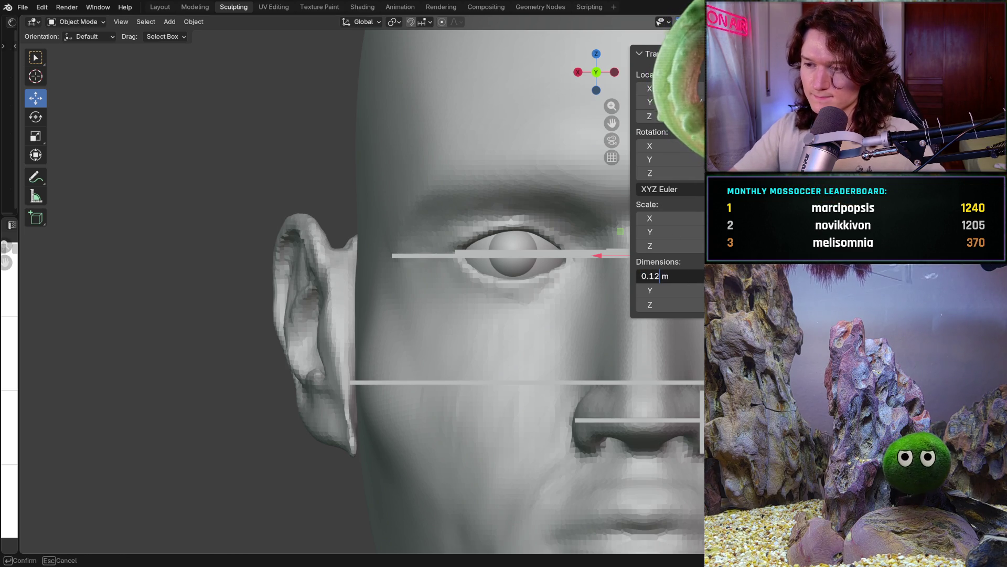
key(Return)
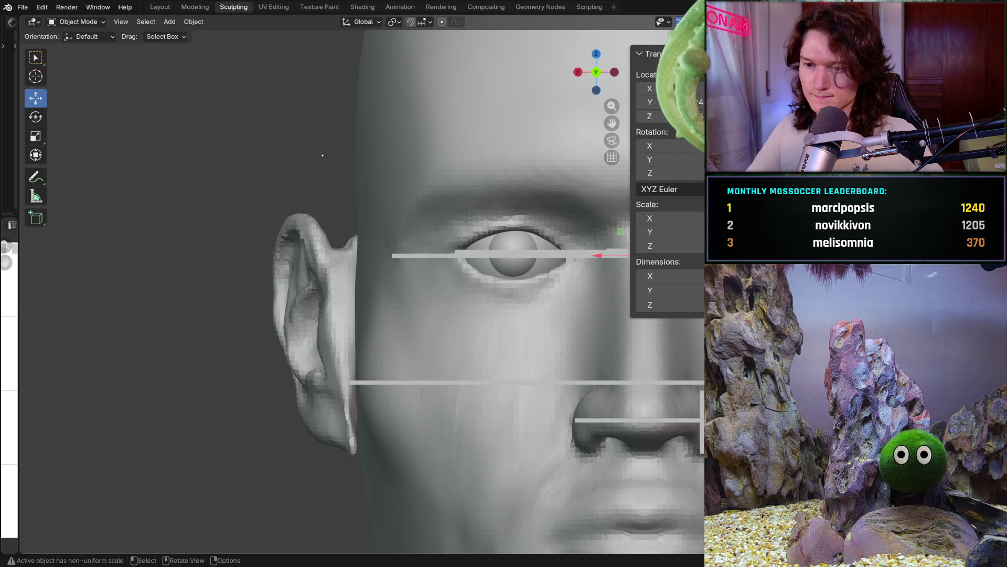
Select the head and return to Sculpt Mode
click(337, 283)
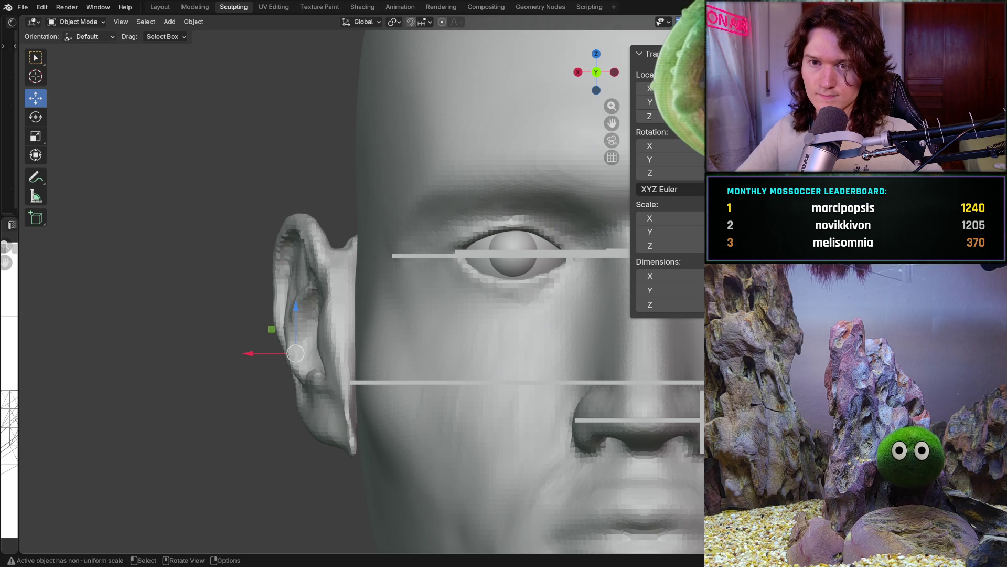
click(78, 21)
click(83, 63)
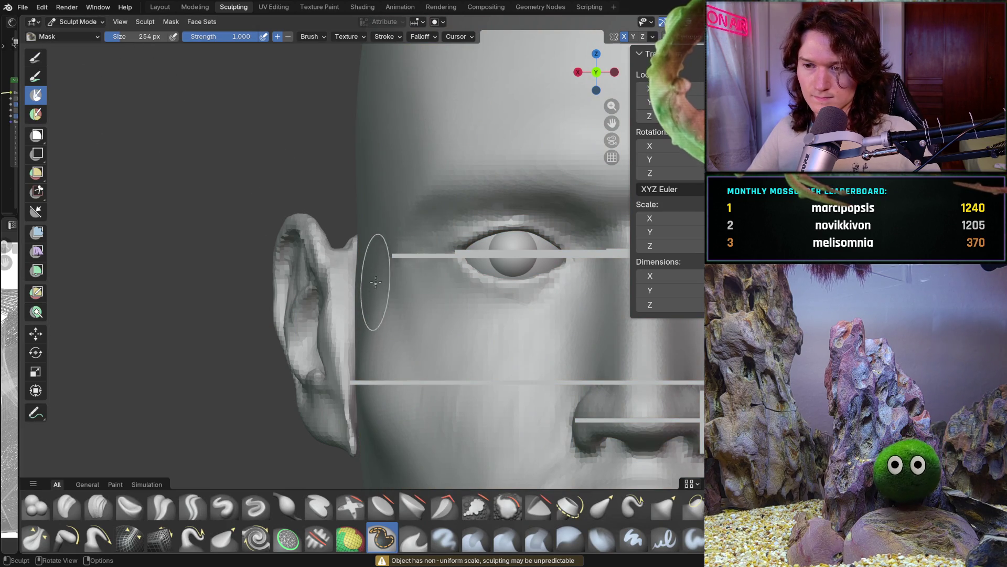
Show the viewport overlays again and switch to the Grab brush at 702 px
key(shift+alt+z)
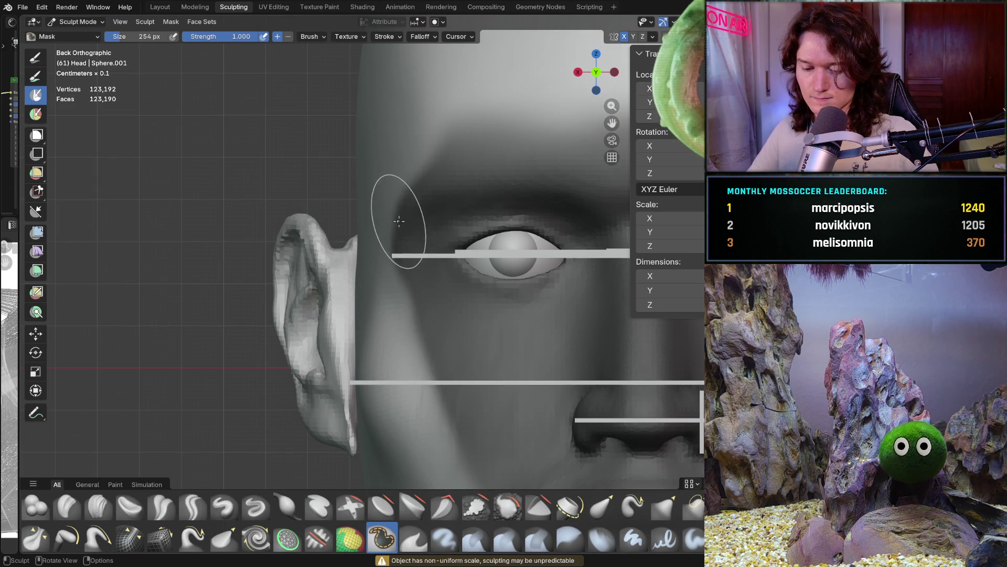
key(g)
key(f)
click(387, 253)
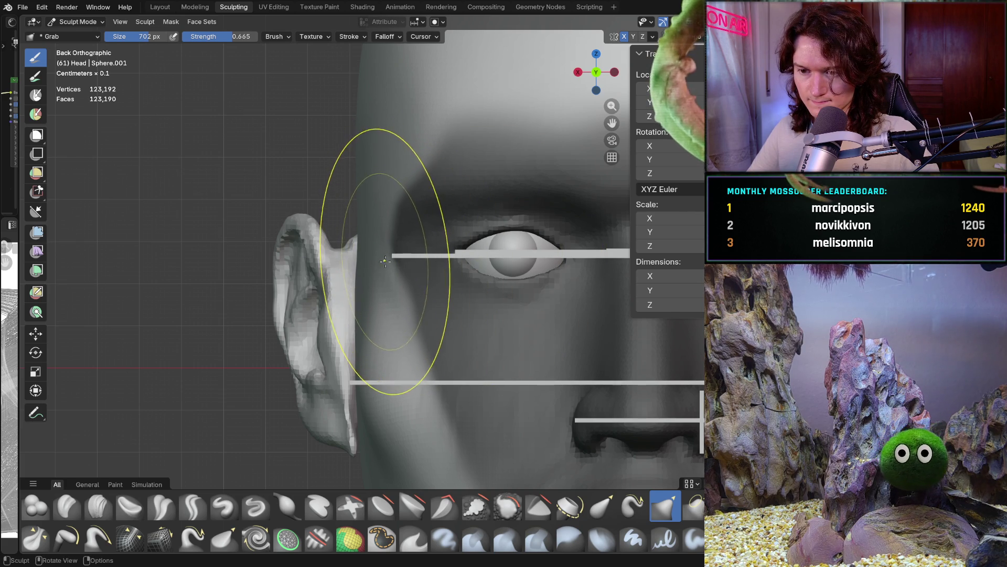
Pull the temple between ear and eye up toward the forehead with the Grab brush
shift+scroll(374, 286, down, 1)
scroll(375, 286, up, 1)
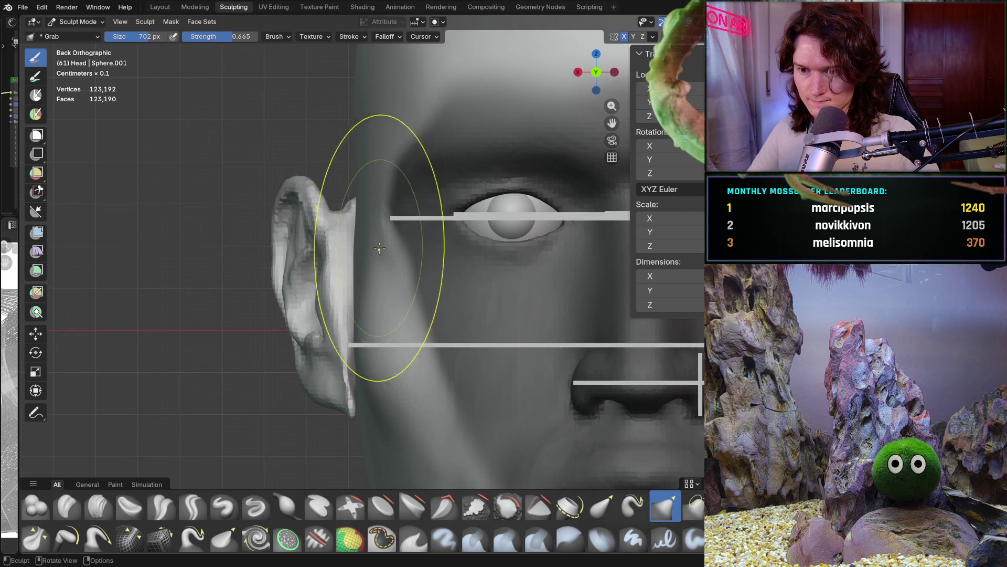
scroll(391, 252, up, 1)
mouse_move(368, 250)
middle_down()
mouse_move(356, 299)
mouse_move(383, 314)
mouse_move(273, 210)
middle_up()
key(ctrl+KP_1)
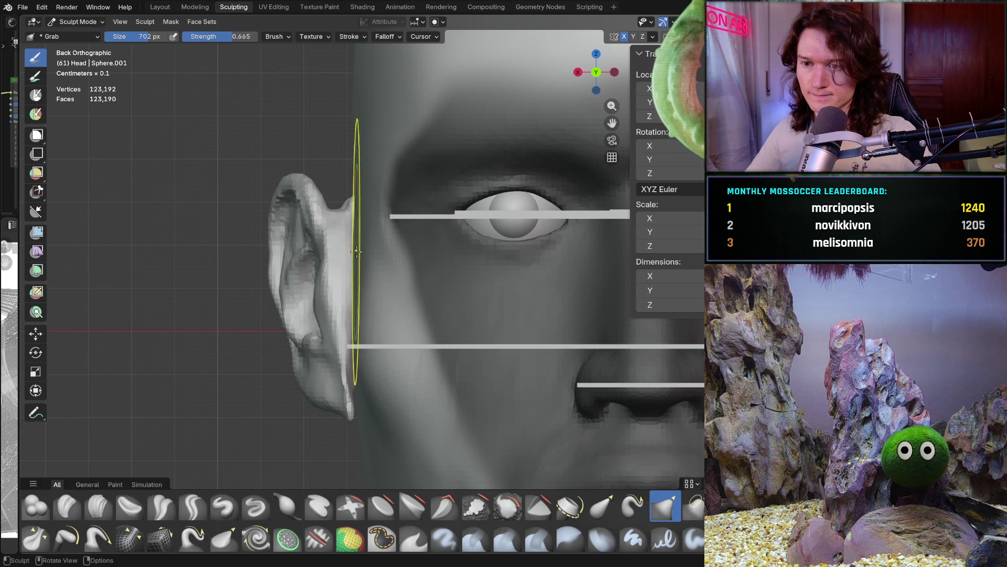
middle_drag(383, 237, 392, 202)
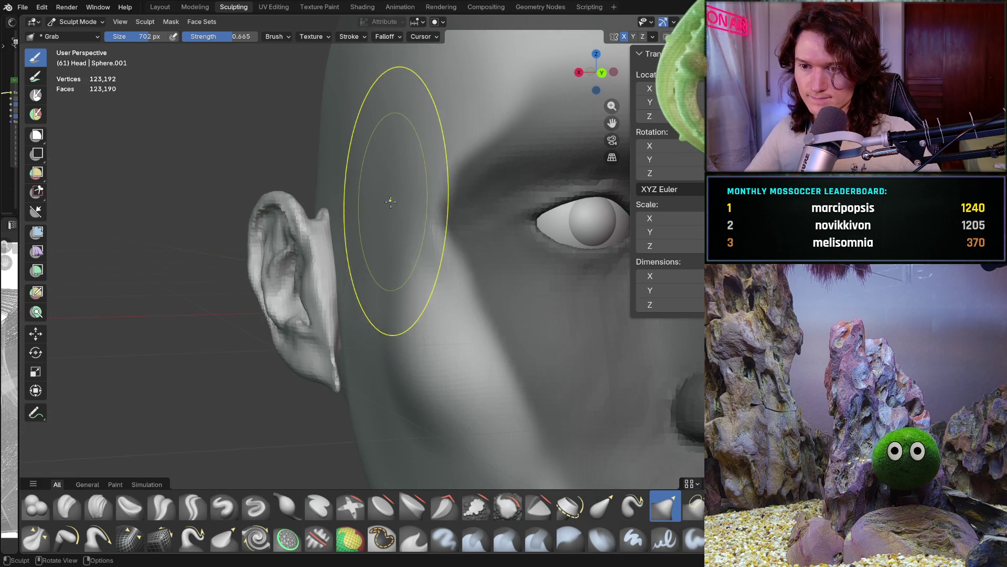
middle_drag(407, 153, 427, 122)
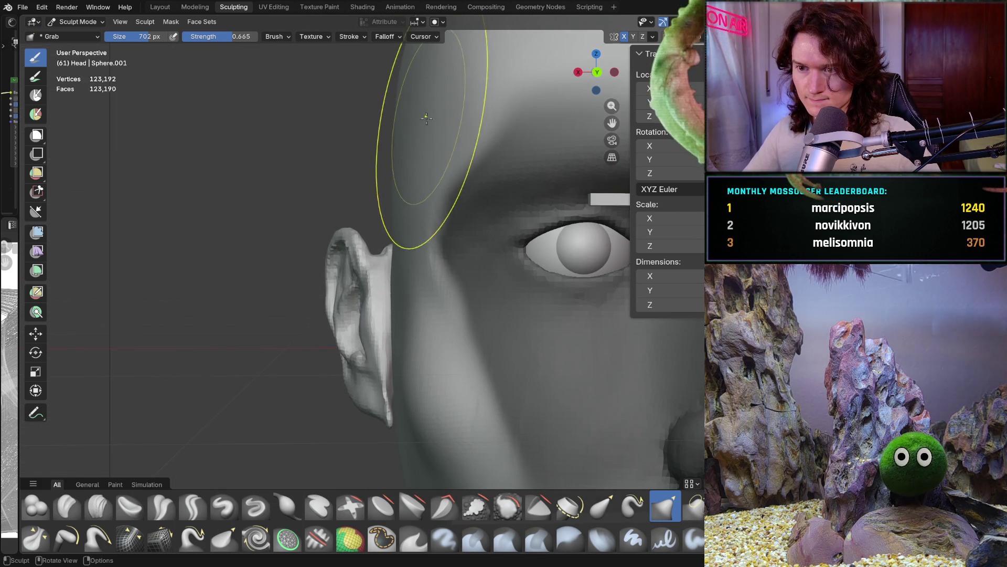
middle_drag(395, 223, 375, 225)
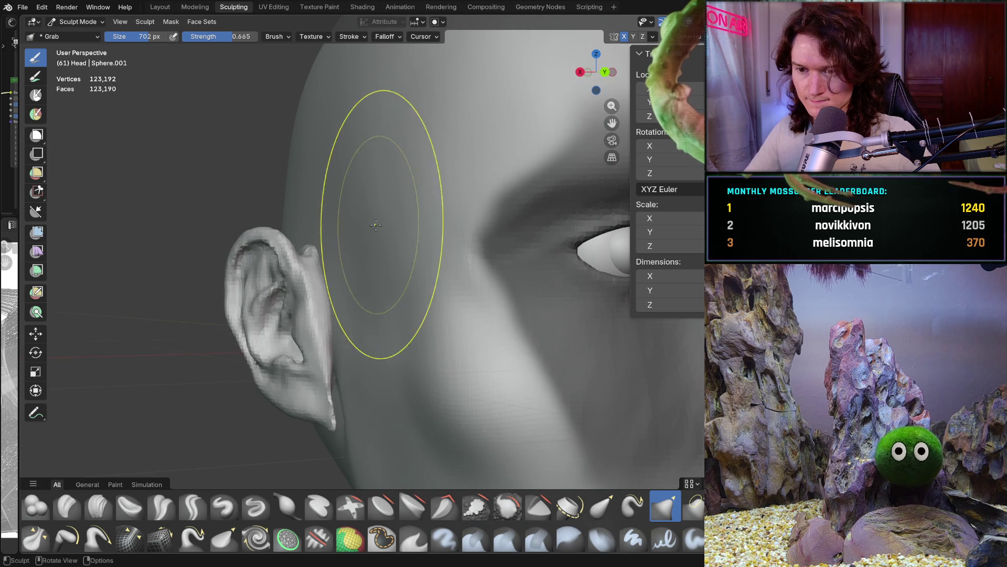
drag(348, 199, 362, 175)
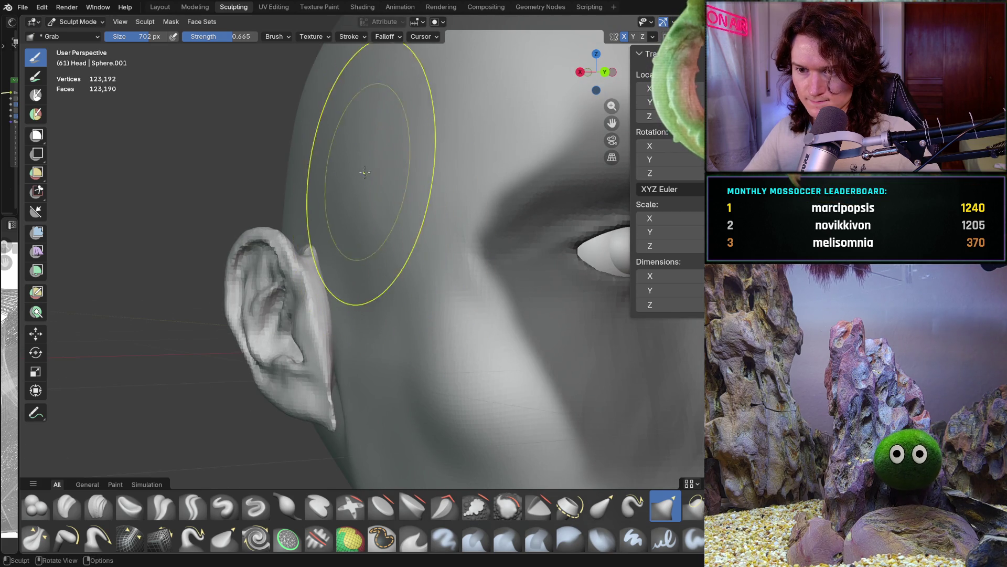
middle_drag(370, 214, 421, 192)
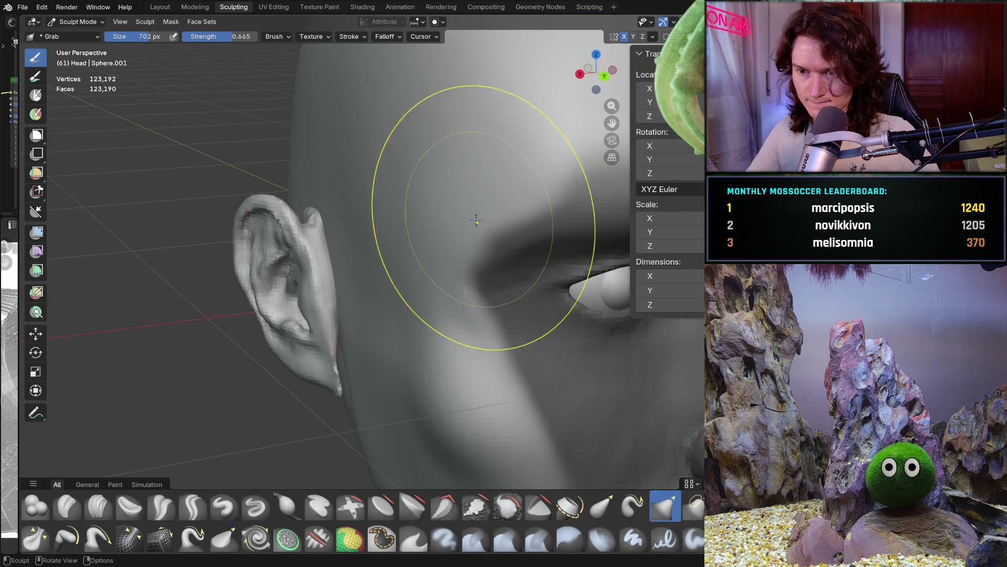
middle_drag(462, 252, 429, 209)
key(ctrl+KP_1)
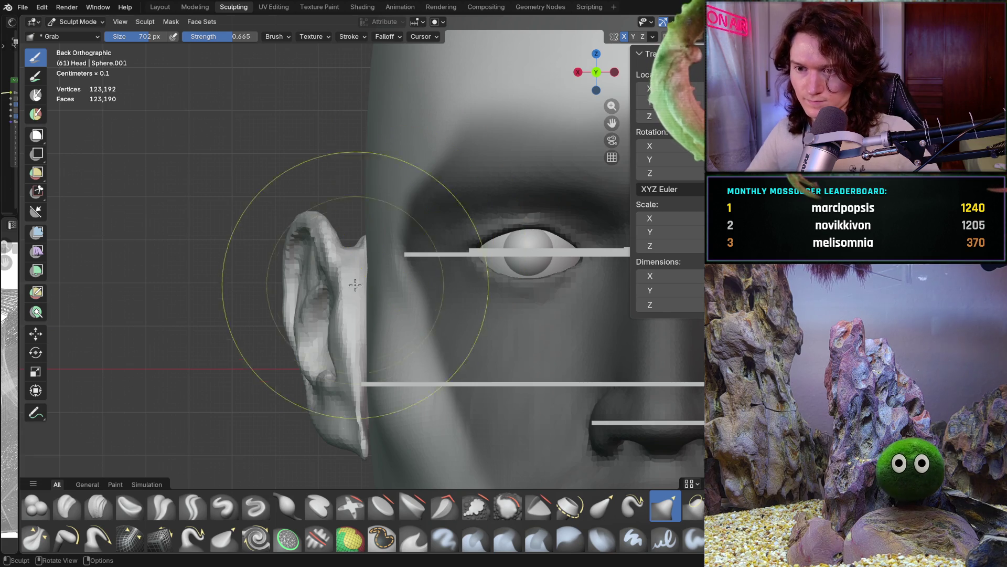
shift+middle_drag(401, 282, 420, 284)
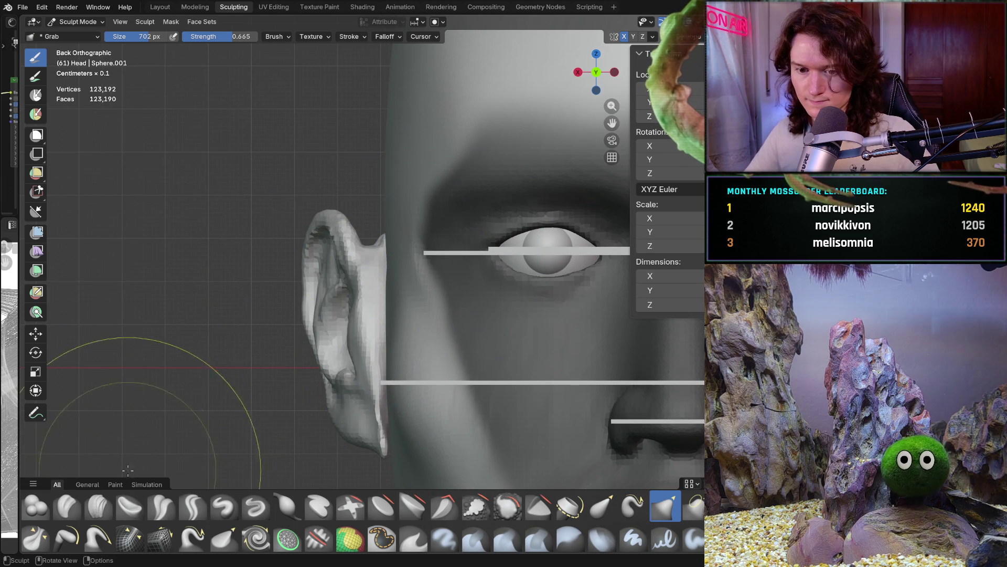
Switch to the Clay Strips brush and set its size to 426 px
click(99, 506)
key(f)
click(259, 330)
scroll(322, 237, up, 4)
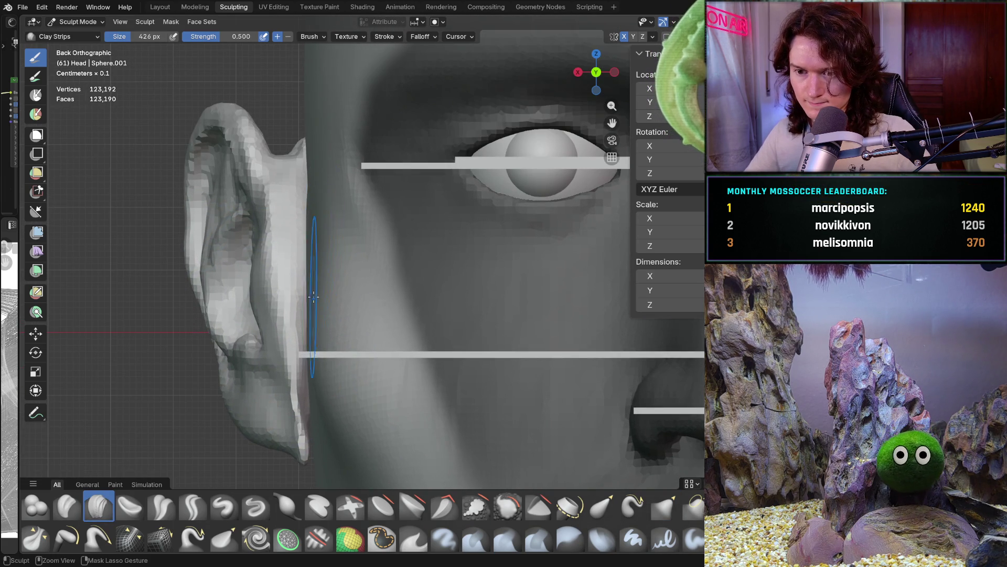
Shrink the Clay Strips brush to 308 px and orbit to a three-quarter view of the temple
mouse_move(300, 271)
middle_down()
mouse_move(367, 279)
mouse_move(326, 360)
mouse_move(271, 360)
mouse_move(358, 279)
middle_up()
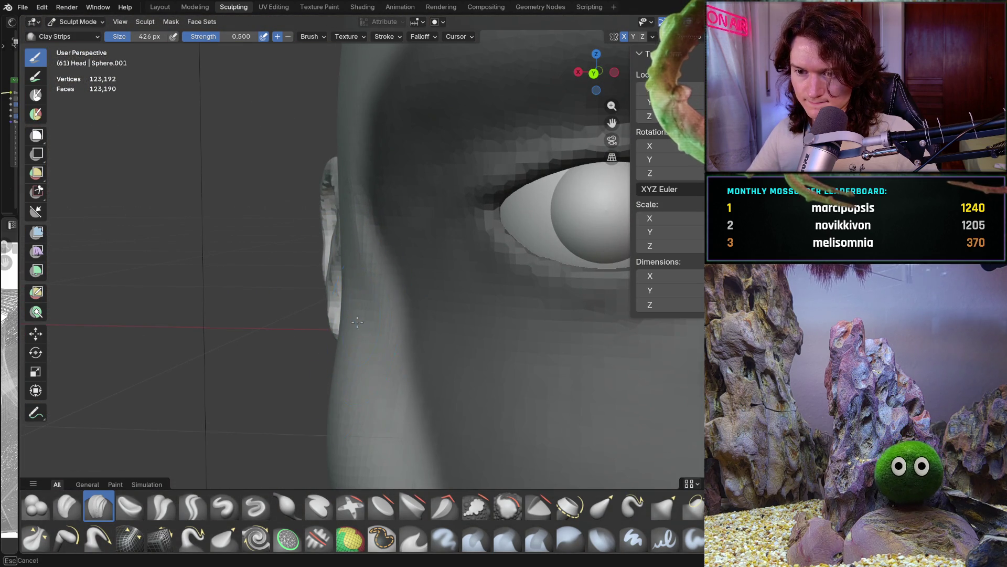
middle_drag(347, 332, 345, 340)
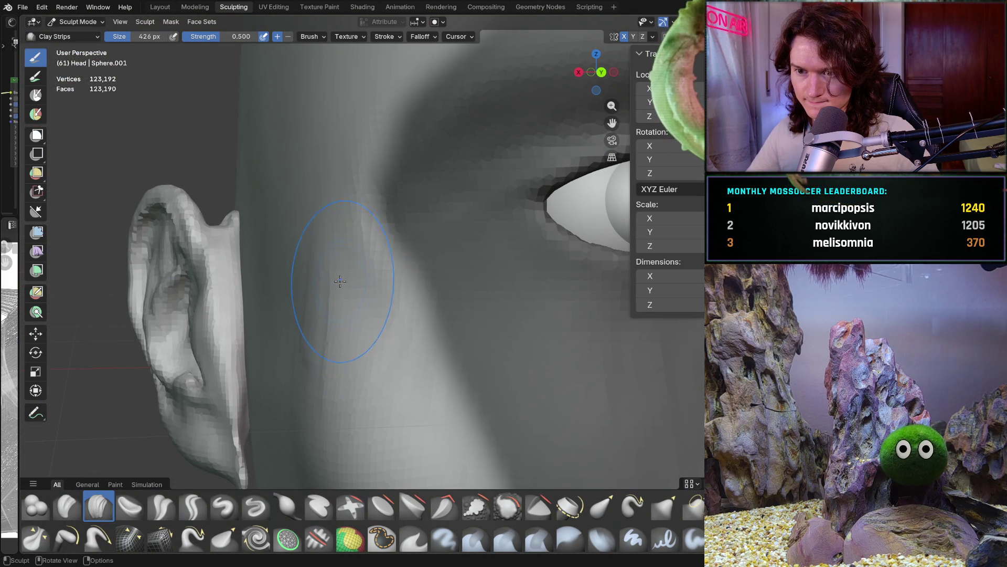
key(bracketleft)
key(bracketleft)
key(bracketleft)
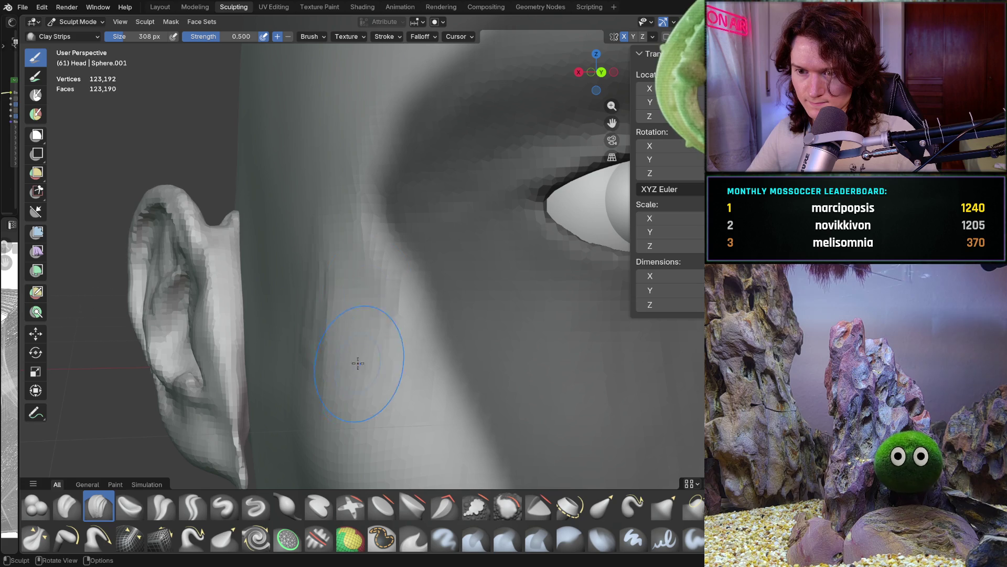
middle_drag(366, 320, 324, 306)
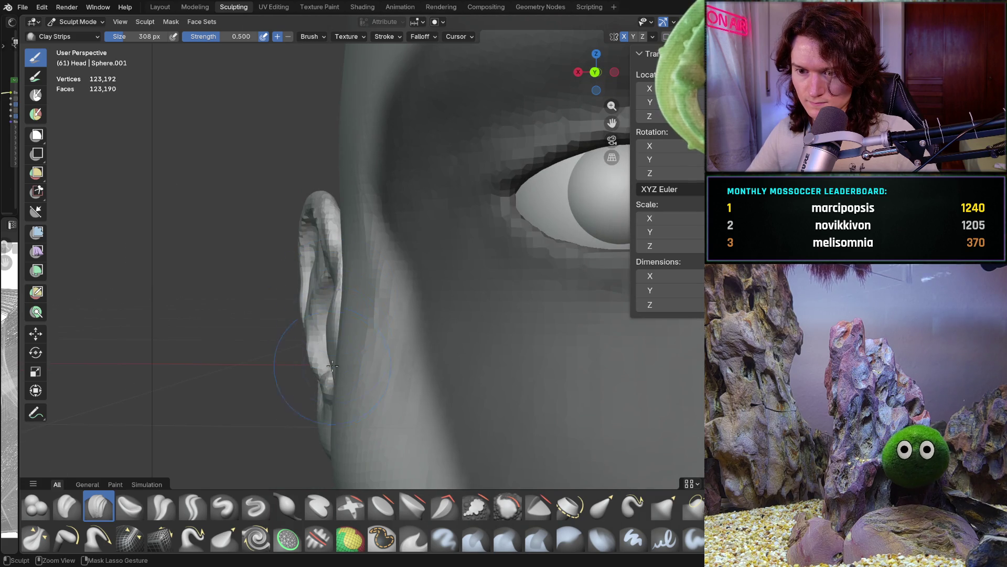
middle_drag(334, 356, 340, 318)
middle_drag(392, 394, 372, 262)
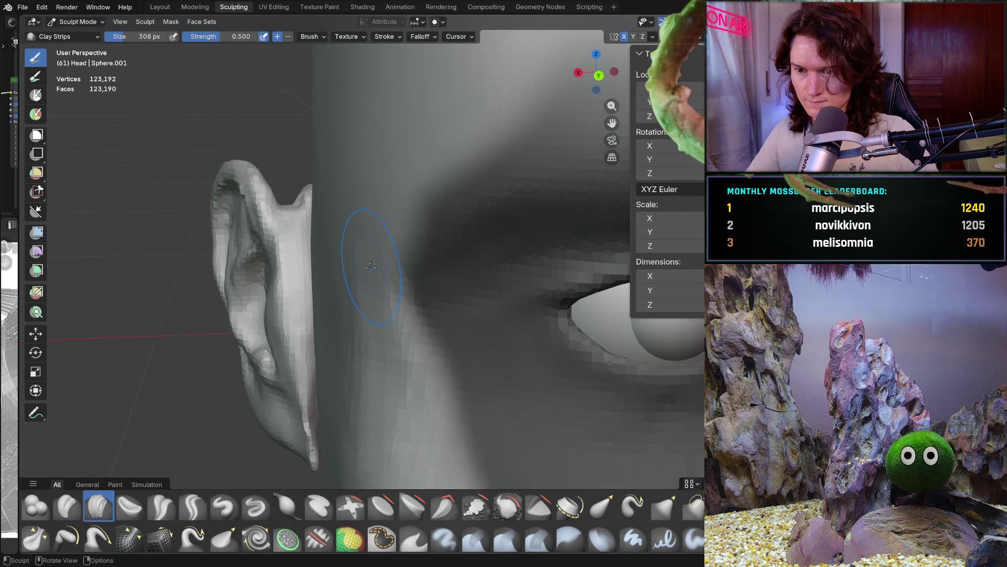
middle_drag(353, 329, 365, 264)
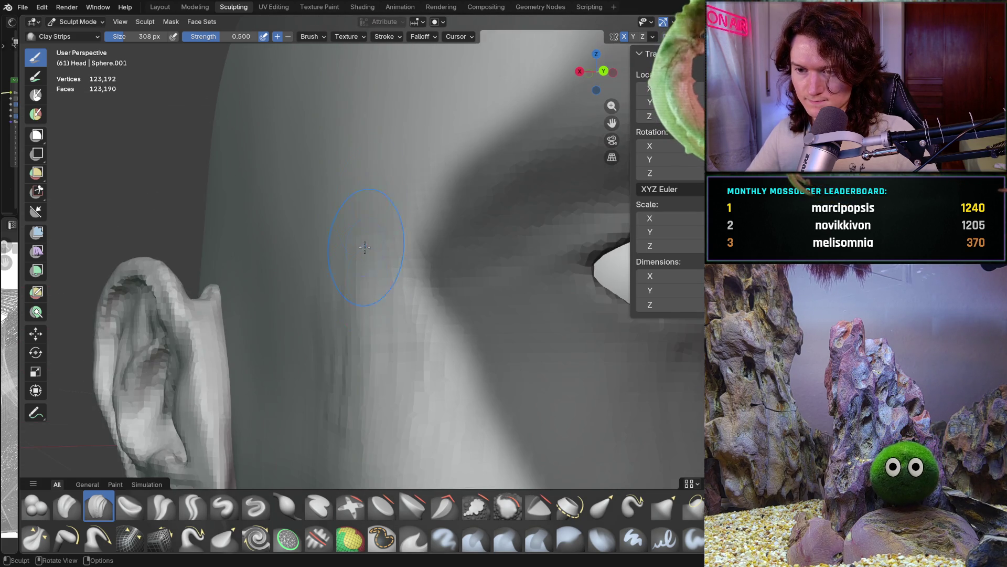
scroll(392, 194, down, 5)
scroll(354, 266, up, 3)
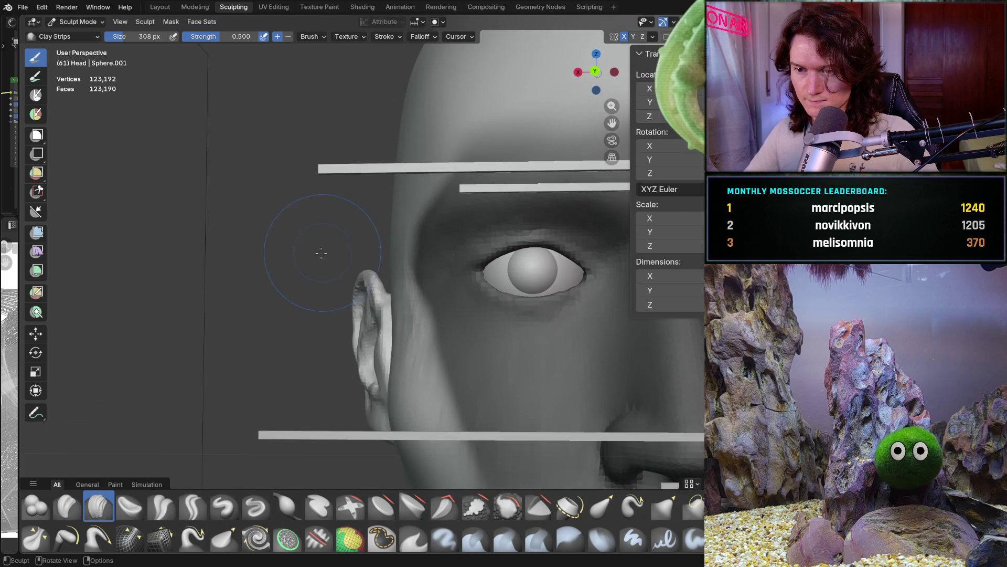
mouse_move(354, 266)
middle_down()
mouse_move(362, 279)
mouse_move(342, 220)
middle_up()
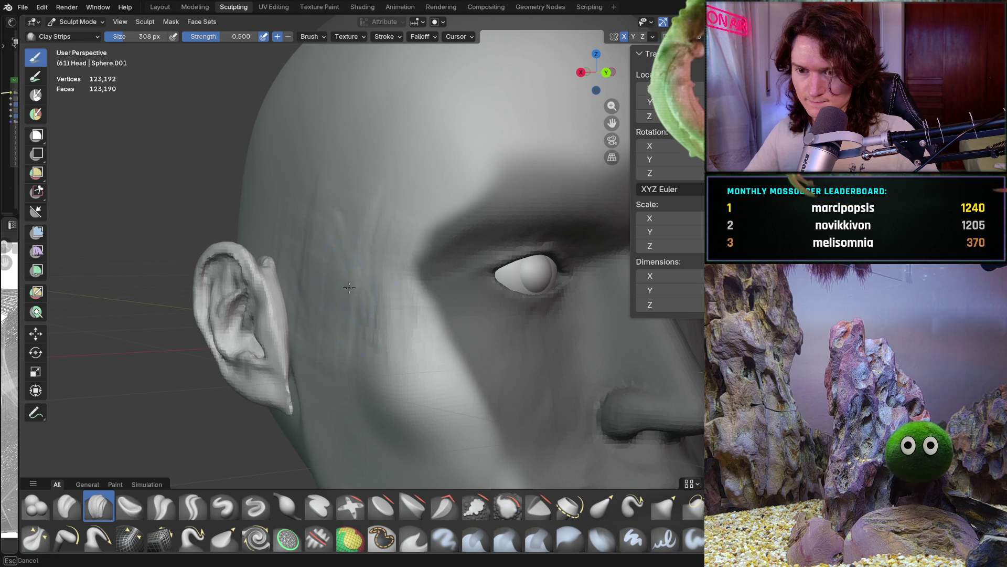
mouse_move(290, 236)
middle_down()
mouse_move(357, 278)
mouse_move(342, 337)
middle_up()
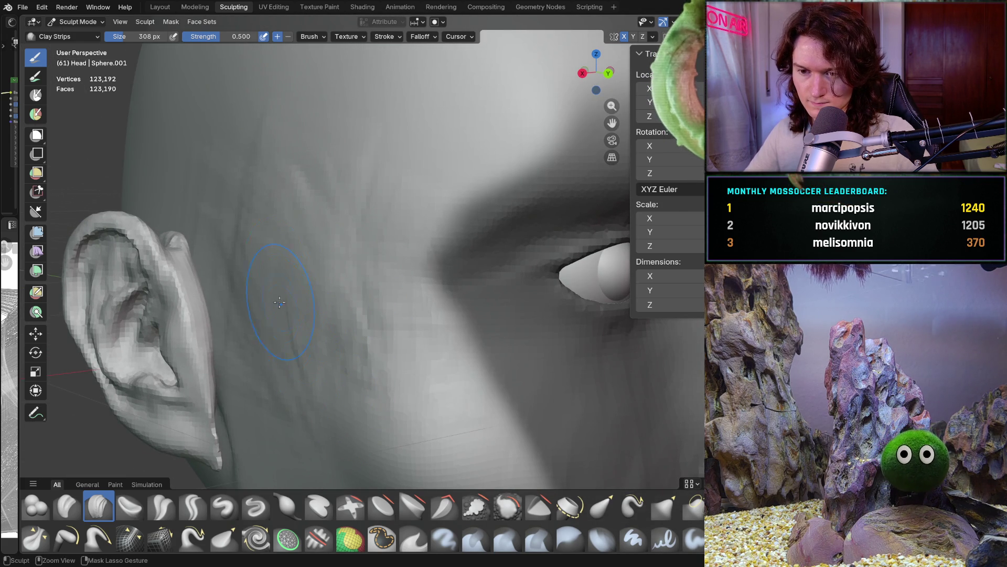
Sculpt a clay stroke on the temple near the ear, then review it from several angles
drag(255, 278, 257, 281)
mouse_move(261, 325)
middle_down()
mouse_move(218, 285)
mouse_move(331, 247)
mouse_move(351, 265)
middle_up()
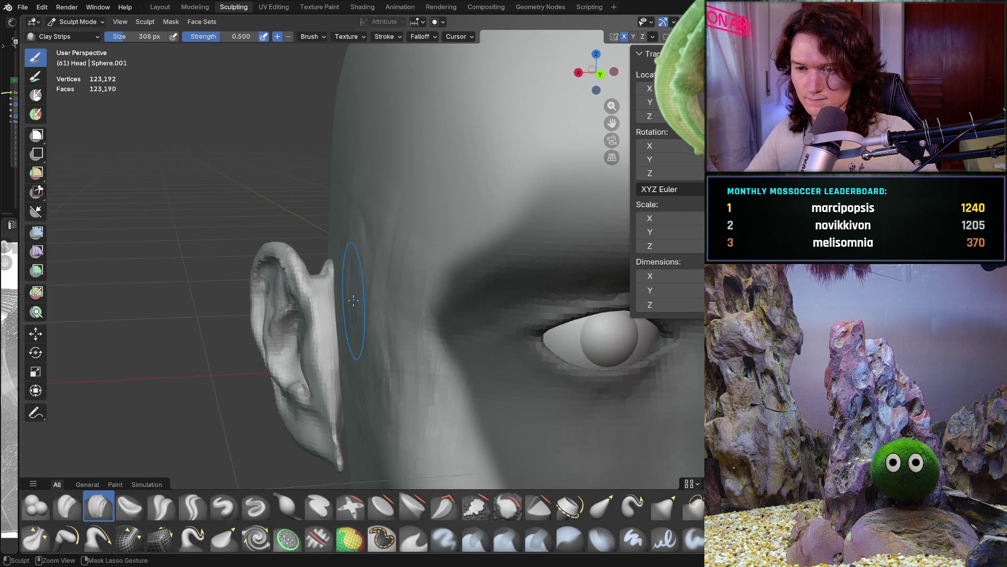
middle_drag(359, 327, 372, 320)
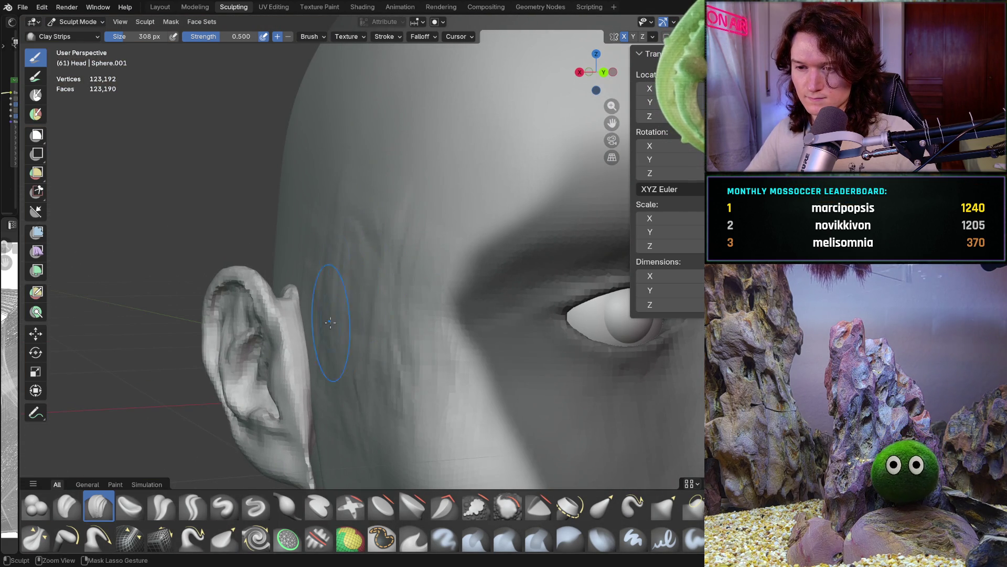
mouse_move(378, 354)
middle_down()
mouse_move(348, 213)
mouse_move(328, 182)
mouse_move(307, 246)
mouse_move(342, 317)
mouse_move(360, 412)
middle_up()
scroll(404, 263, up, 4)
mouse_move(405, 262)
middle_down()
mouse_move(414, 274)
mouse_move(386, 283)
middle_up()
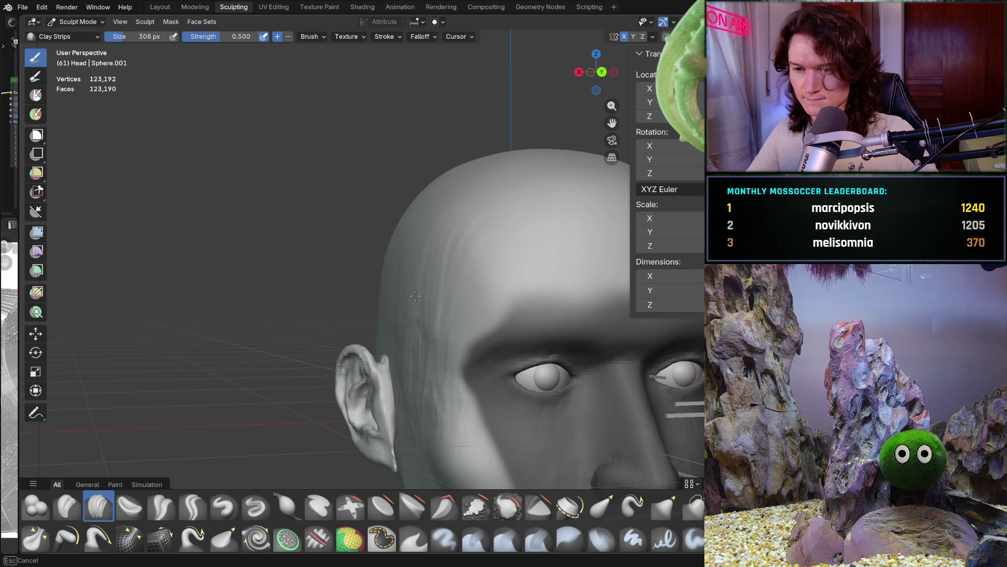
mouse_move(381, 340)
middle_down()
mouse_move(372, 352)
mouse_move(384, 254)
middle_up()
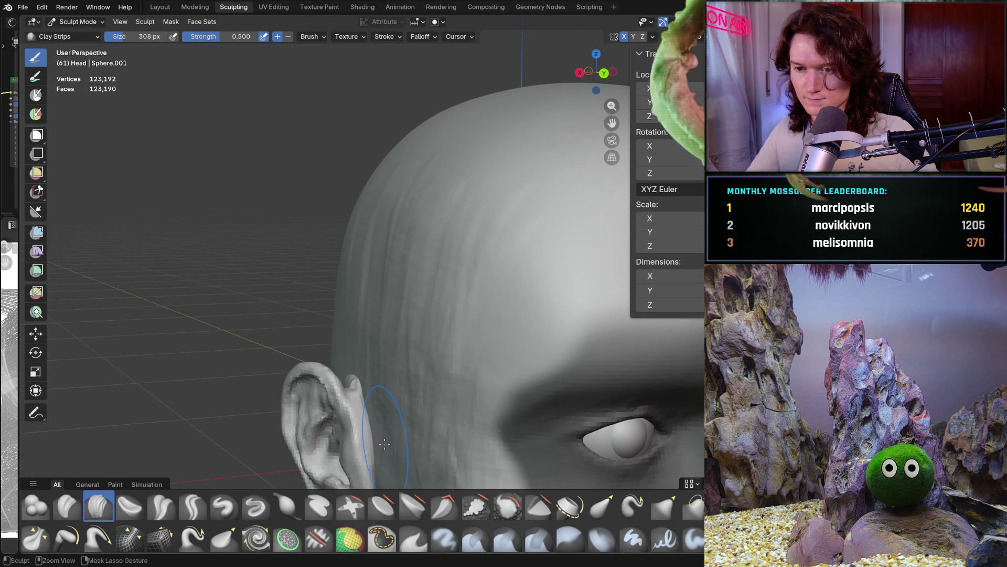
mouse_move(419, 316)
middle_down()
mouse_move(348, 342)
mouse_move(353, 315)
mouse_move(391, 391)
middle_up()
scroll(391, 391, up, 5)
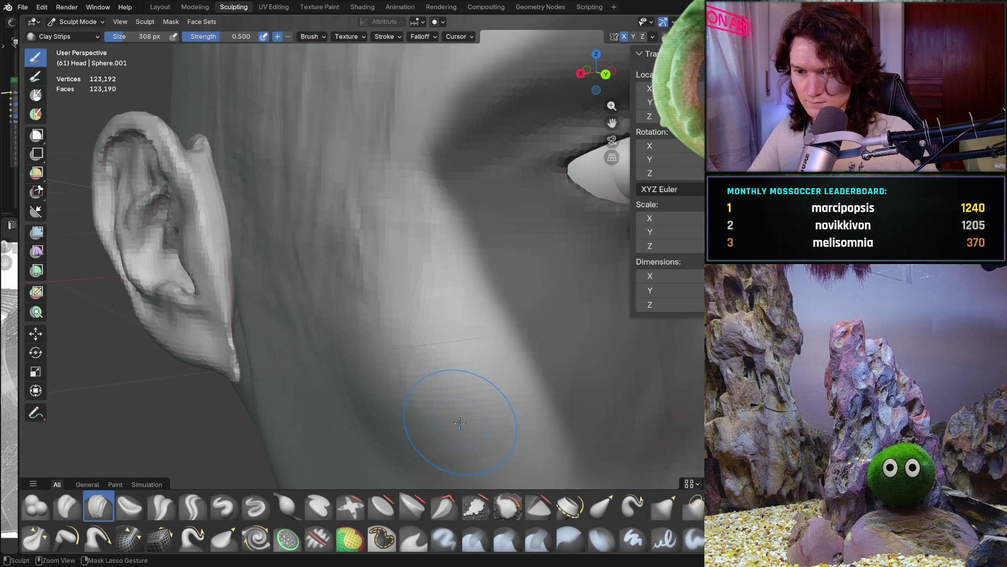
Orbit from the eye and ear over to the side profile of the cheek
mouse_move(416, 387)
middle_down()
mouse_move(400, 399)
mouse_move(361, 321)
mouse_move(335, 320)
middle_up()
scroll(404, 331, up, 6)
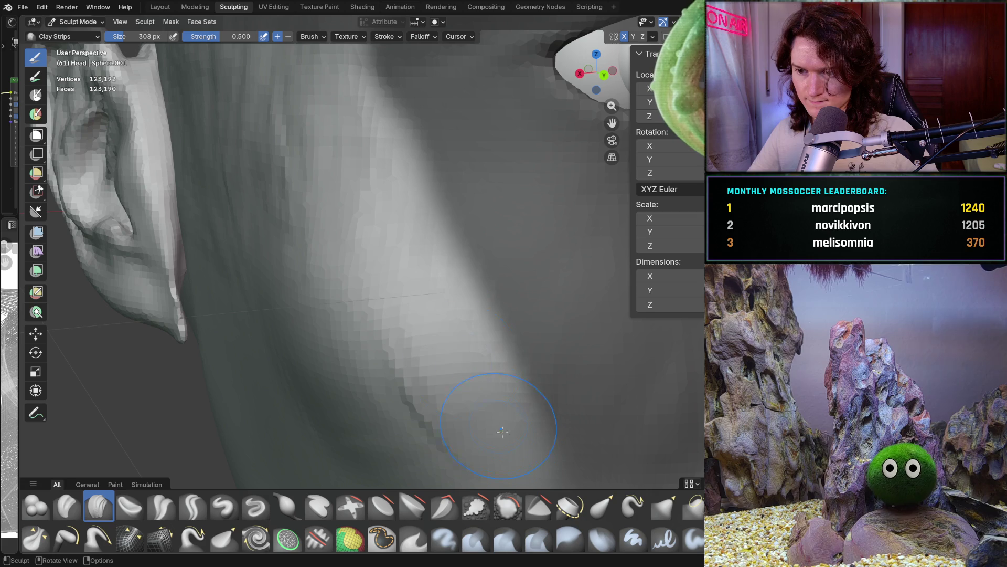
ctrl+middle_drag(414, 413, 402, 345)
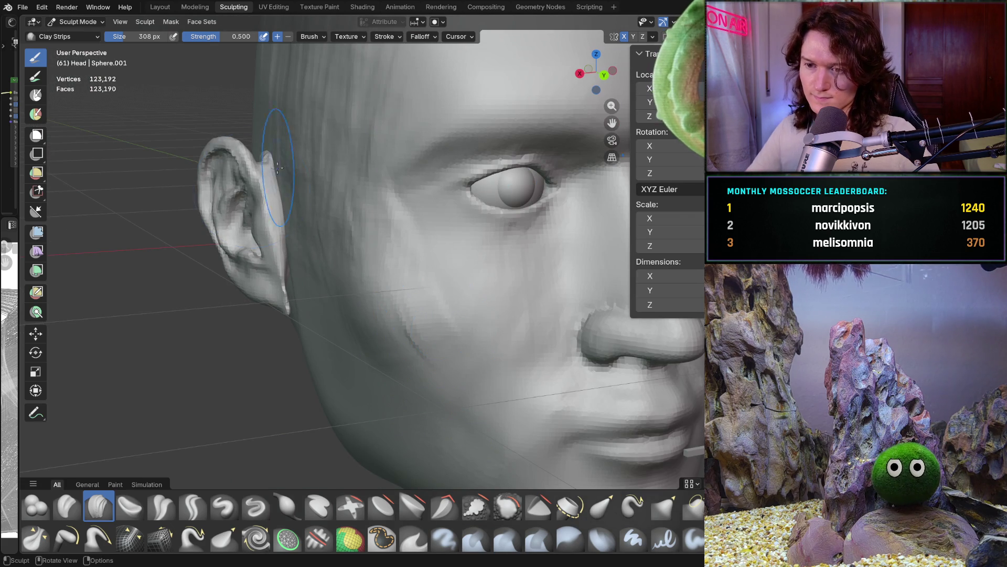
mouse_move(334, 321)
middle_down()
mouse_move(353, 295)
mouse_move(192, 303)
middle_up()
scroll(186, 300, down, 5)
mouse_move(291, 271)
middle_down()
mouse_move(336, 252)
mouse_move(402, 301)
mouse_move(386, 331)
middle_up()
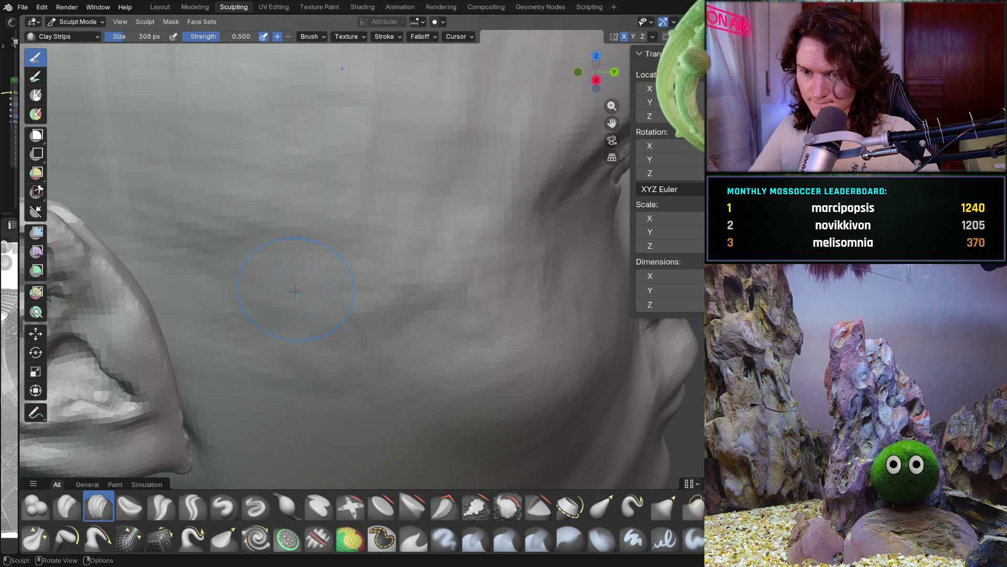
Reduce the Clay Strips brush to 144 px and orbit around the cheek
key(f)
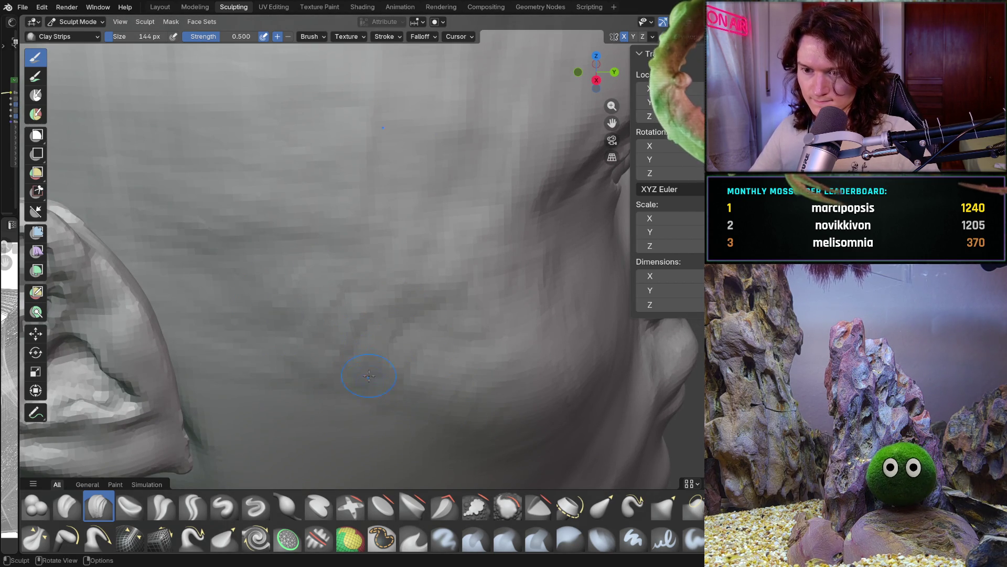
click(274, 345)
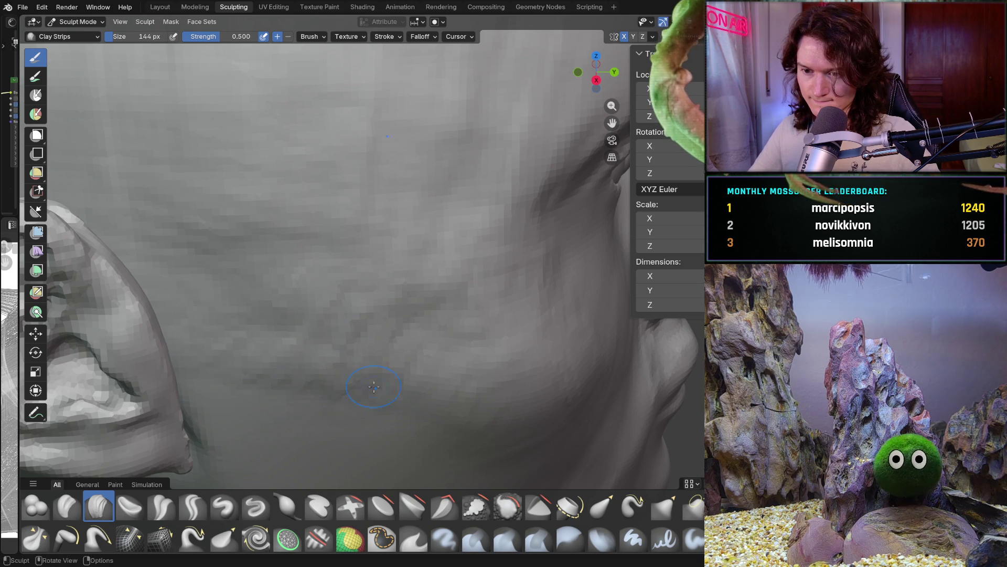
middle_drag(274, 344, 220, 388)
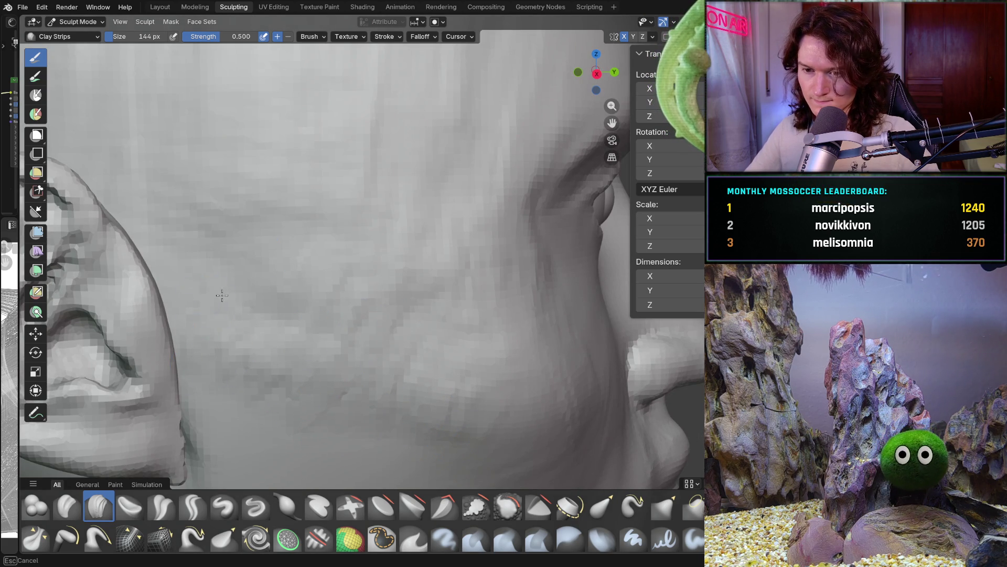
middle_drag(480, 362, 466, 467)
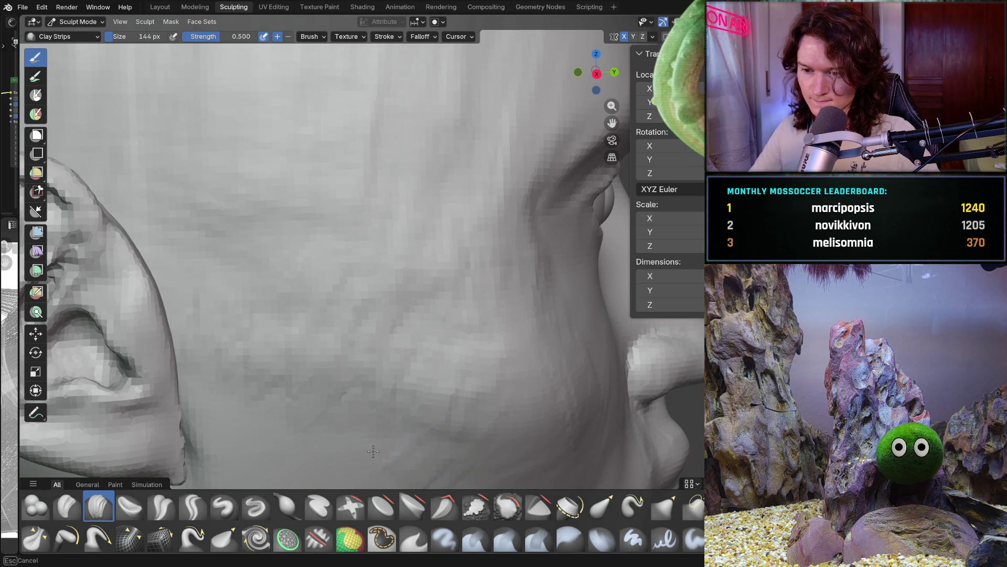
scroll(203, 400, down, 10)
mouse_move(203, 400)
middle_down()
mouse_move(291, 372)
mouse_move(383, 320)
middle_up()
scroll(386, 322, up, 3)
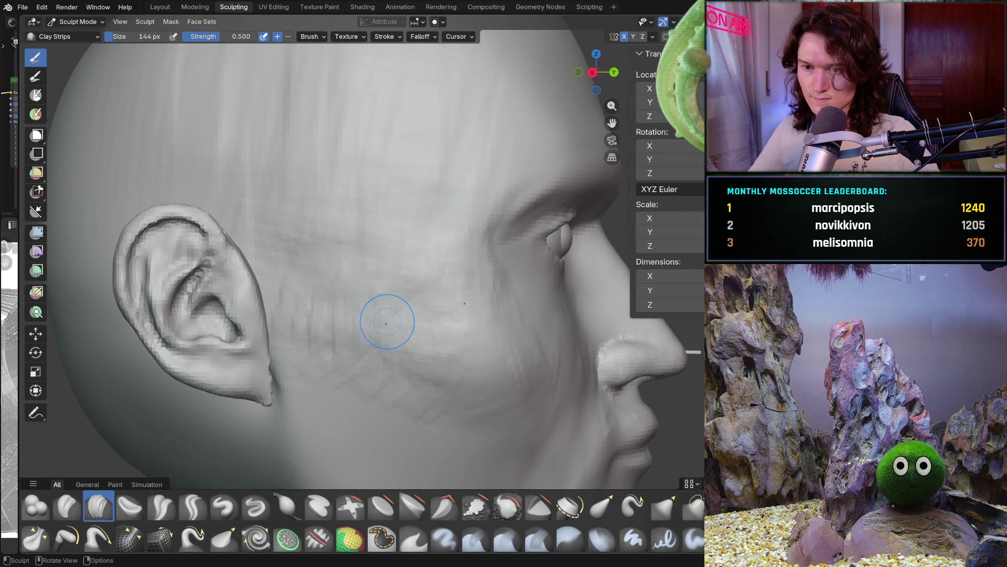
Lay short 144 px clay strips strokes across the cheek in front of the ear
mouse_move(328, 293)
mouse_down()
mouse_move(289, 280)
mouse_move(302, 306)
mouse_up()
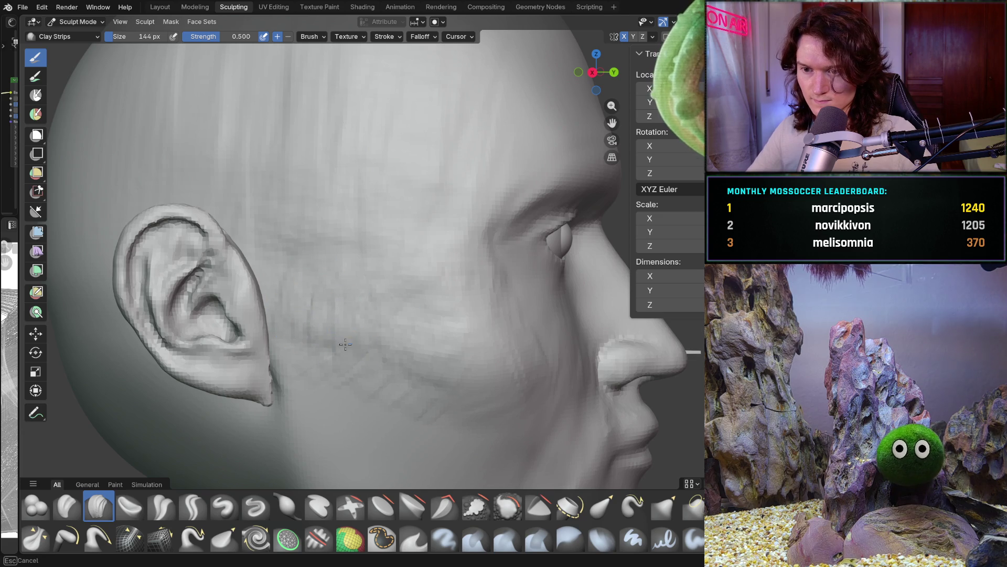
drag(448, 346, 406, 330)
drag(315, 314, 442, 348)
drag(418, 403, 351, 381)
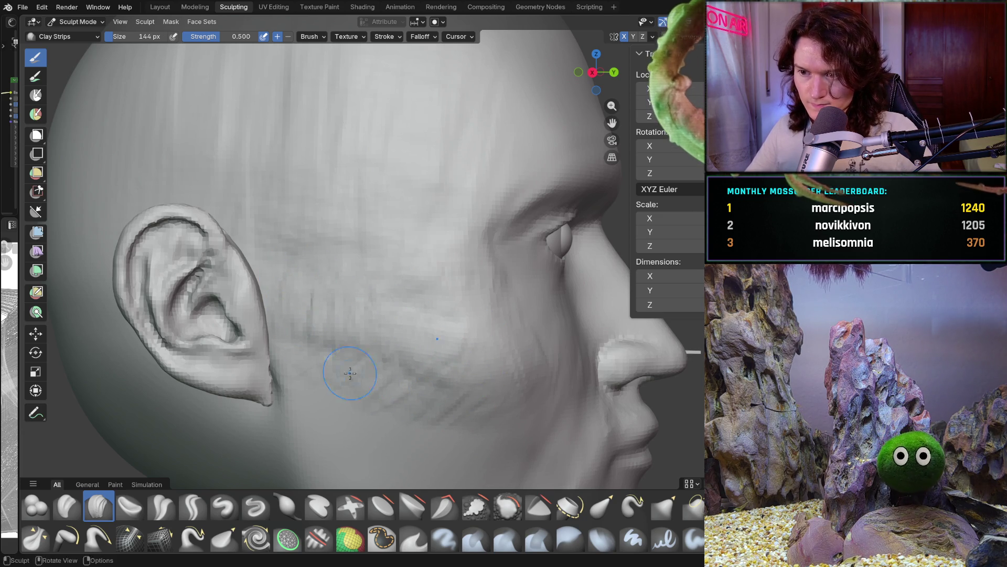
scroll(419, 325, down, 4)
Orbit from a front view of the face back in close to the ear and cheek
middle_drag(411, 342, 314, 402)
middle_drag(323, 330, 369, 326)
scroll(369, 325, up, 3)
scroll(369, 326, down, 6)
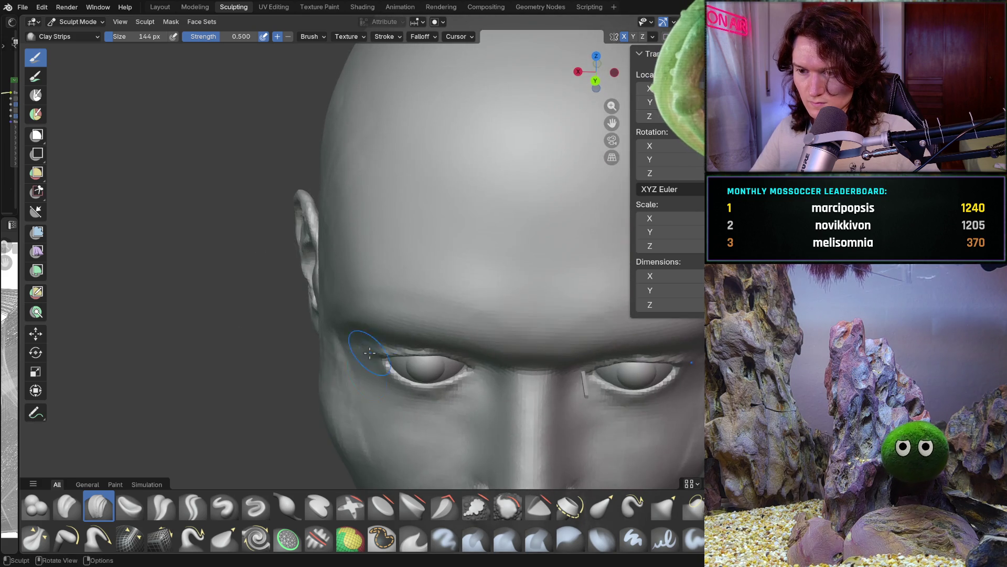
middle_drag(353, 393, 409, 293)
scroll(355, 382, up, 3)
scroll(409, 292, up, 3)
scroll(461, 315, down, 2)
scroll(461, 314, up, 3)
middle_drag(461, 315, 324, 301)
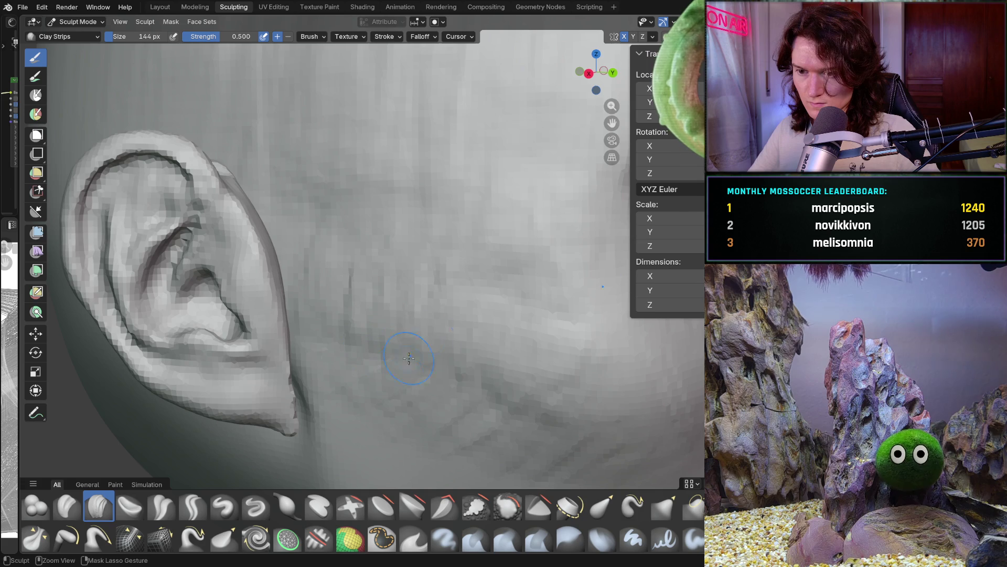
middle_drag(520, 392, 481, 400)
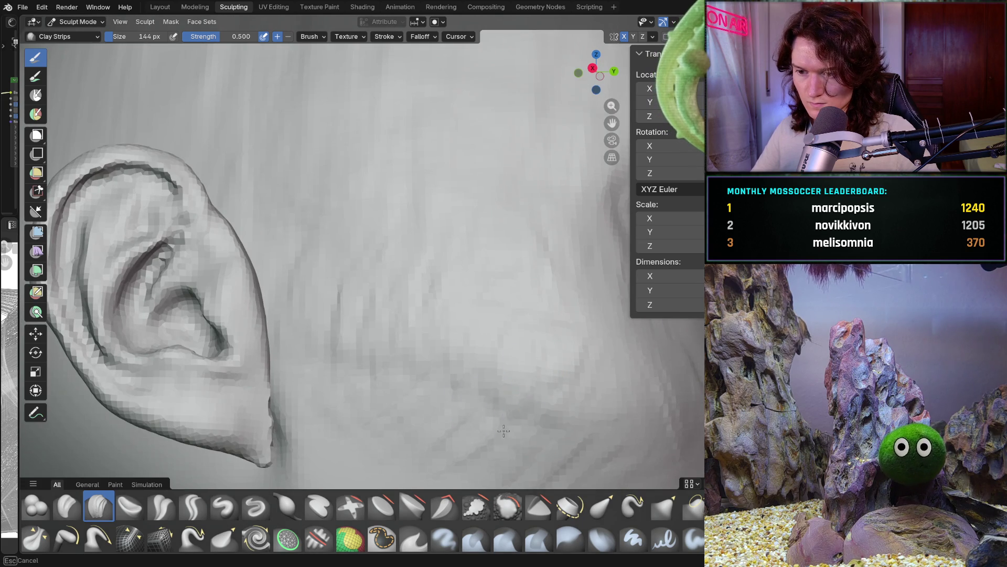
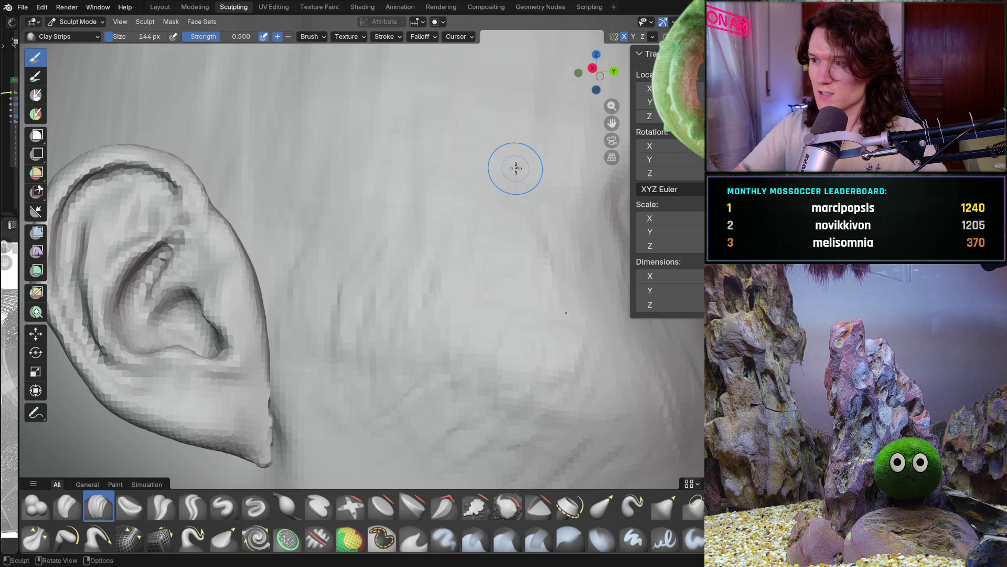
Orbit and zoom around the head to inspect the ear, cheek and jaw from several angles
mouse_move(362, 281)
middle_down()
mouse_move(382, 319)
mouse_move(371, 364)
mouse_move(367, 331)
middle_up()
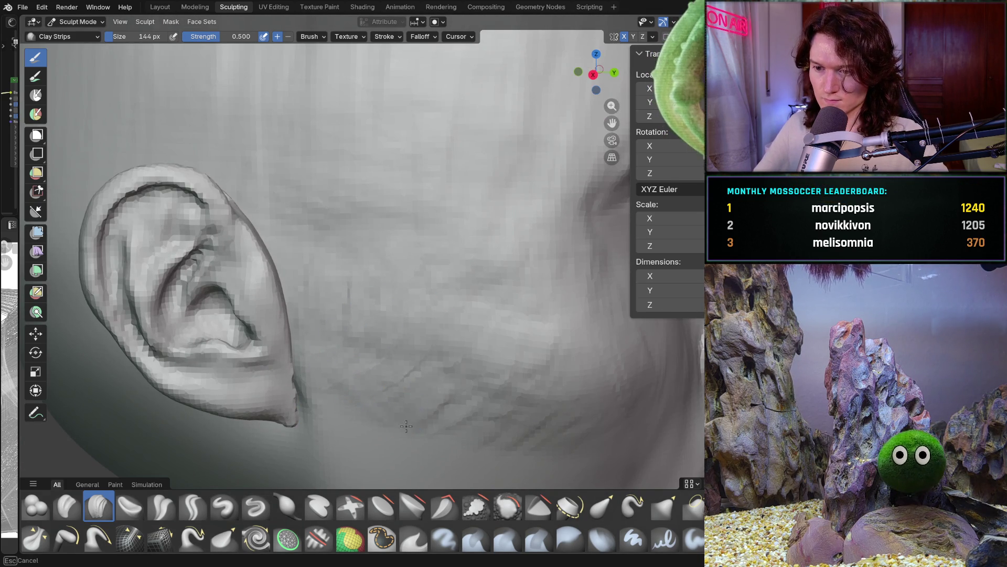
middle_drag(491, 421, 518, 306)
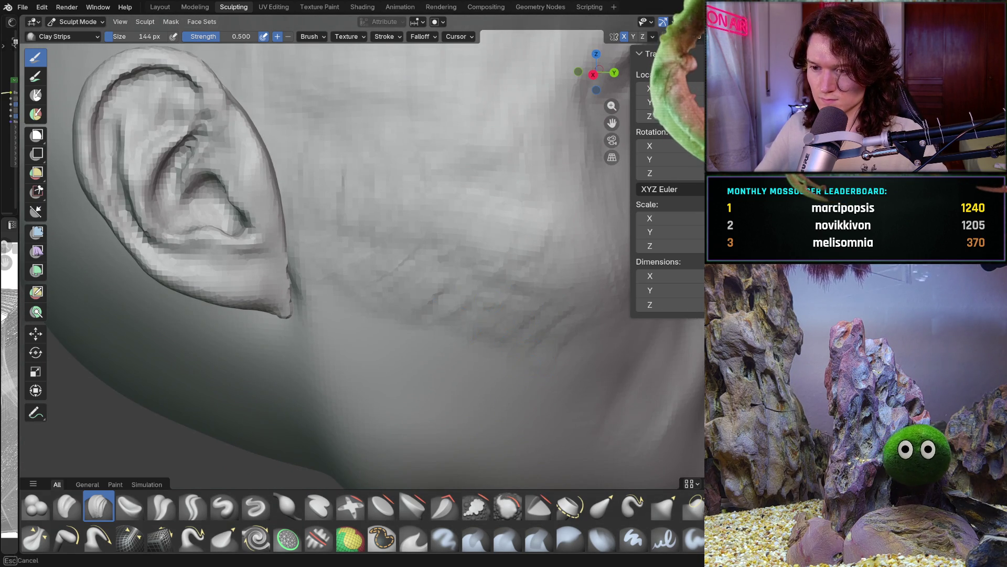
middle_drag(393, 243, 364, 231)
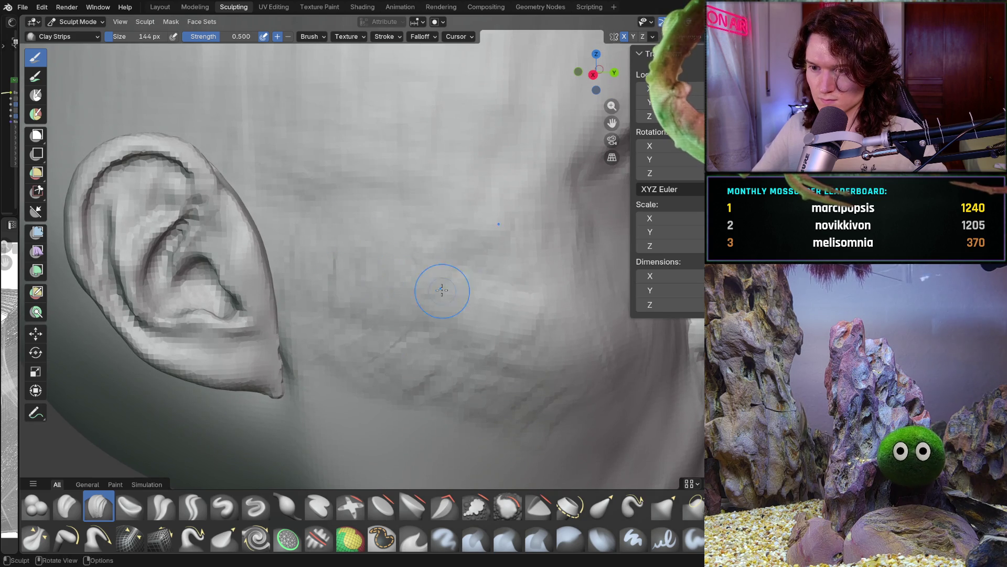
mouse_move(540, 299)
middle_down()
mouse_move(443, 290)
mouse_move(432, 351)
middle_up()
scroll(471, 266, down, 5)
mouse_move(462, 400)
middle_down()
mouse_move(490, 420)
mouse_move(446, 368)
middle_up()
scroll(435, 271, up, 5)
middle_drag(427, 319, 484, 310)
scroll(493, 348, down, 4)
middle_drag(493, 348, 430, 320)
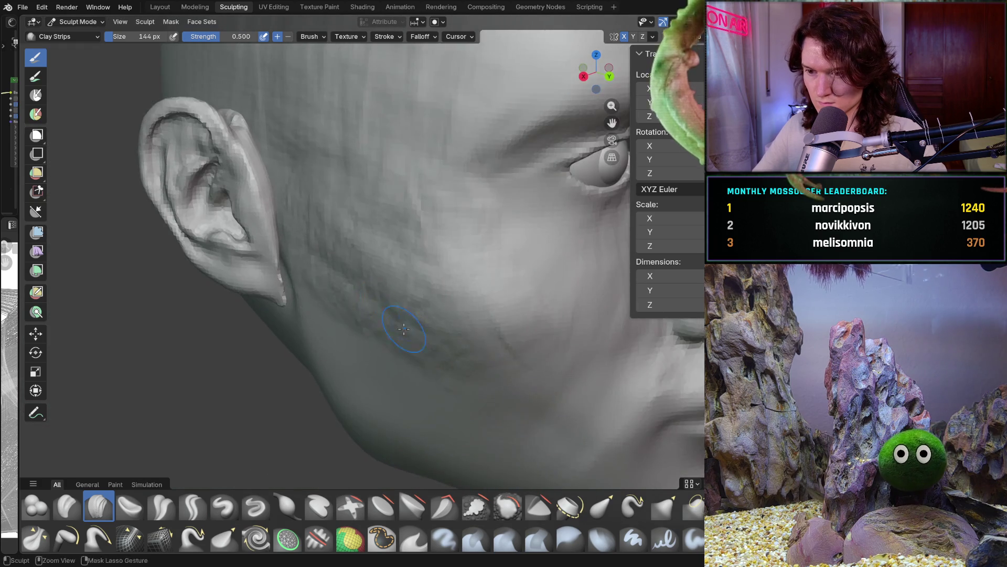
scroll(421, 316, up, 6)
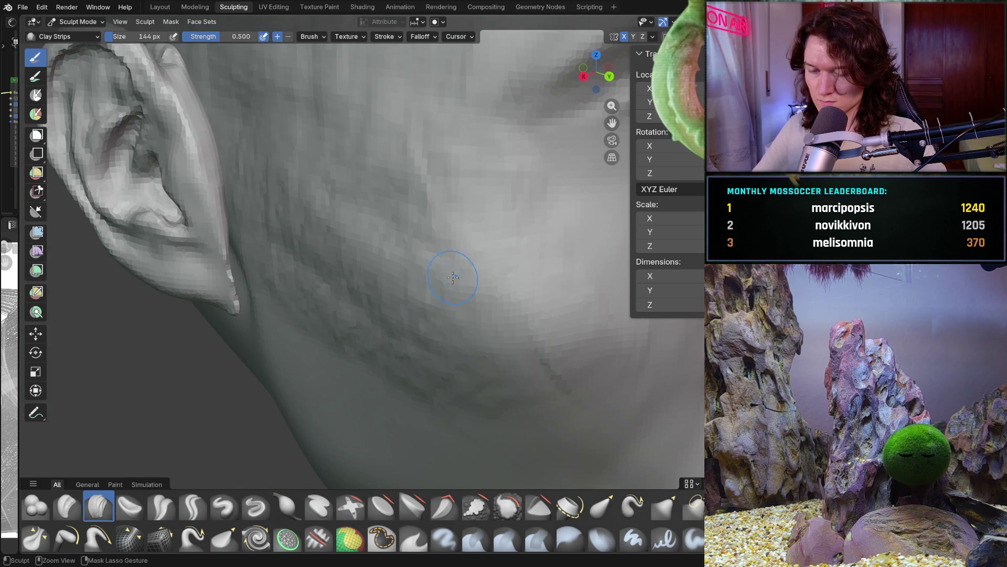
scroll(457, 247, down, 5)
middle_drag(457, 247, 360, 325)
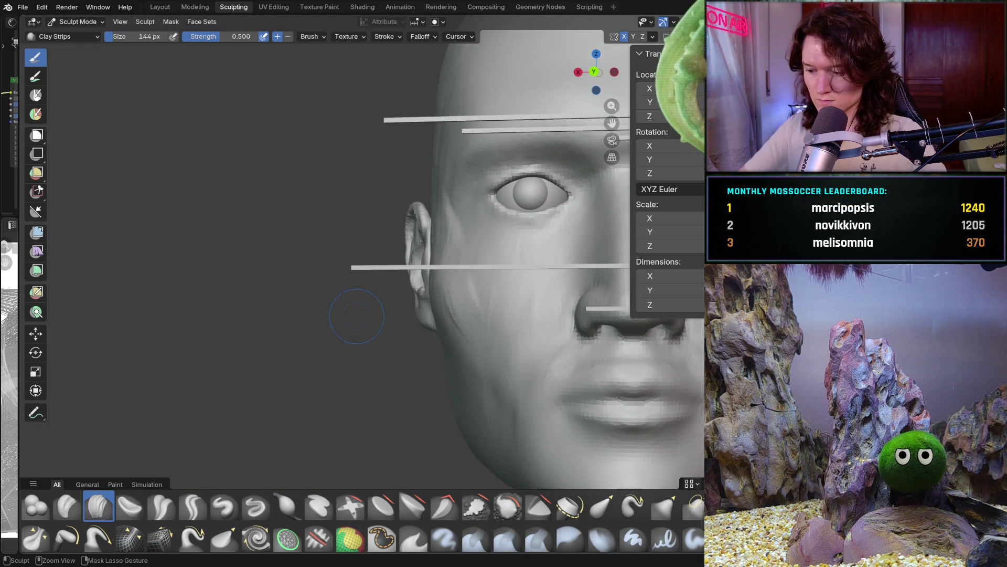
key(ctrl+KP_1)
mouse_move(388, 278)
ctrl+middle_down()
mouse_move(432, 205)
mouse_move(439, 227)
mouse_move(506, 198)
mouse_move(441, 256)
mouse_move(540, 282)
mouse_move(424, 217)
ctrl+middle_up()
scroll(409, 219, up, 2)
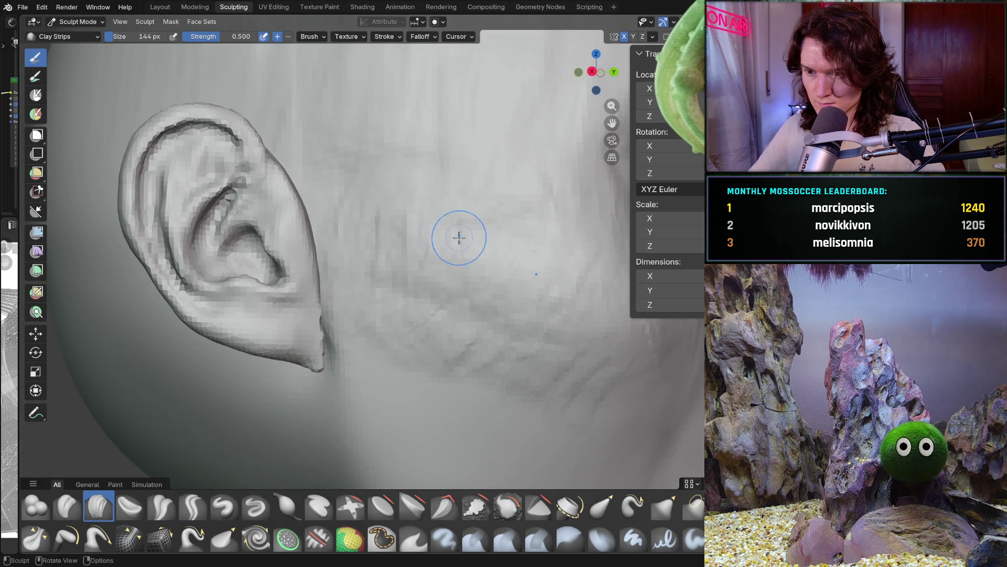
ctrl+scroll(488, 283, down, 3)
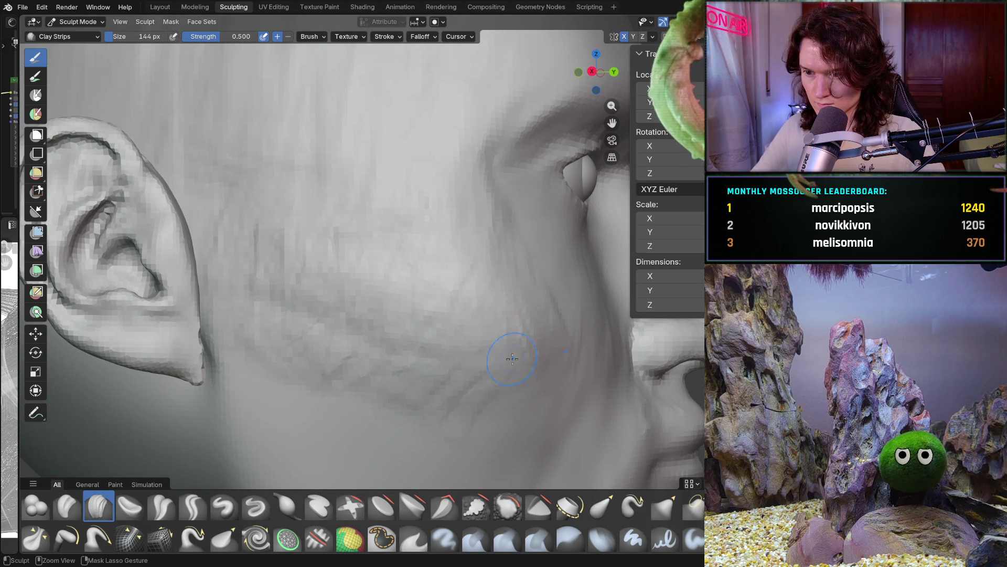
scroll(479, 253, down, 5)
mouse_move(479, 254)
middle_down()
mouse_move(345, 321)
mouse_move(378, 278)
middle_up()
scroll(414, 245, up, 6)
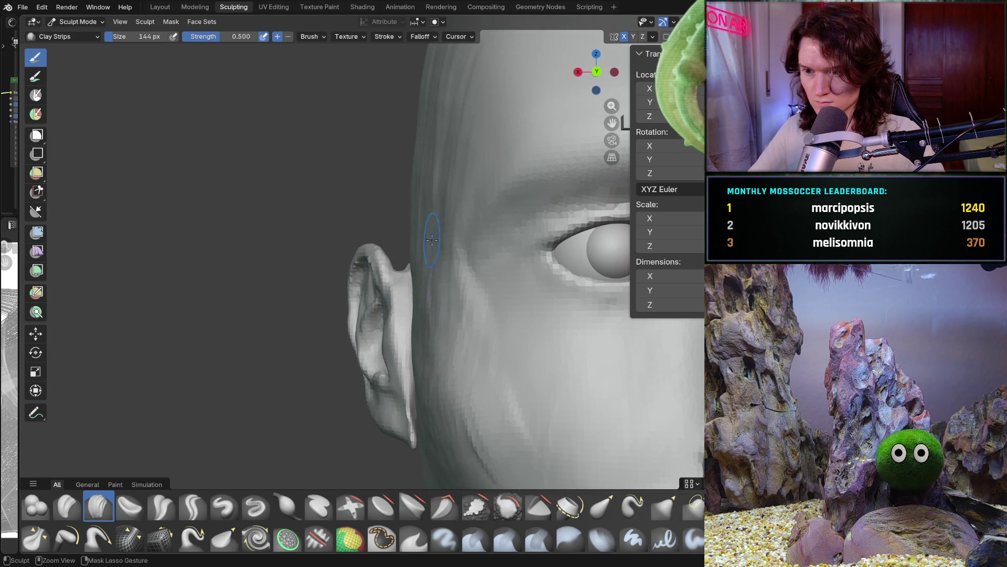
middle_drag(412, 232, 437, 177)
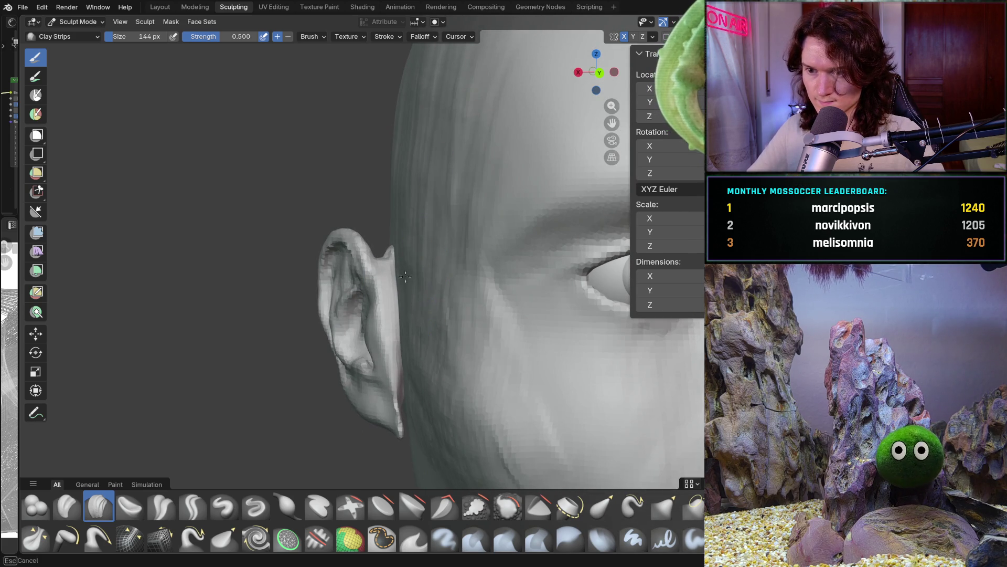
mouse_move(460, 231)
ctrl+middle_down()
mouse_move(425, 262)
mouse_move(404, 225)
mouse_move(392, 248)
mouse_move(321, 266)
ctrl+middle_up()
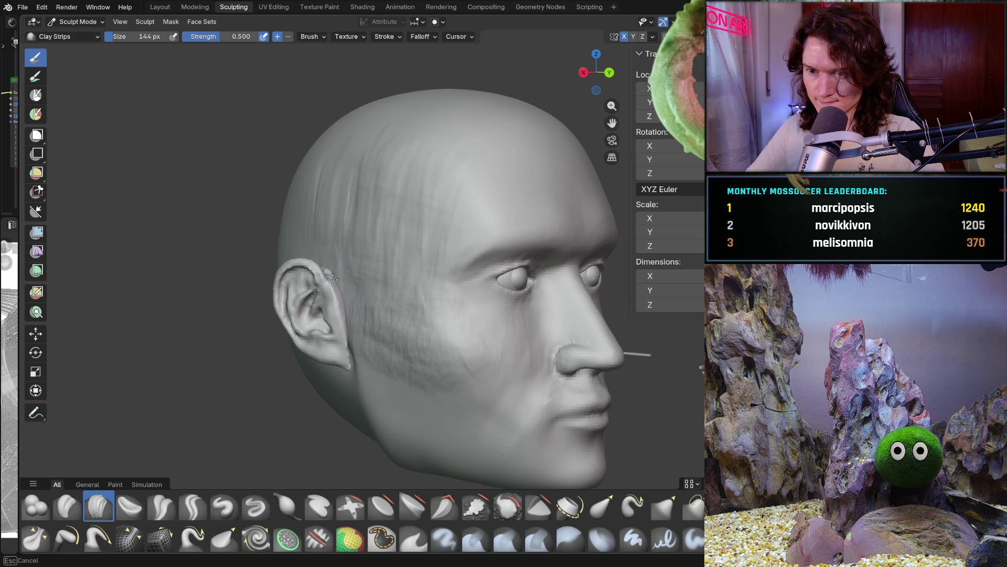
ctrl+middle_drag(344, 149, 354, 152)
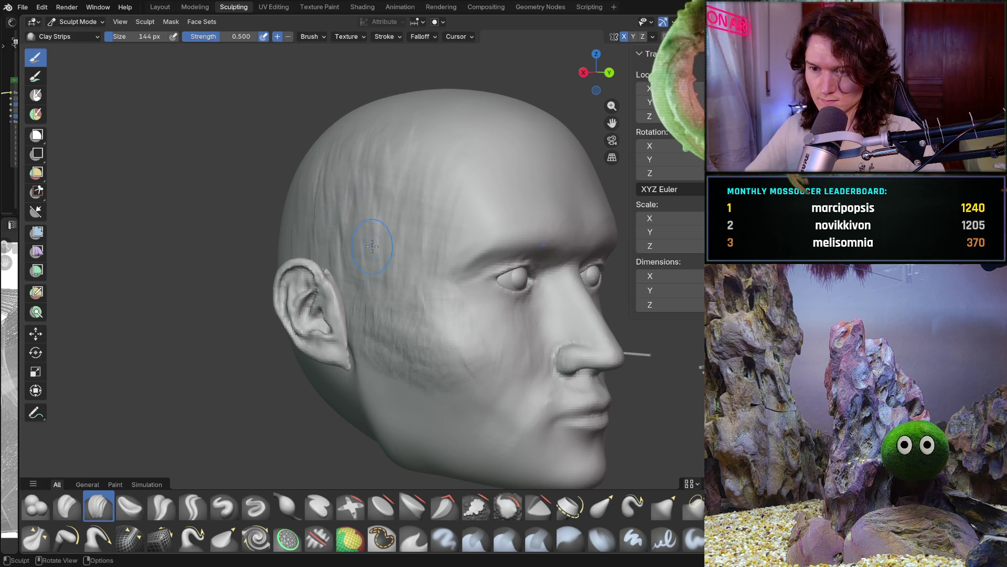
mouse_move(417, 212)
middle_down()
mouse_move(326, 146)
mouse_move(351, 170)
mouse_move(335, 169)
mouse_move(337, 202)
mouse_move(333, 180)
mouse_move(345, 241)
middle_up()
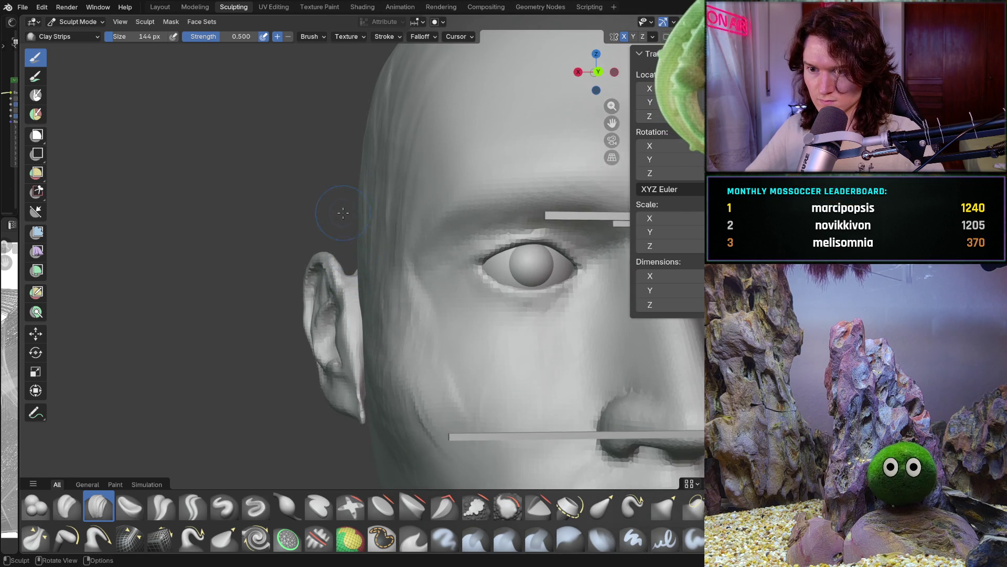
middle_drag(344, 206, 345, 226)
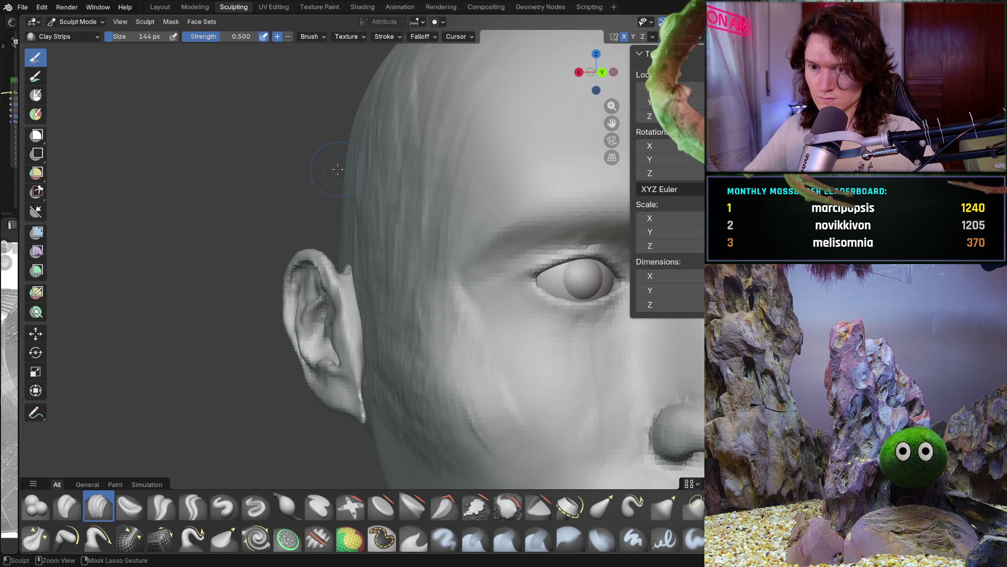
scroll(343, 278, down, 8)
mouse_move(344, 278)
middle_down()
mouse_move(329, 250)
mouse_move(380, 254)
mouse_move(382, 265)
middle_up()
scroll(329, 251, up, 6)
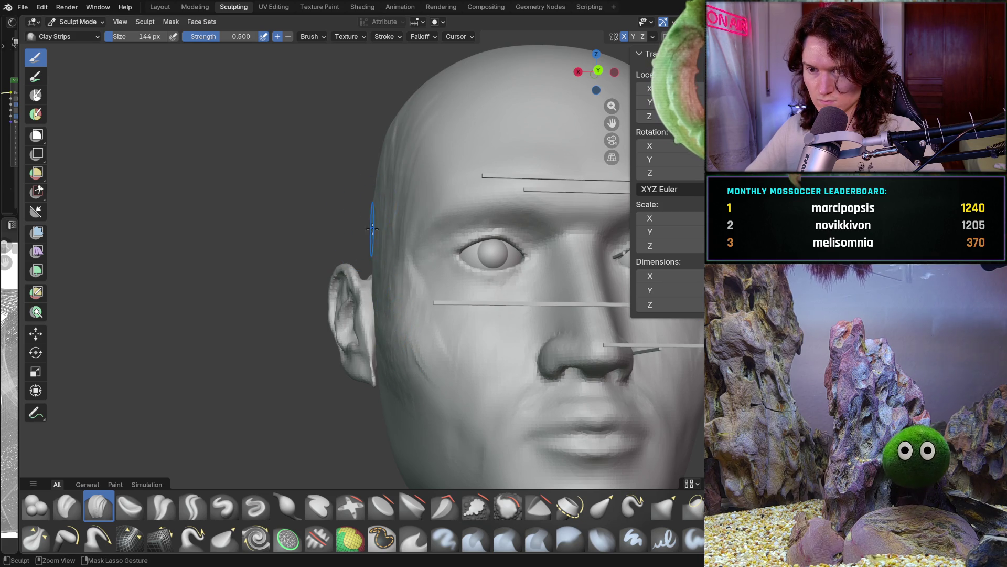
middle_drag(376, 225, 369, 196)
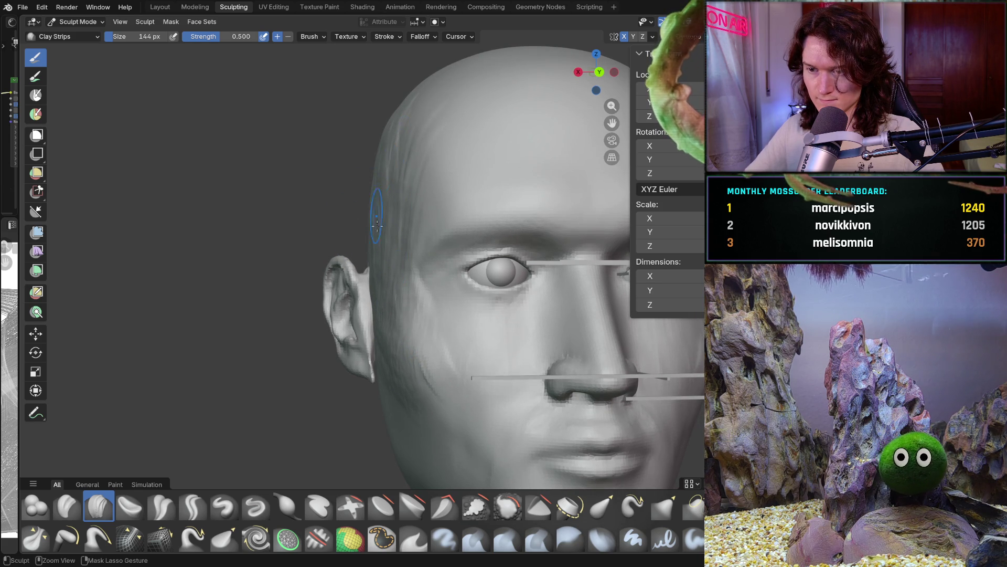
scroll(378, 233, down, 5)
mouse_move(378, 233)
middle_down()
mouse_move(415, 252)
mouse_move(434, 326)
mouse_move(463, 338)
mouse_move(472, 331)
middle_up()
scroll(421, 264, up, 2)
scroll(427, 315, up, 6)
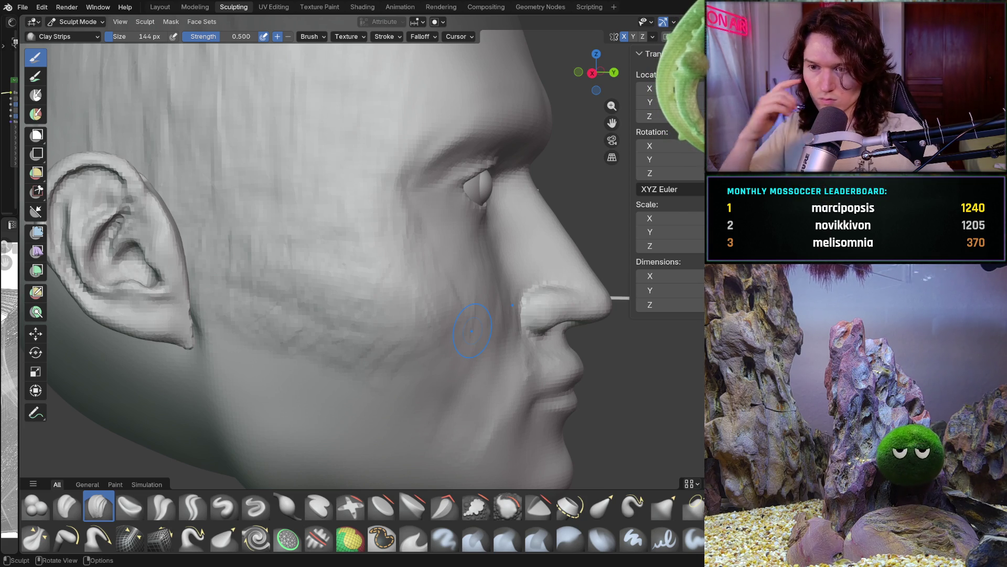
Sculpt Clay Strips strokes across the cheek toward the ear, checking from front and three-quarter views
mouse_move(241, 272)
mouse_down()
mouse_move(364, 284)
mouse_move(341, 287)
mouse_move(391, 315)
mouse_up()
middle_drag(402, 313, 386, 370)
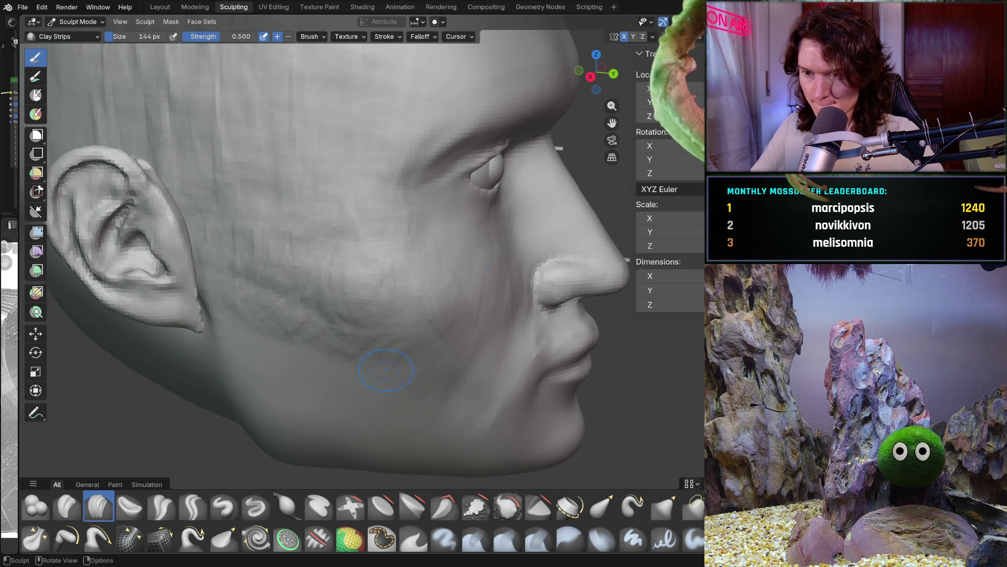
middle_drag(444, 337, 374, 345)
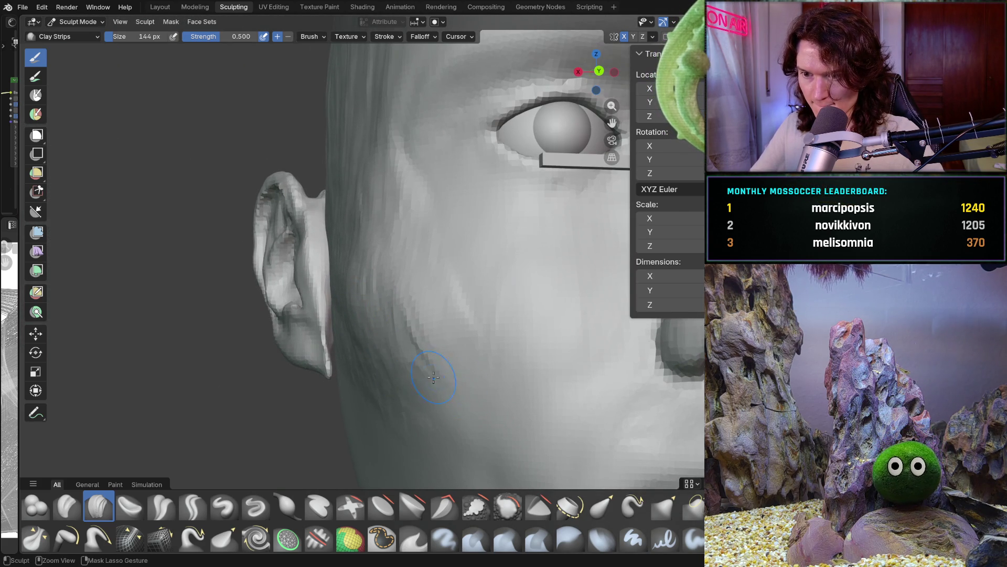
mouse_move(452, 274)
mouse_down()
mouse_move(354, 246)
mouse_move(454, 240)
mouse_up()
scroll(454, 240, down, 5)
key(KP_1)
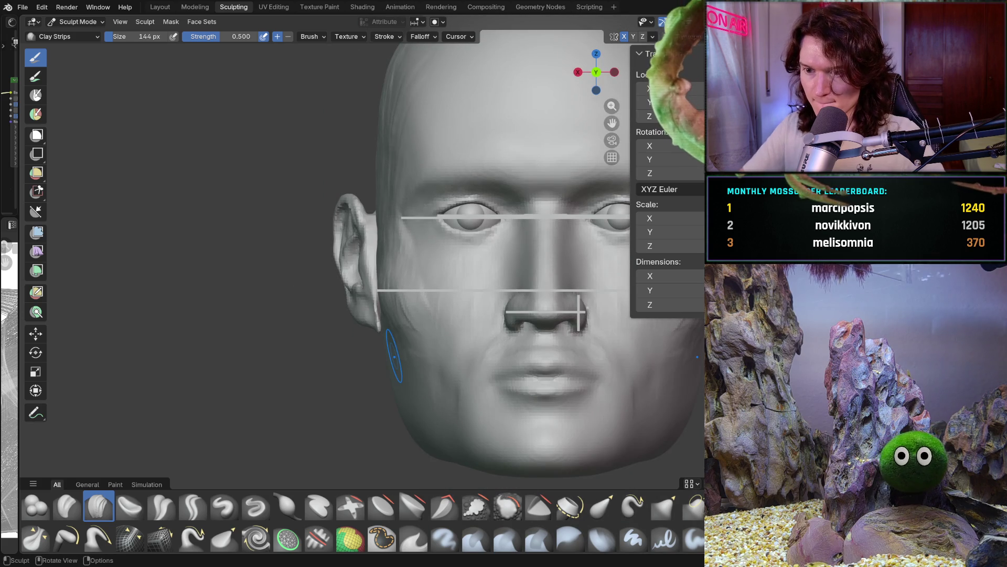
scroll(394, 356, up, 3)
scroll(377, 229, up, 2)
drag(377, 229, 354, 239)
mouse_move(377, 189)
mouse_down()
mouse_move(393, 181)
mouse_move(378, 205)
mouse_up()
middle_drag(378, 205, 388, 215)
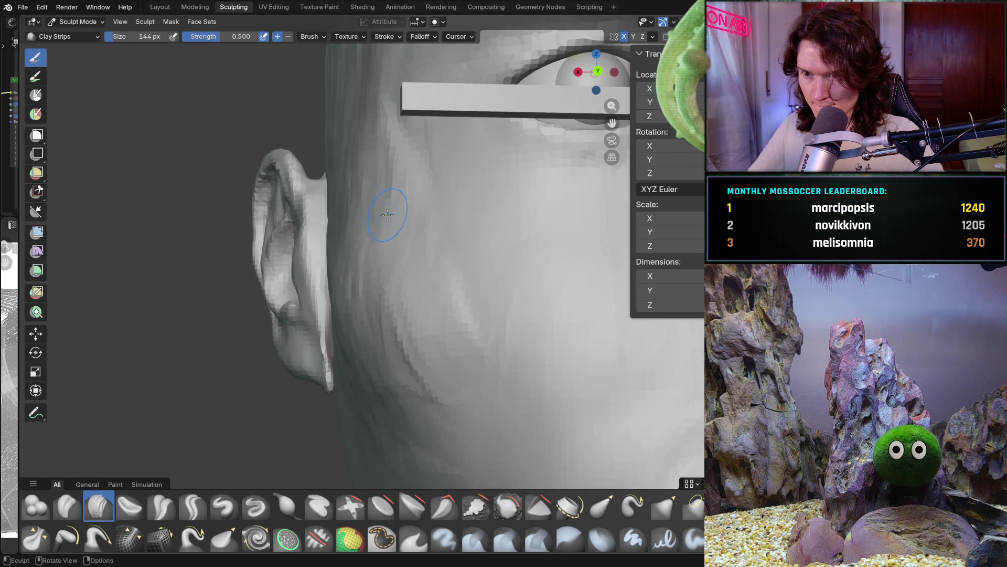
mouse_move(436, 247)
middle_down()
mouse_move(539, 283)
mouse_move(504, 332)
mouse_move(471, 353)
middle_up()
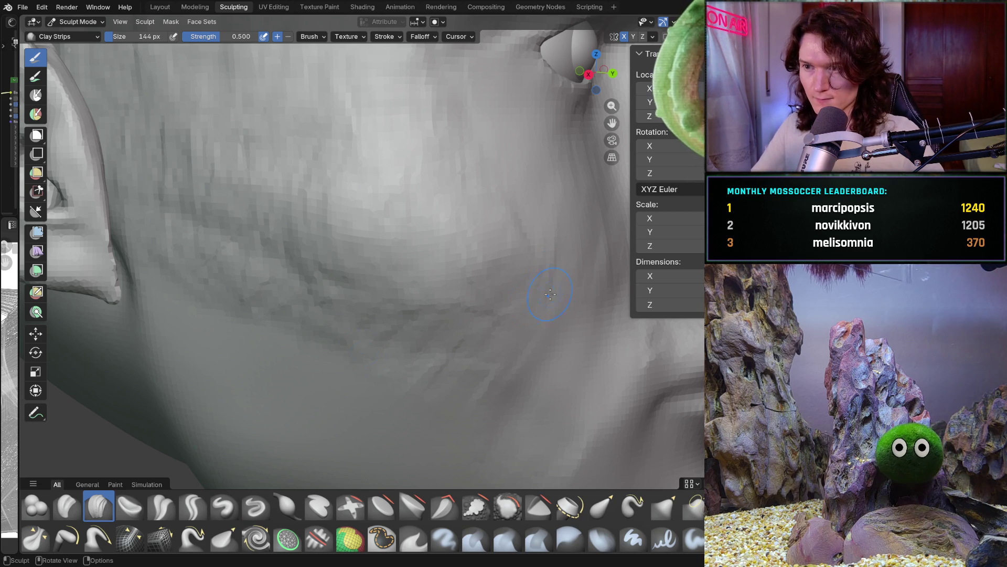
Lay Clay Strips across the cheek and jaw below the ear, then inspect it from around the head
scroll(472, 278, down, 5)
key(ctrl+KP_1)
mouse_move(417, 367)
ctrl+middle_down()
mouse_move(417, 347)
mouse_move(429, 383)
ctrl+middle_up()
key(b)
key(Escape)
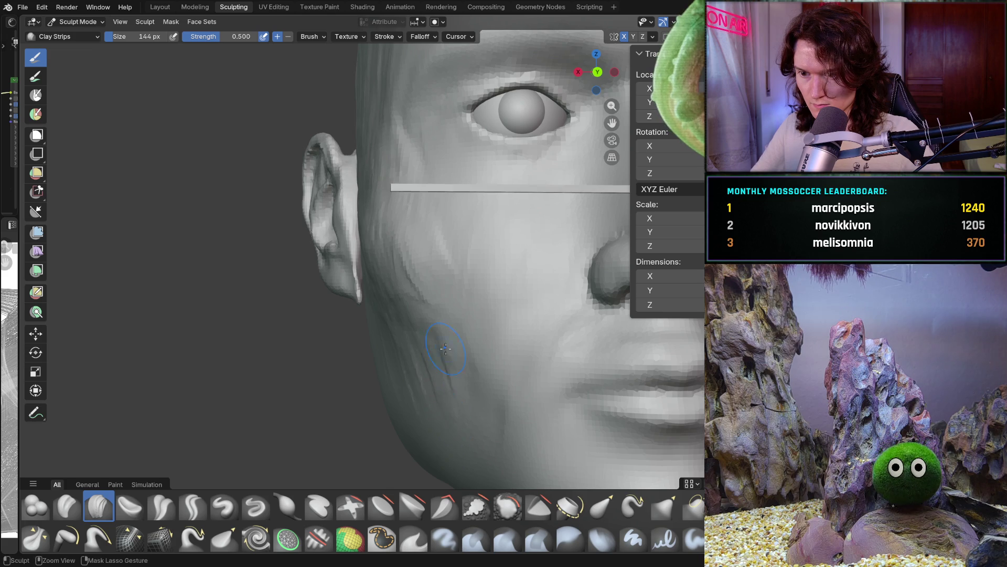
middle_drag(454, 349, 397, 351)
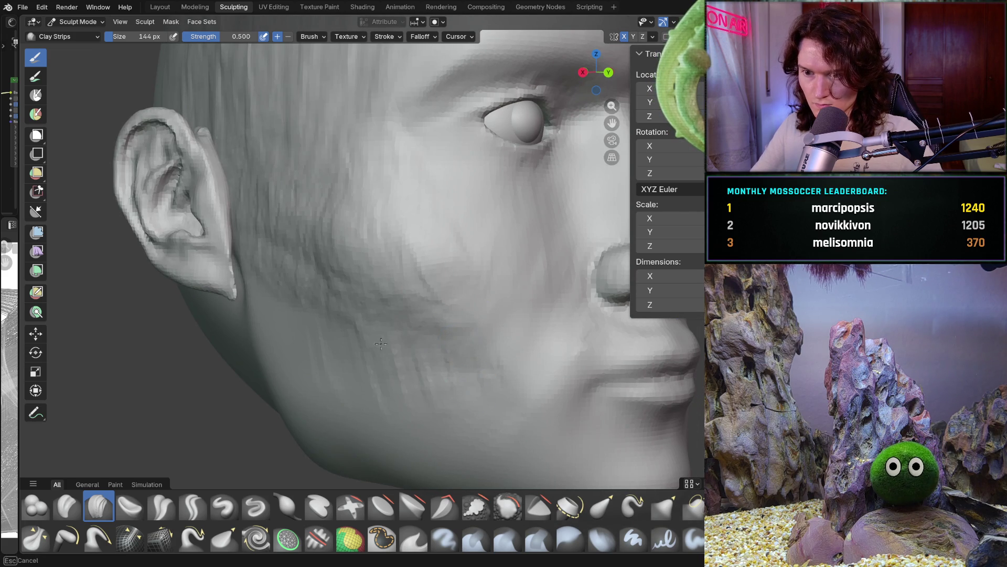
mouse_move(297, 347)
mouse_down()
mouse_move(338, 383)
mouse_move(420, 339)
mouse_move(473, 399)
mouse_up()
mouse_move(517, 423)
middle_down()
mouse_move(465, 345)
mouse_move(420, 320)
mouse_move(485, 331)
middle_up()
mouse_move(533, 363)
middle_down()
mouse_move(488, 314)
mouse_move(409, 310)
mouse_move(386, 177)
mouse_move(469, 239)
middle_up()
ctrl+middle_drag(568, 259, 551, 239)
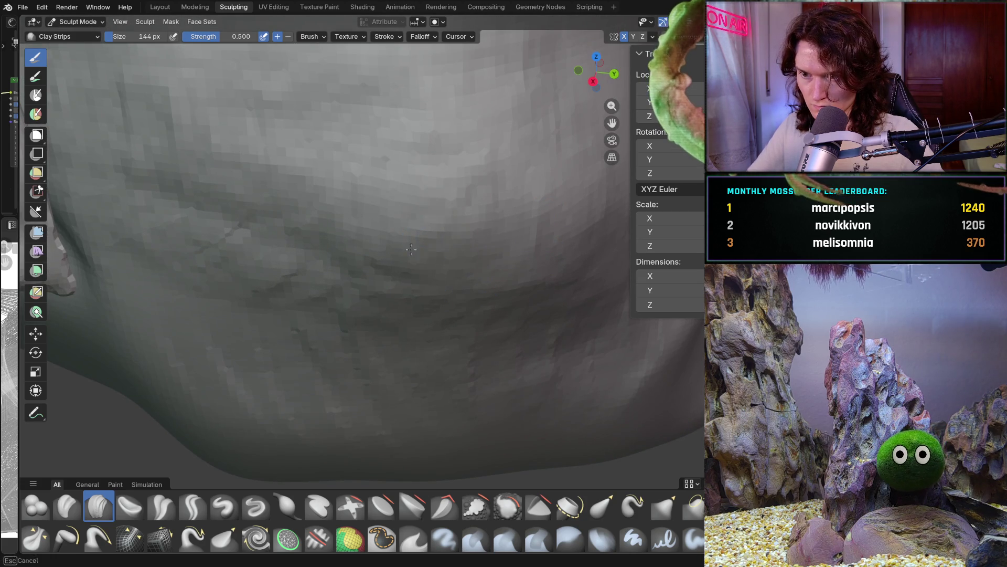
mouse_move(420, 240)
middle_down()
mouse_move(435, 283)
mouse_move(526, 319)
mouse_move(431, 264)
mouse_move(397, 266)
middle_up()
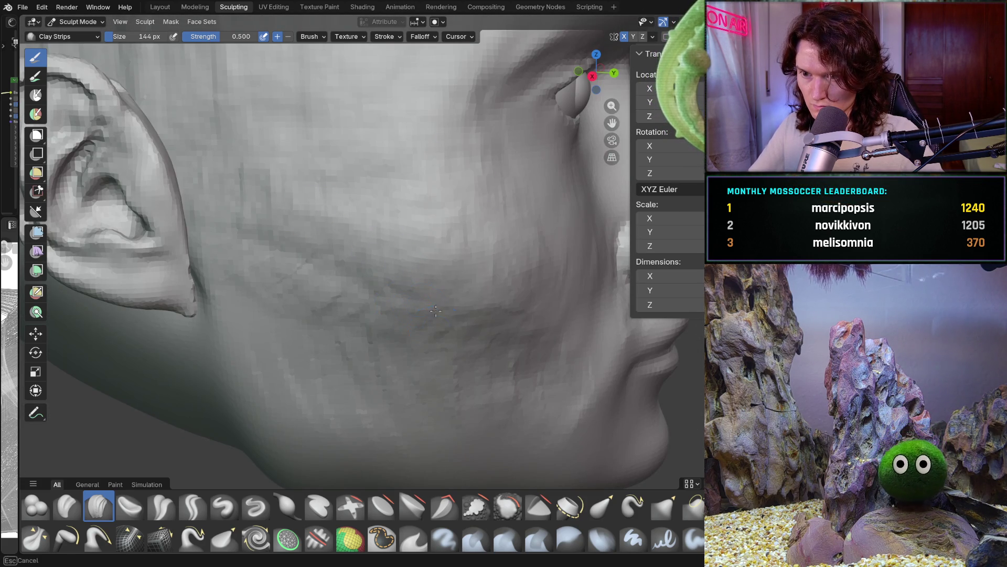
middle_drag(501, 326, 518, 232)
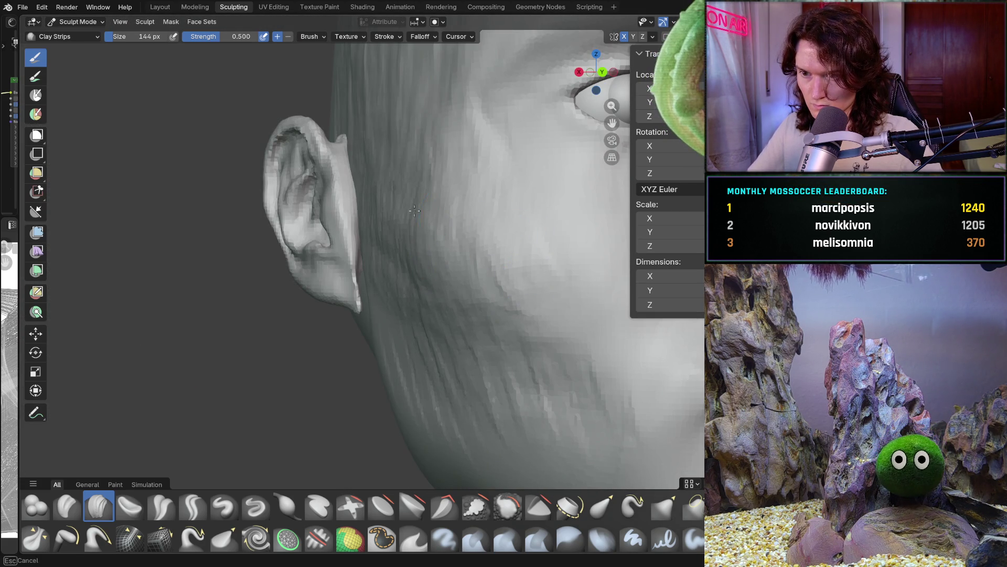
mouse_move(432, 244)
middle_down()
mouse_move(513, 288)
mouse_move(462, 293)
mouse_move(472, 292)
mouse_move(473, 268)
mouse_move(426, 206)
mouse_move(560, 282)
mouse_move(411, 326)
mouse_move(419, 378)
mouse_move(393, 387)
mouse_move(396, 321)
mouse_move(446, 268)
middle_up()
Stroke a Clay Strips crease along the jaw, then orbit to inspect and frame the head face-on
mouse_move(467, 229)
ctrl+middle_down()
mouse_move(480, 253)
mouse_move(505, 229)
mouse_move(436, 252)
mouse_move(461, 270)
mouse_move(405, 252)
mouse_move(376, 311)
mouse_move(384, 282)
ctrl+middle_up()
mouse_move(471, 282)
middle_down()
mouse_move(434, 330)
mouse_move(429, 371)
mouse_move(455, 291)
mouse_move(383, 253)
middle_up()
scroll(433, 363, up, 6)
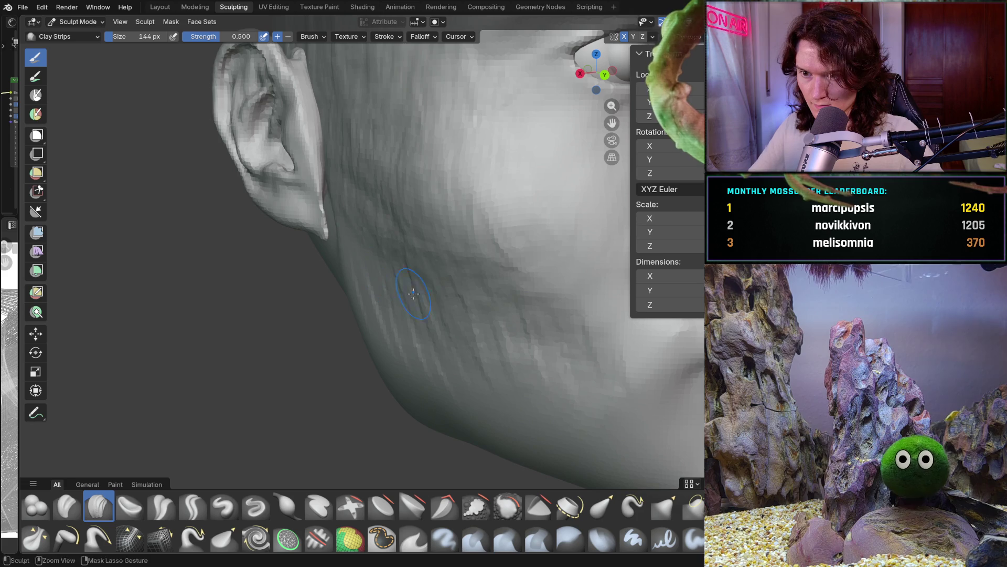
middle_drag(408, 285, 379, 248)
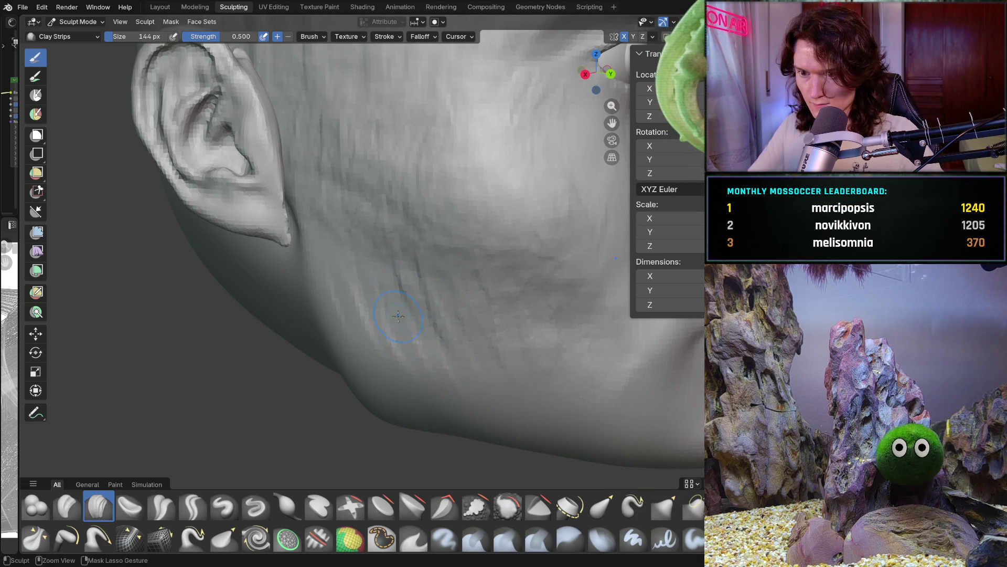
drag(499, 362, 580, 366)
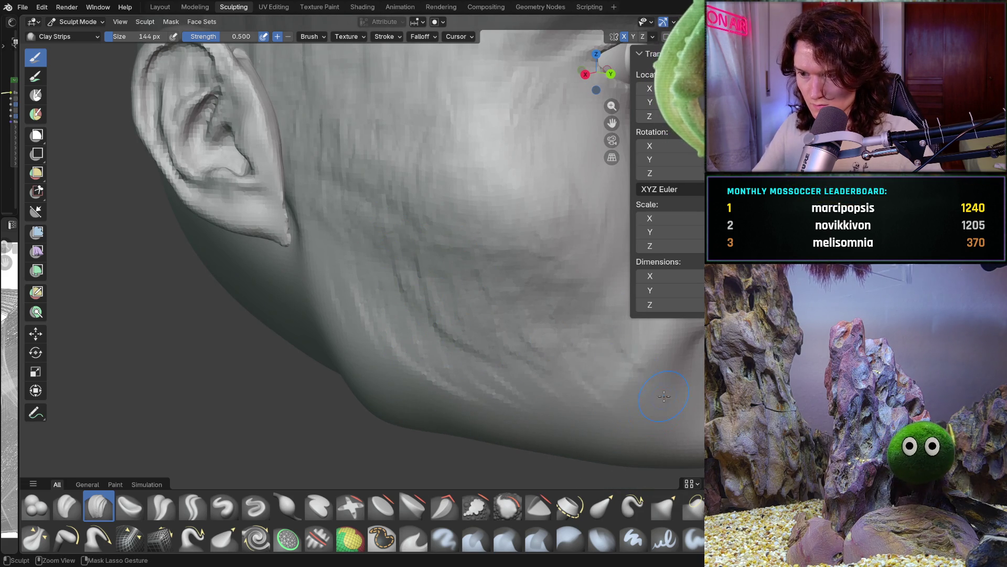
scroll(581, 375, down, 5)
mouse_move(581, 374)
middle_down()
mouse_move(466, 365)
mouse_move(509, 323)
mouse_move(464, 369)
mouse_move(434, 363)
middle_up()
mouse_move(388, 305)
middle_down()
mouse_move(404, 262)
mouse_move(494, 307)
mouse_move(545, 252)
middle_up()
scroll(563, 187, up, 5)
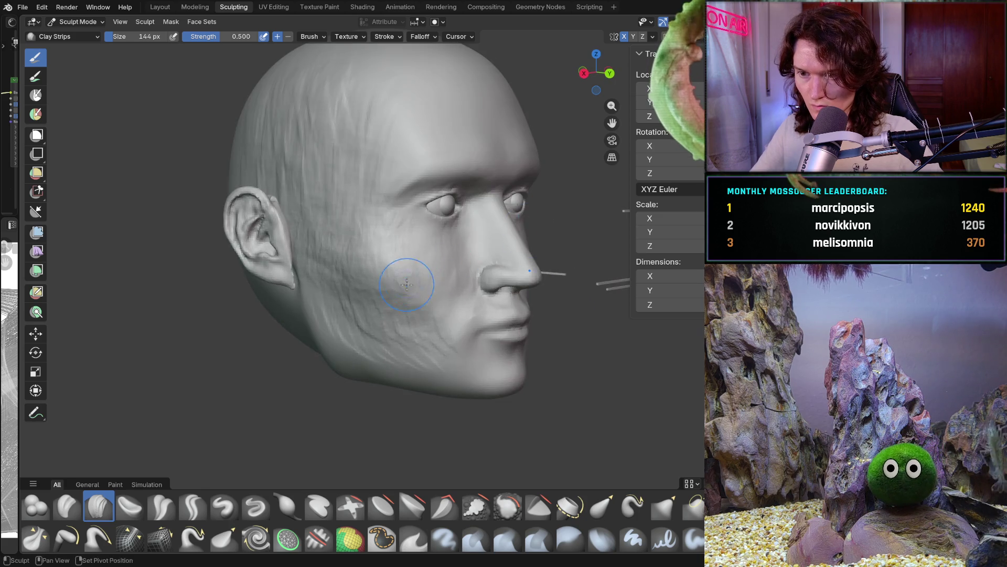
scroll(414, 272, up, 5)
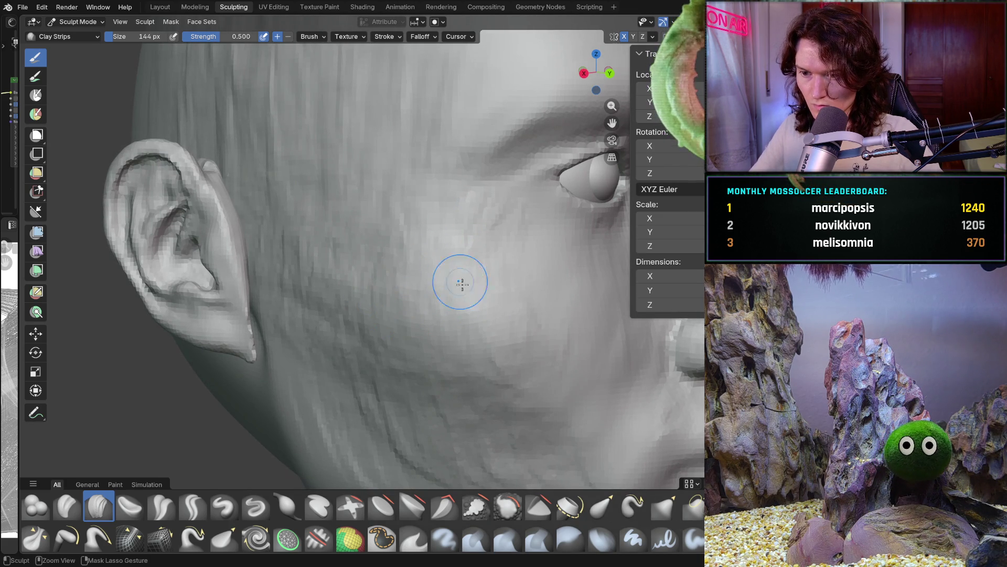
key(ctrl+KP_1)
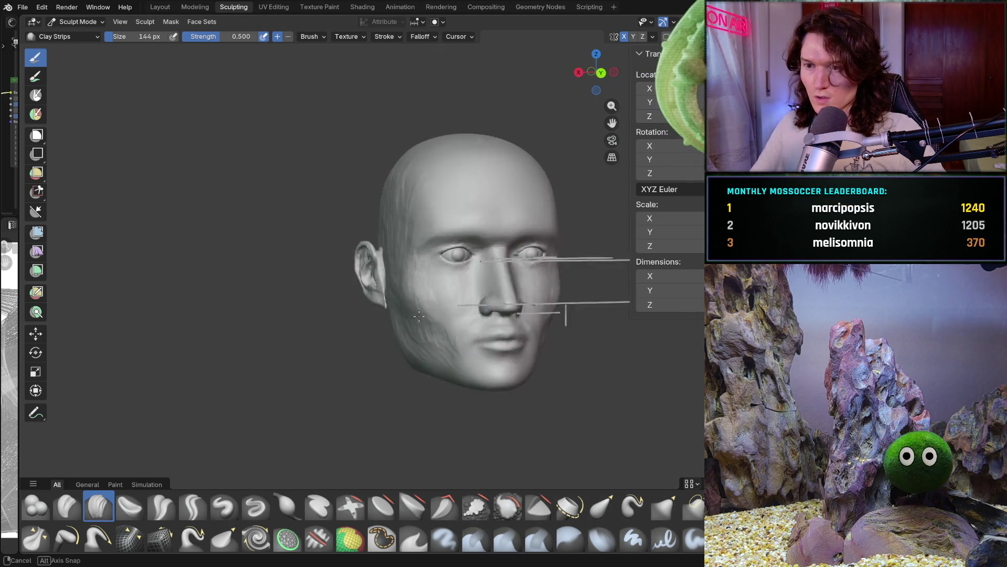
scroll(402, 312, down, 2)
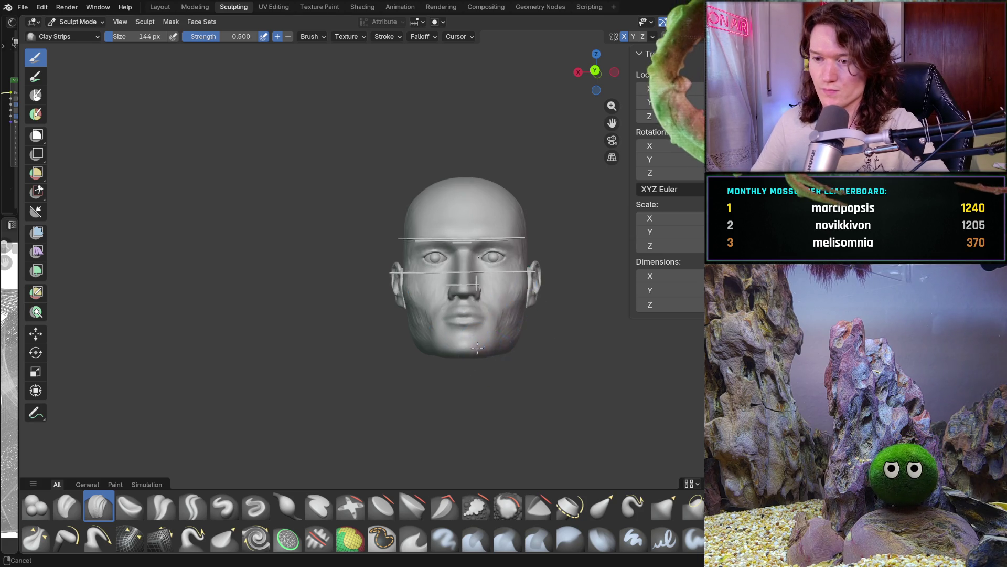
Switch to Object Mode and draw a new cube to the left of the head in front view
scroll(475, 352, up, 6)
mouse_move(405, 352)
middle_down()
mouse_move(330, 365)
mouse_move(375, 321)
mouse_move(407, 351)
mouse_move(237, 330)
middle_up()
click(76, 22)
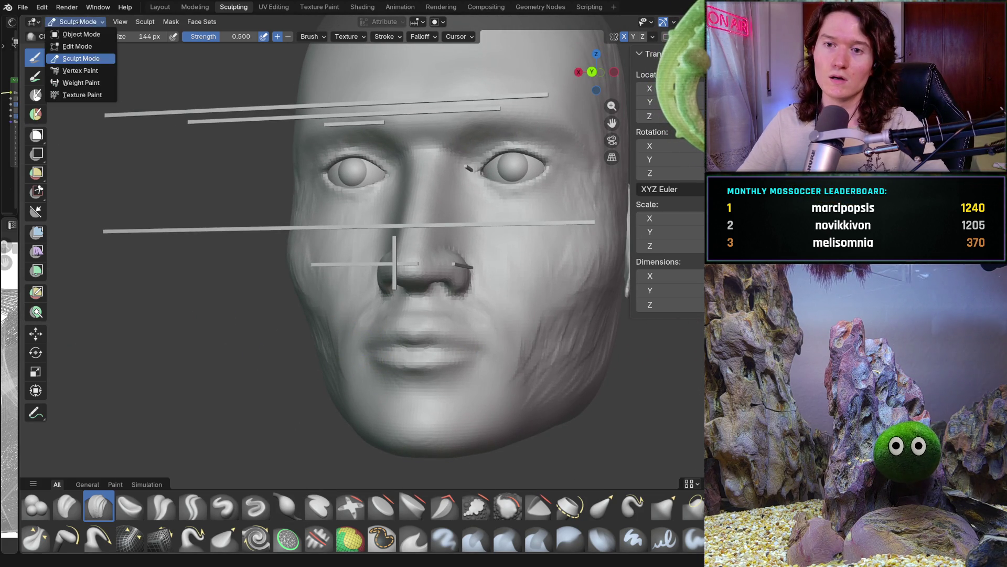
click(73, 35)
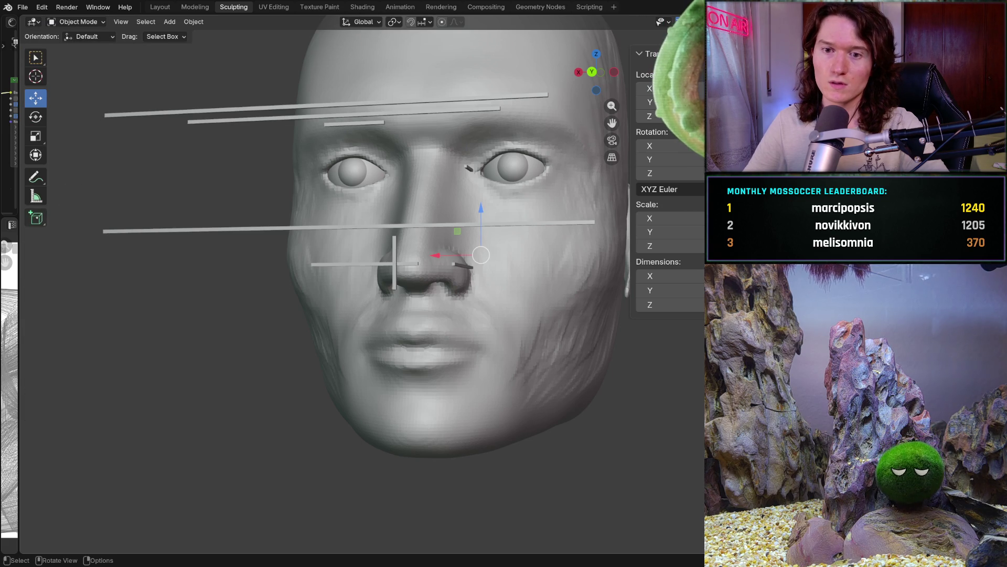
click(35, 218)
key(KP_1)
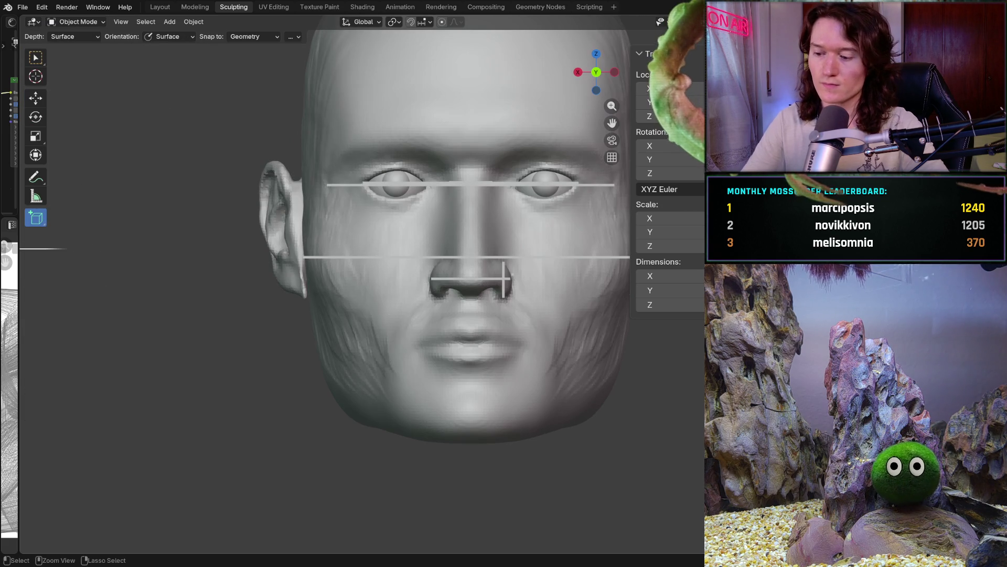
mouse_move(155, 337)
mouse_down()
mouse_move(227, 352)
mouse_move(244, 423)
mouse_up()
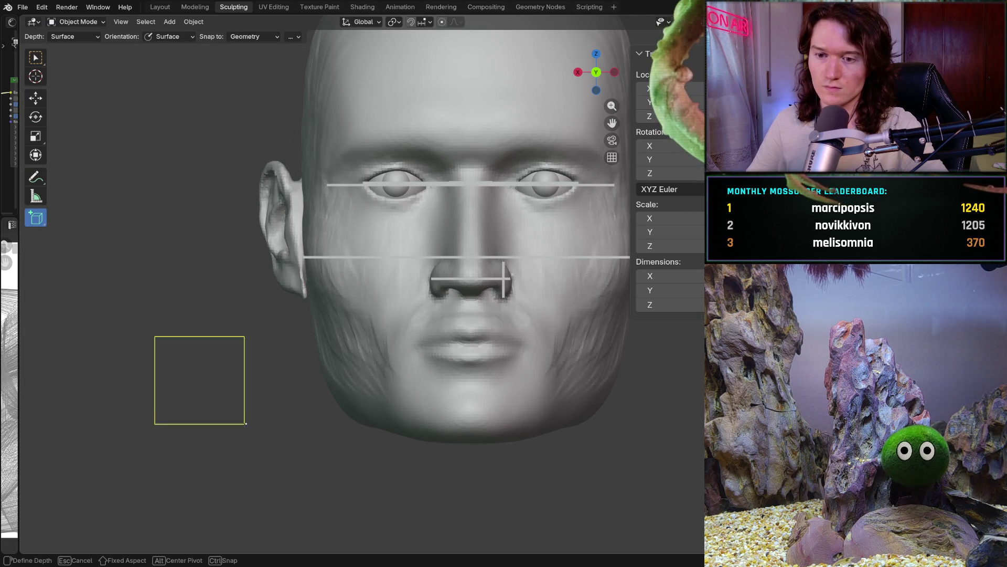
click(290, 429)
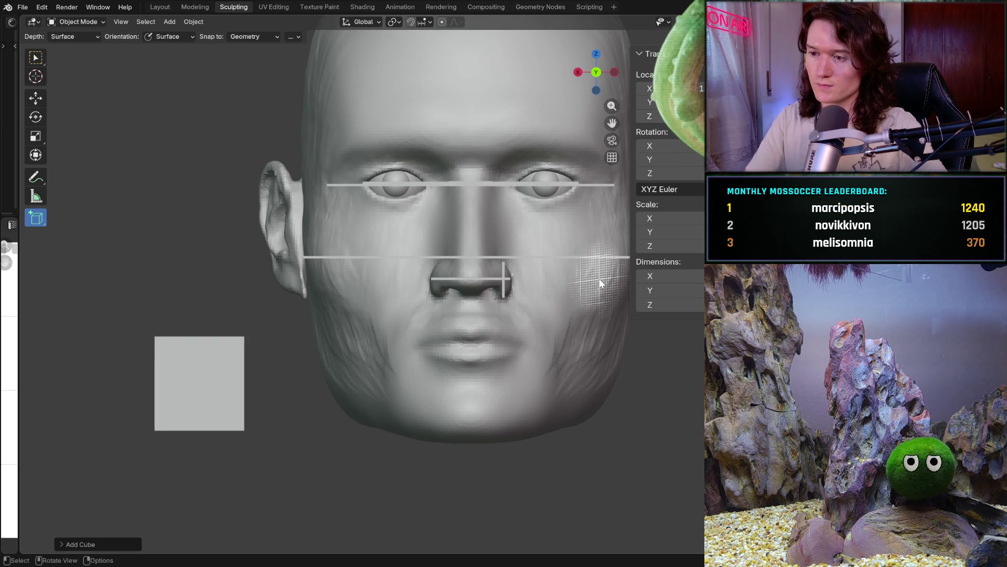
Shrink the cube in the N-panel Dimensions, entering X 0.017, Y 0.001 and a small Z value
click(662, 276)
text(0.017)
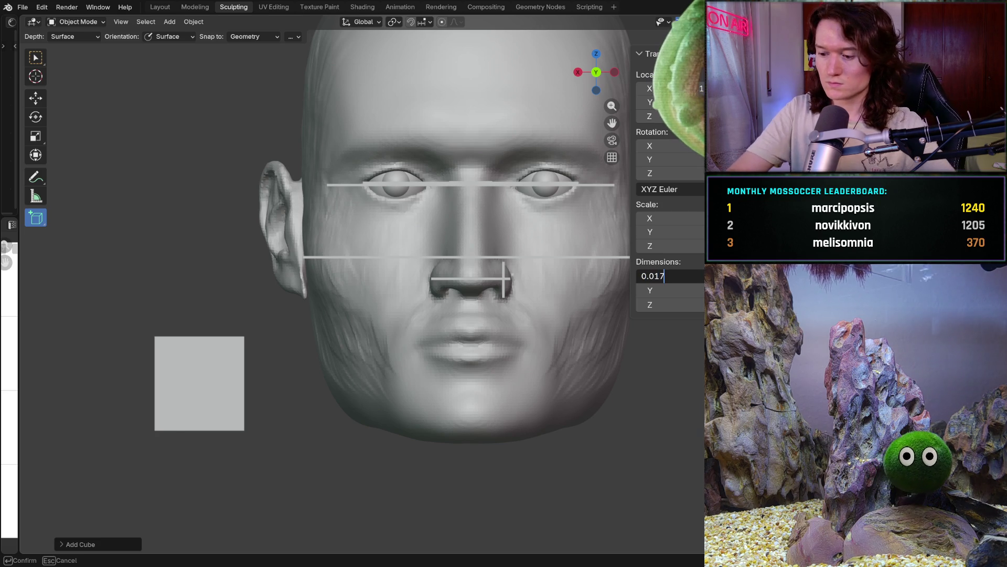
key(Tab)
text(0.)
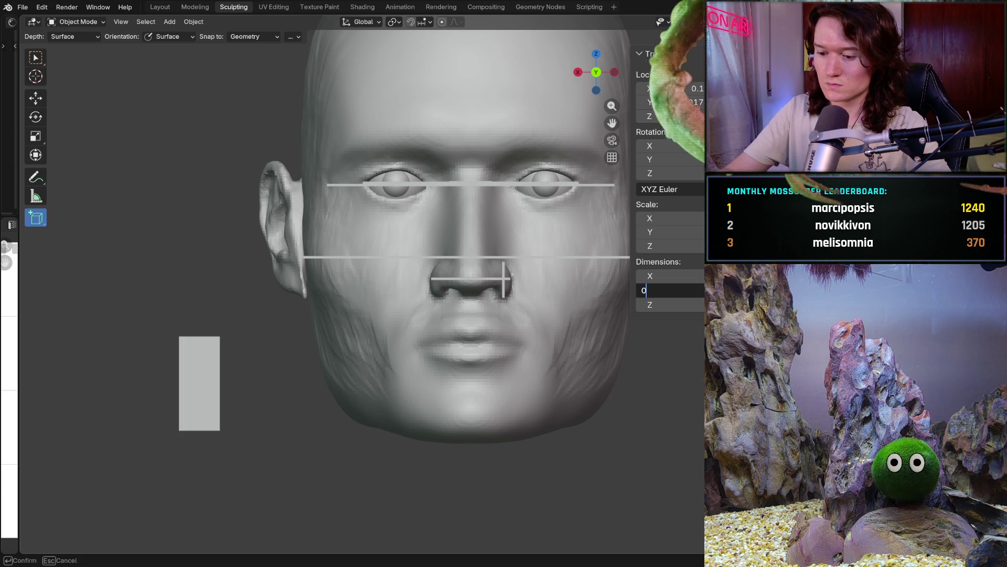
key(Return)
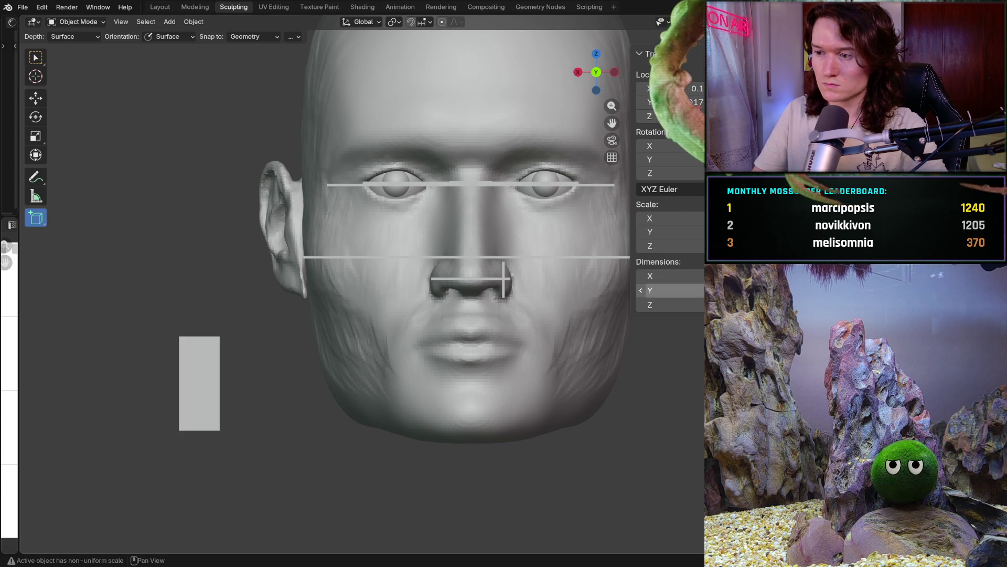
click(661, 304)
text(0.001)
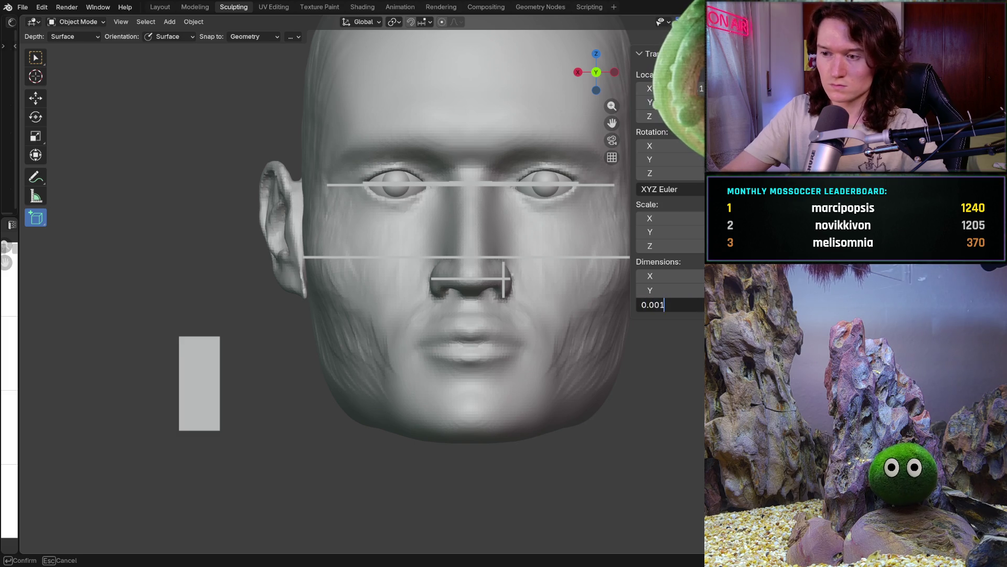
key(Return)
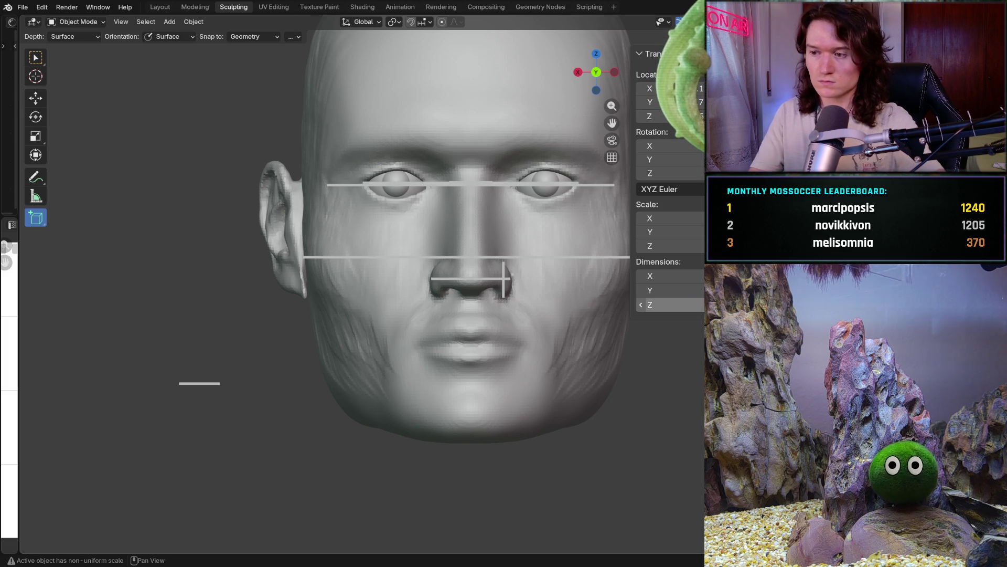
Re-enter the dimensions, setting Y and Z to 0.017 and adjusting X, to form a thin upright bar
click(661, 290)
text(0.017)
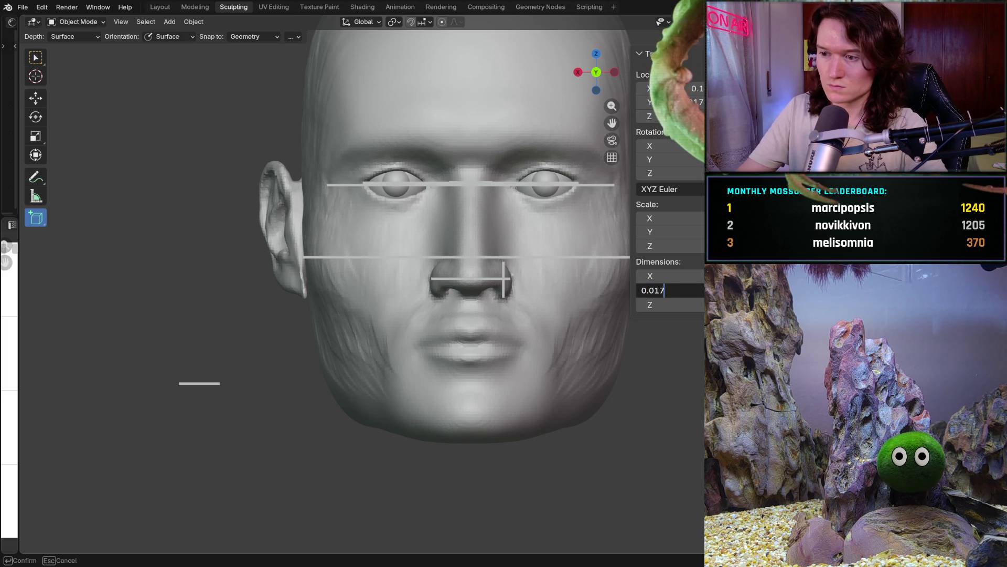
key(Return)
click(661, 276)
text(0)
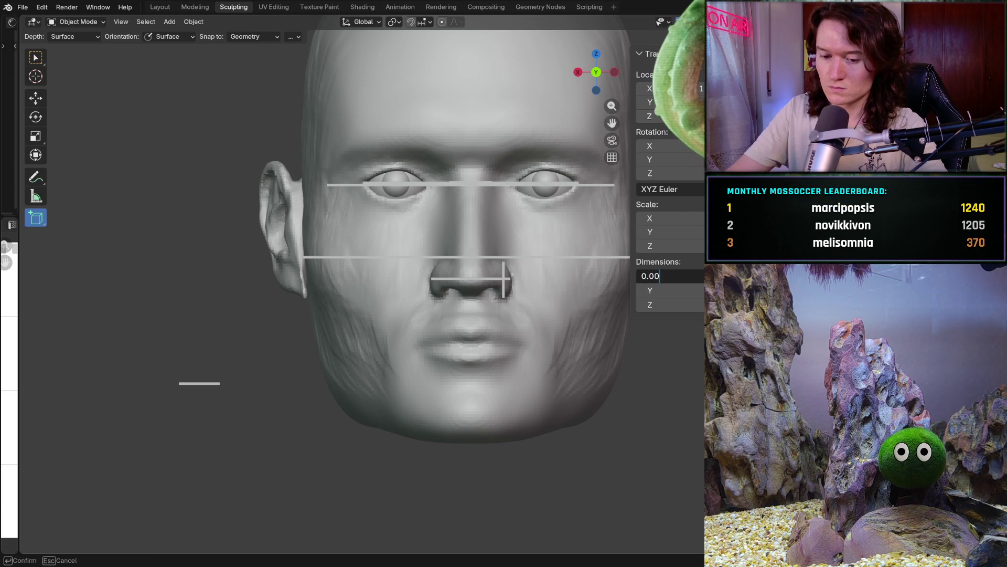
key(Return)
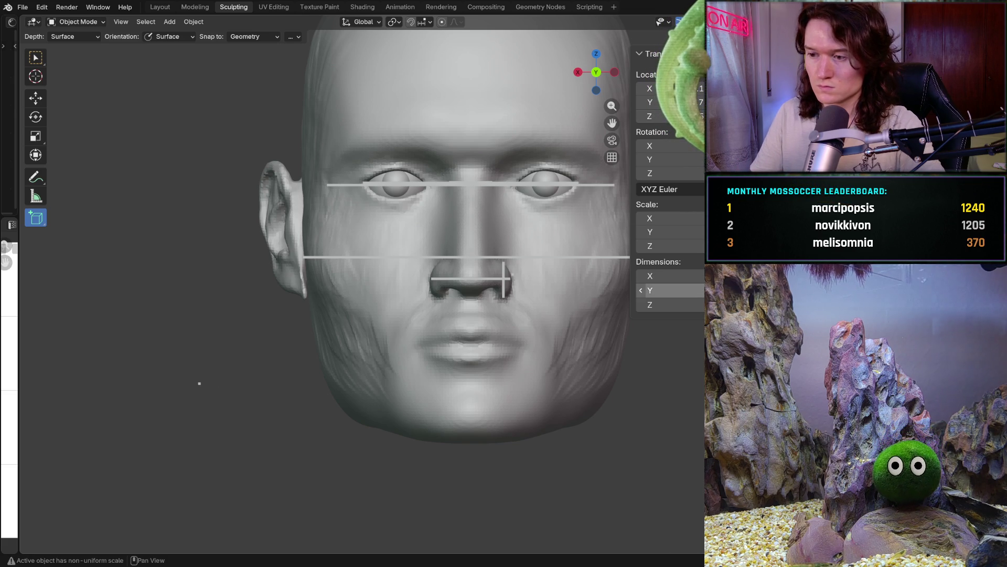
click(666, 304)
text(0.017)
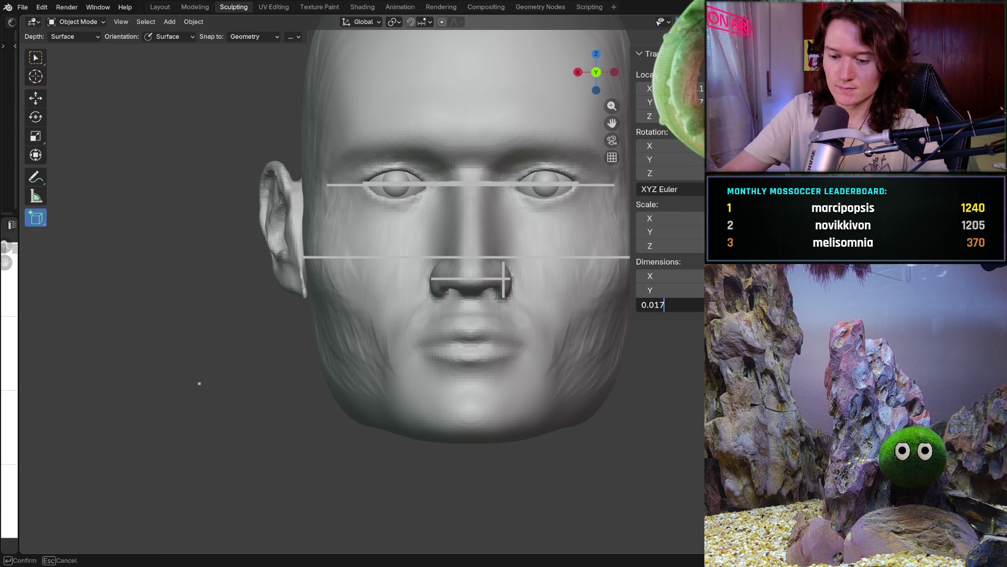
key(Return)
click(664, 290)
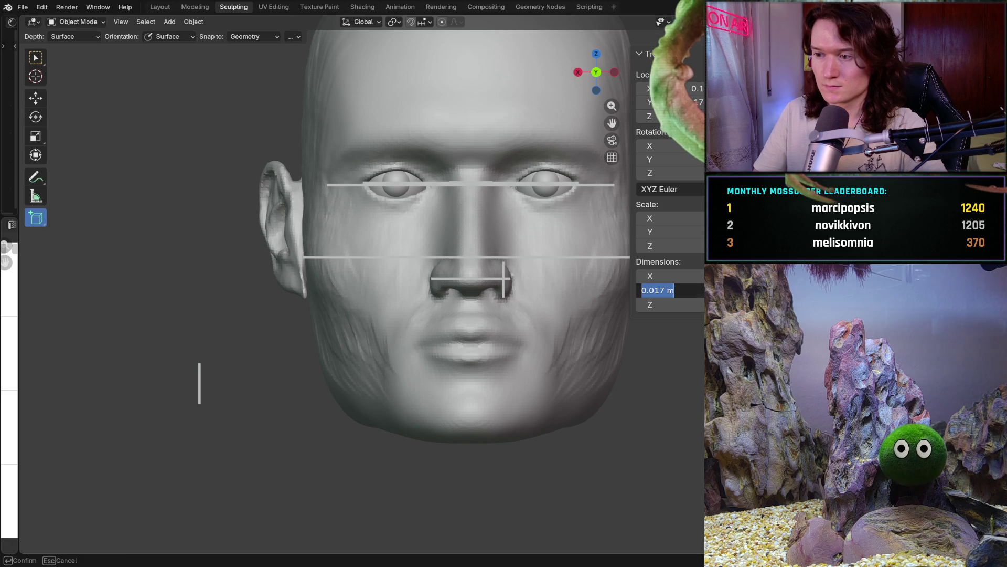
text(0.017)
key(Return)
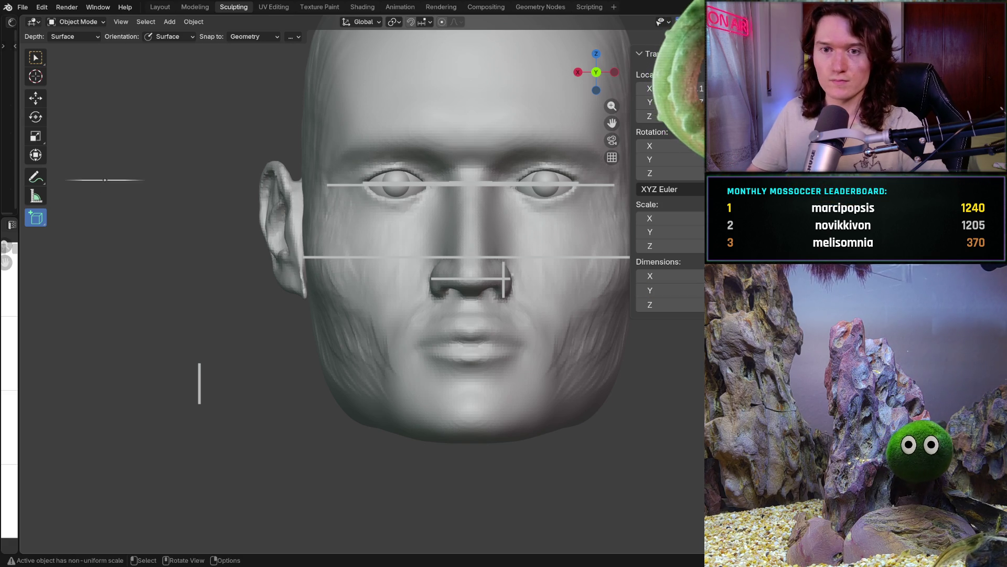
click(36, 97)
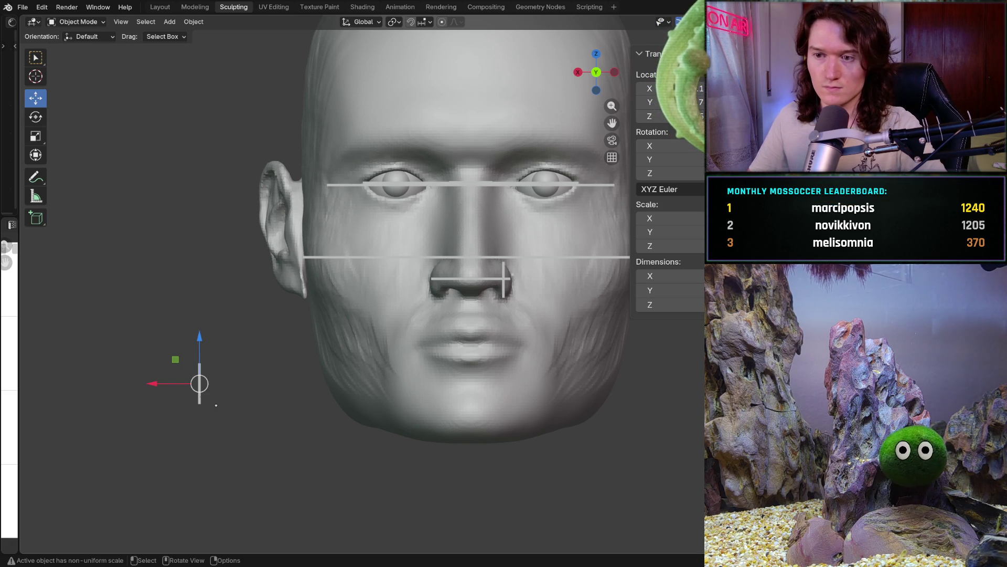
Move the bar to the front of the face and centre it with X location 0
drag(145, 384, 412, 384)
mouse_move(439, 327)
middle_down()
mouse_move(537, 275)
mouse_move(449, 356)
middle_up()
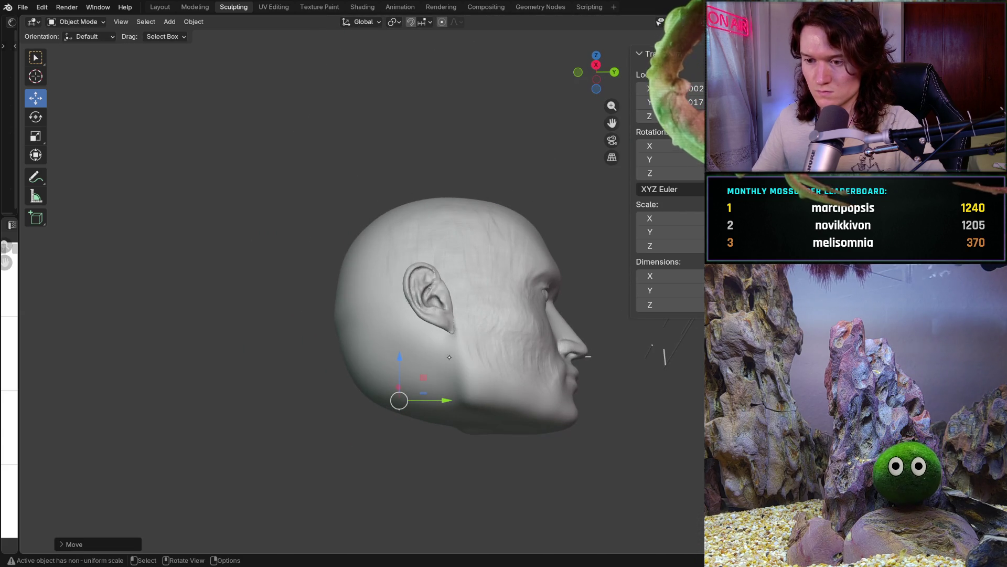
drag(444, 390, 651, 388)
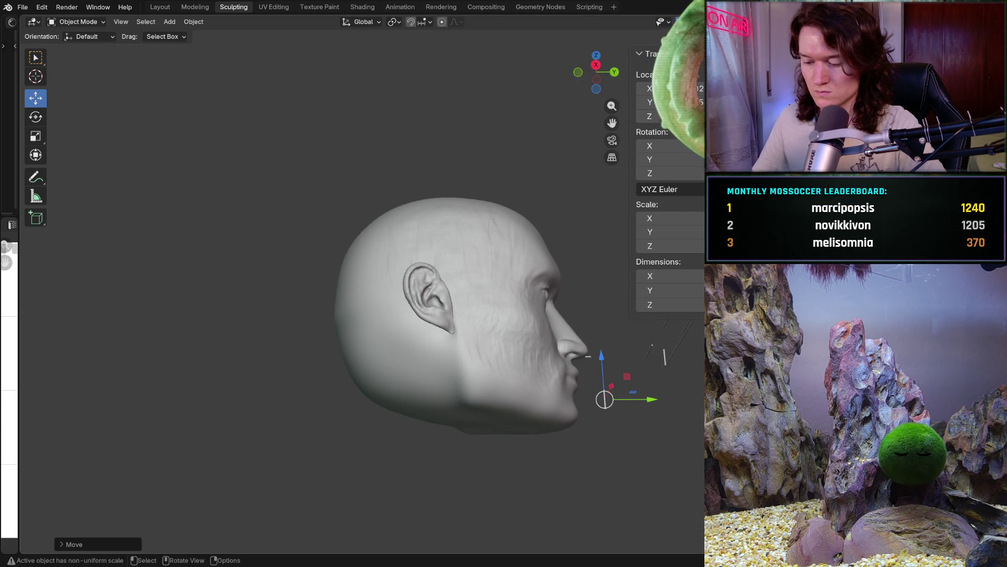
key(ctrl+KP_1)
mouse_move(525, 388)
shift+middle_down()
mouse_move(341, 389)
mouse_move(317, 305)
shift+middle_up()
scroll(493, 388, up, 3)
scroll(338, 389, up, 5)
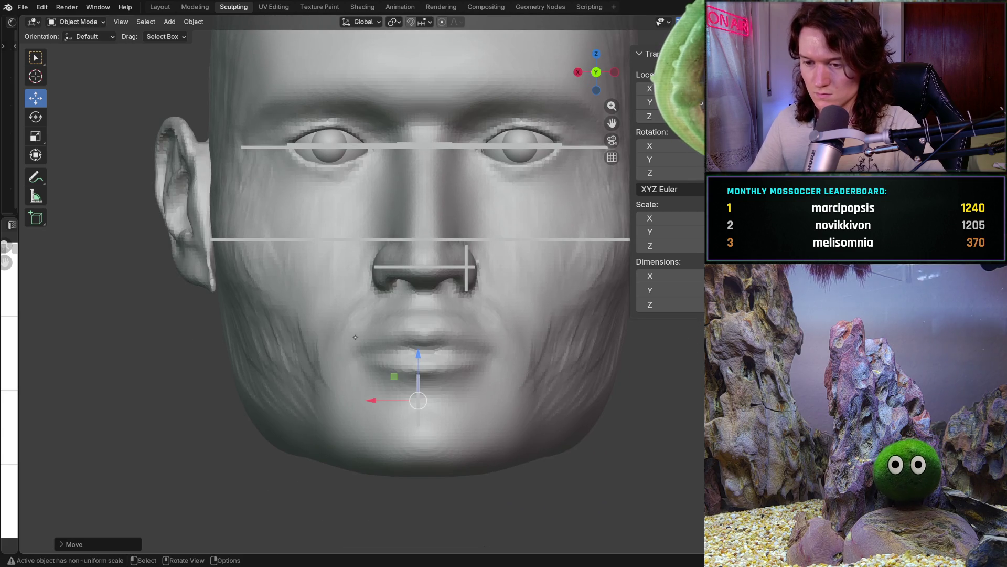
click(700, 87)
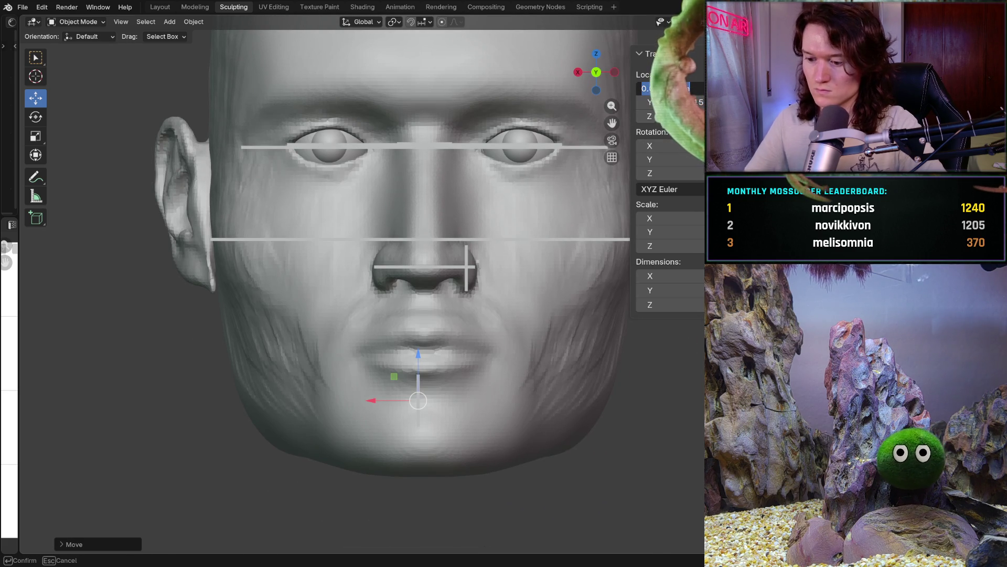
text(0)
key(Return)
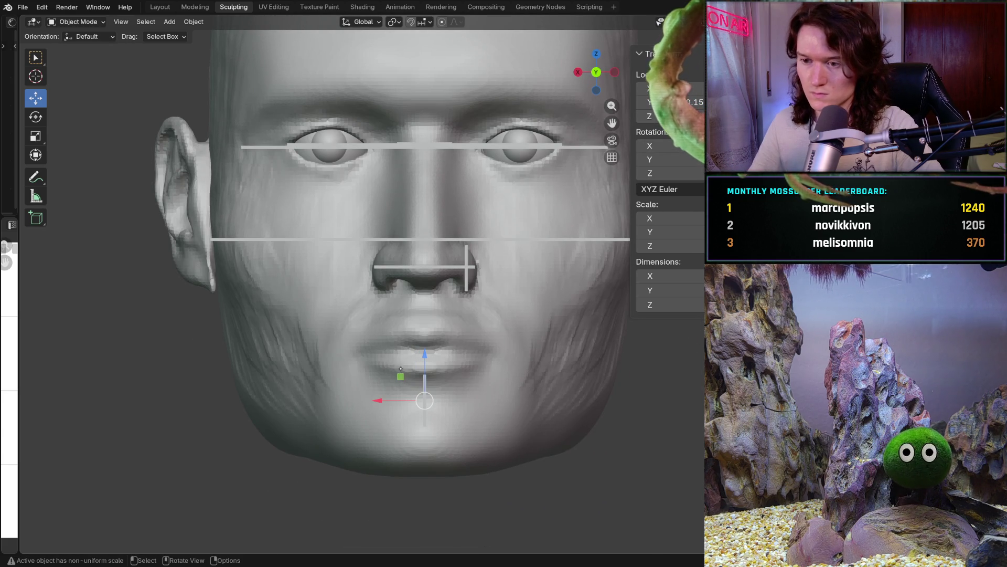
Raise the bar toward the lips, then undo the moves to restore the reference piece's position
scroll(434, 384, up, 1)
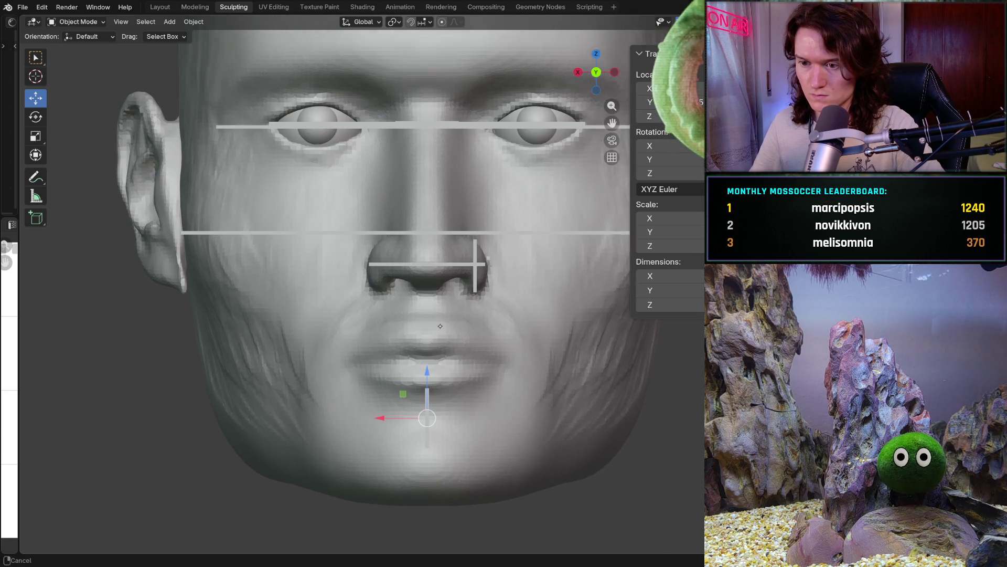
drag(429, 384, 421, 272)
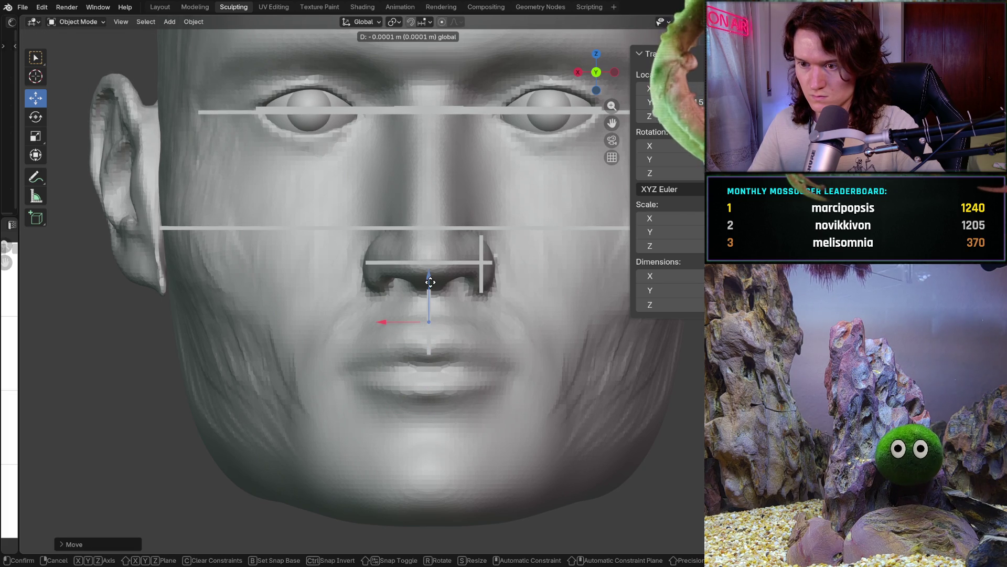
scroll(429, 315, down, 2)
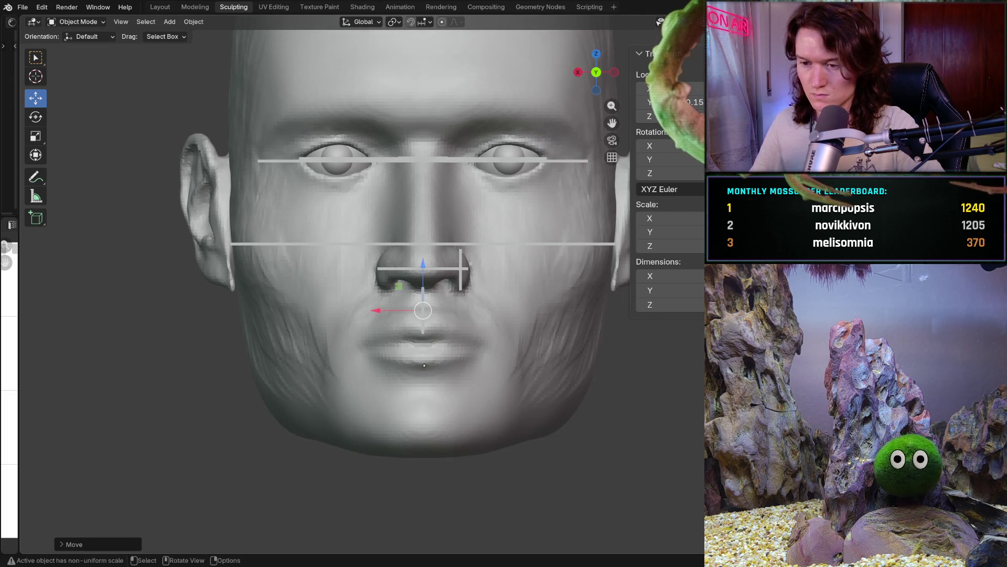
shift+middle_drag(429, 315, 399, 273)
scroll(355, 132, up, 1)
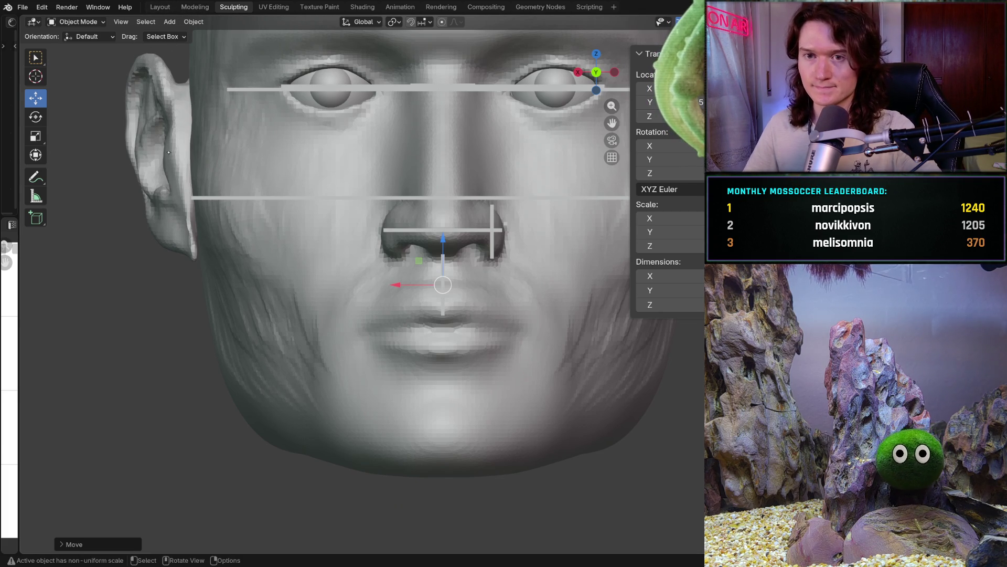
key(ctrl+z)
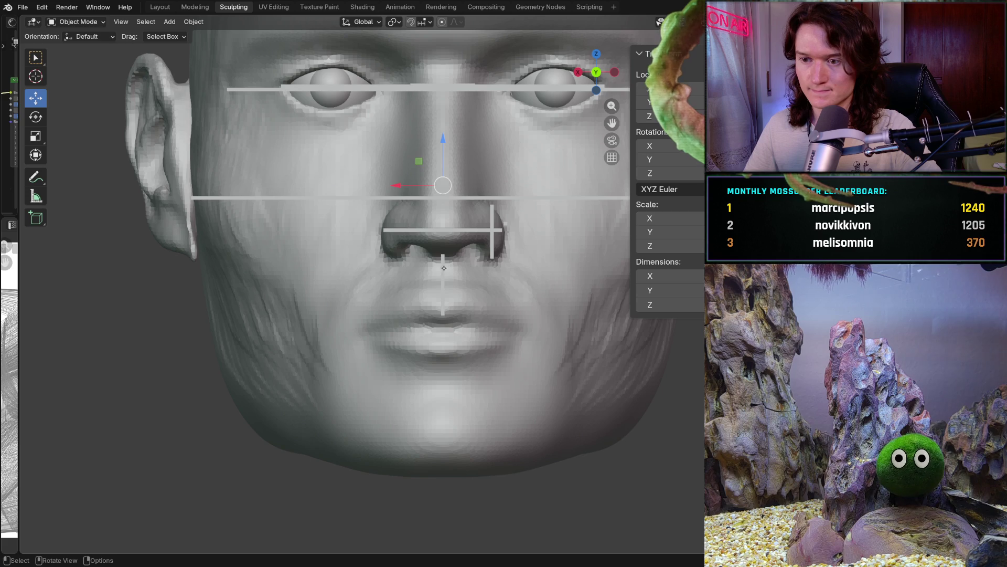
key(g)
click(440, 251)
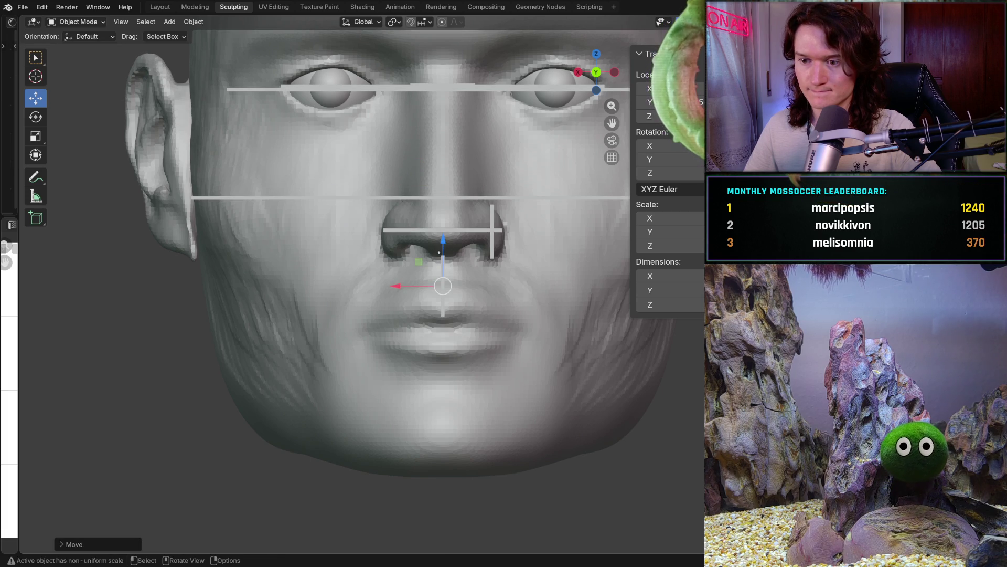
key(ctrl+z)
click(79, 21)
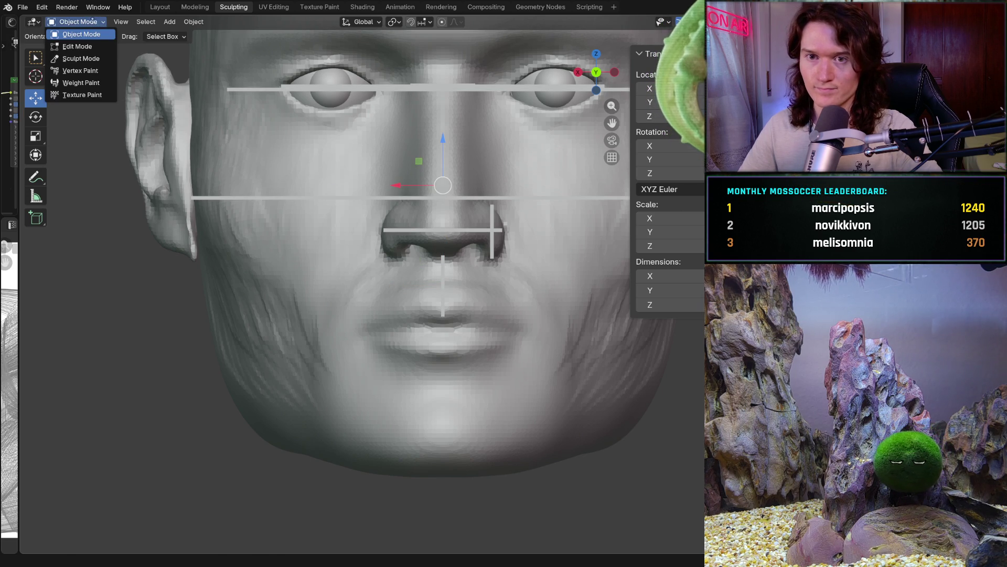
In Sculpt Mode, enlarge the brush, mask the lips with the Mask brush, then invert it with Ctrl+I
click(76, 58)
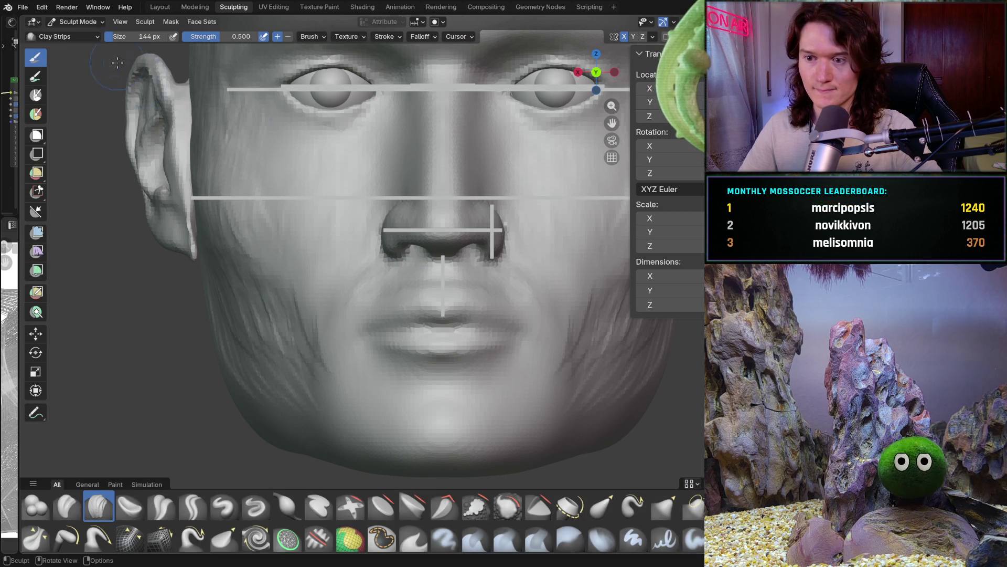
key(f)
click(465, 336)
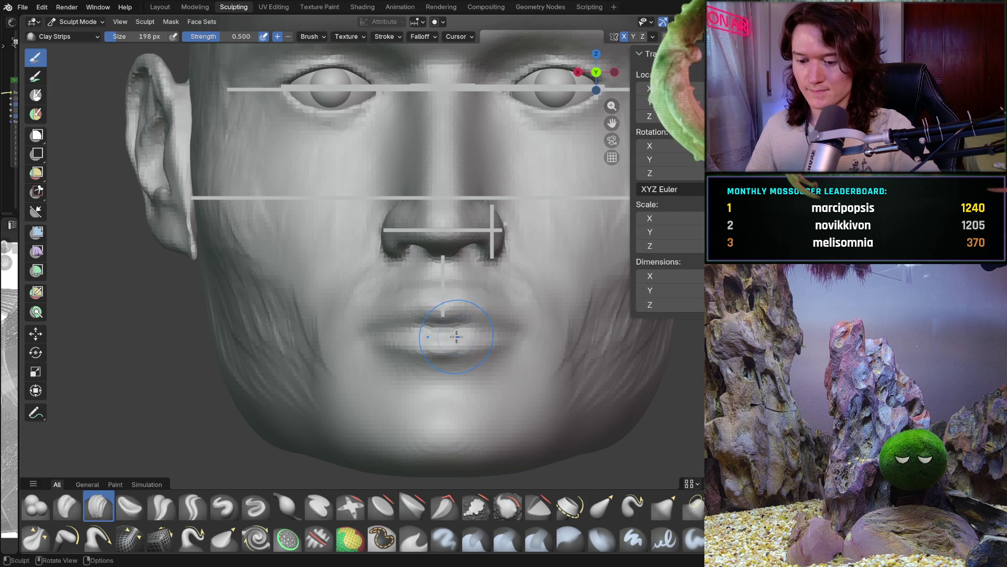
key(m)
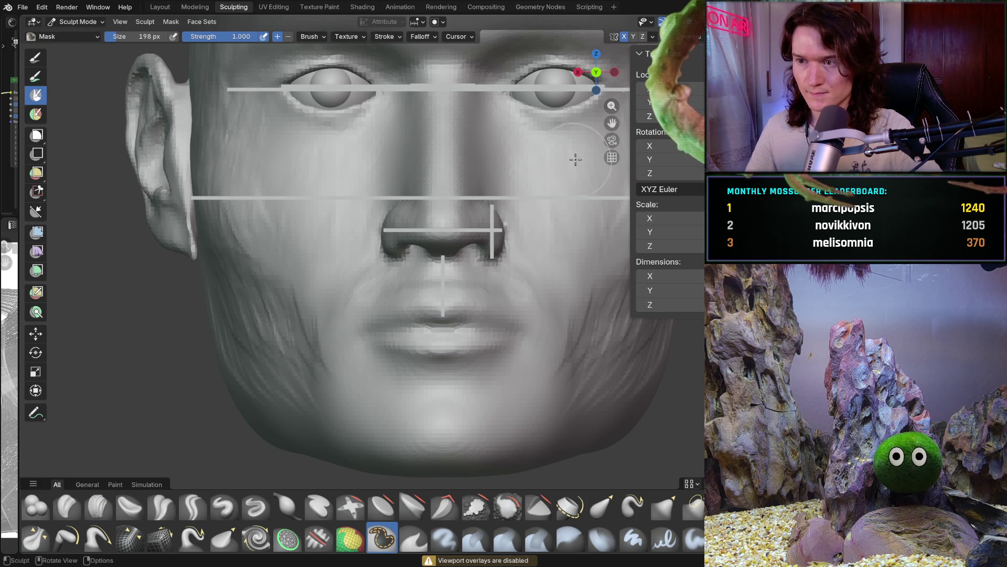
key(shift+alt+z)
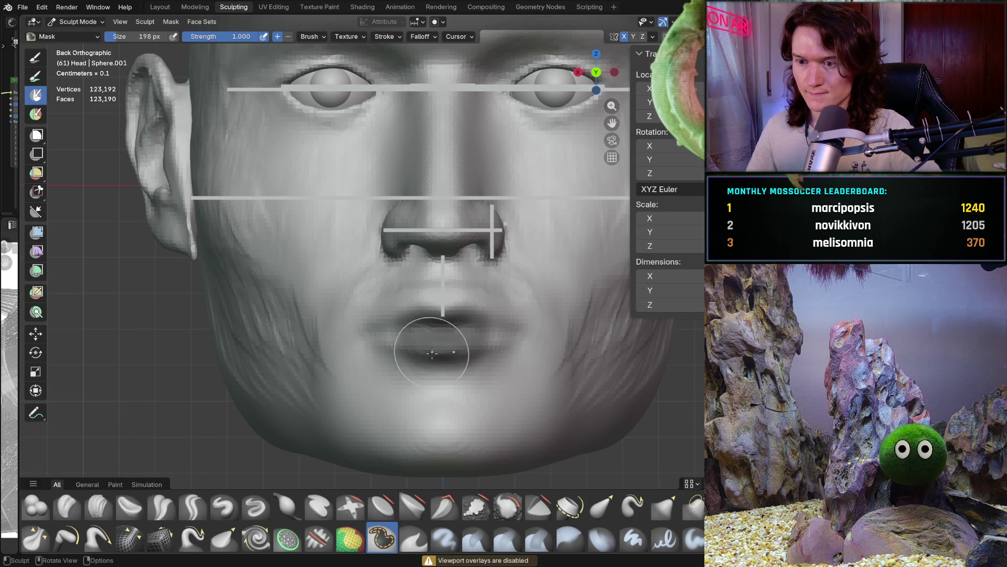
mouse_move(441, 307)
mouse_down()
mouse_move(386, 326)
mouse_move(414, 343)
mouse_up()
middle_drag(476, 337, 381, 326)
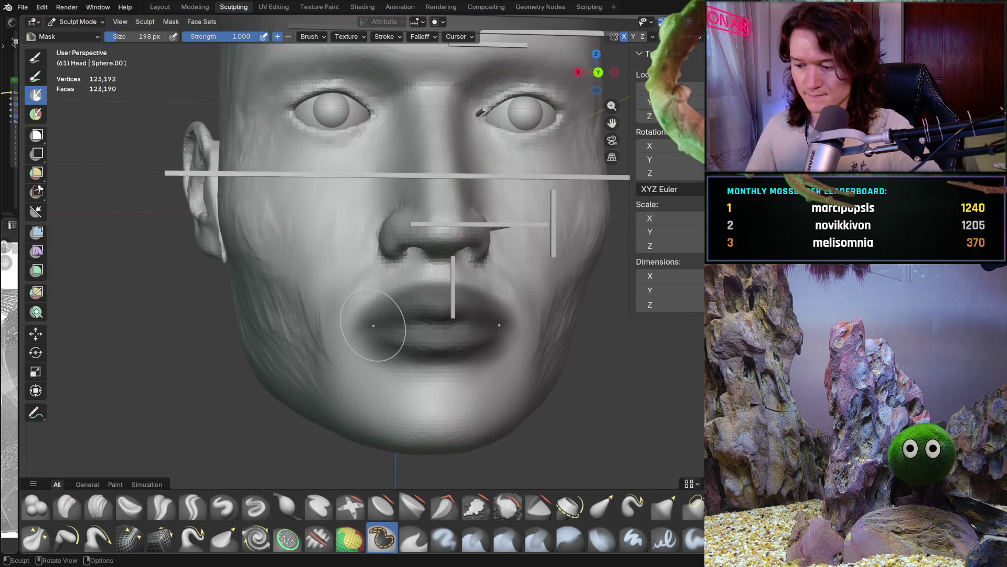
mouse_move(405, 337)
ctrl+right_down()
mouse_move(378, 302)
mouse_move(435, 309)
mouse_move(499, 294)
mouse_move(375, 299)
mouse_move(435, 350)
mouse_move(451, 315)
ctrl+right_up()
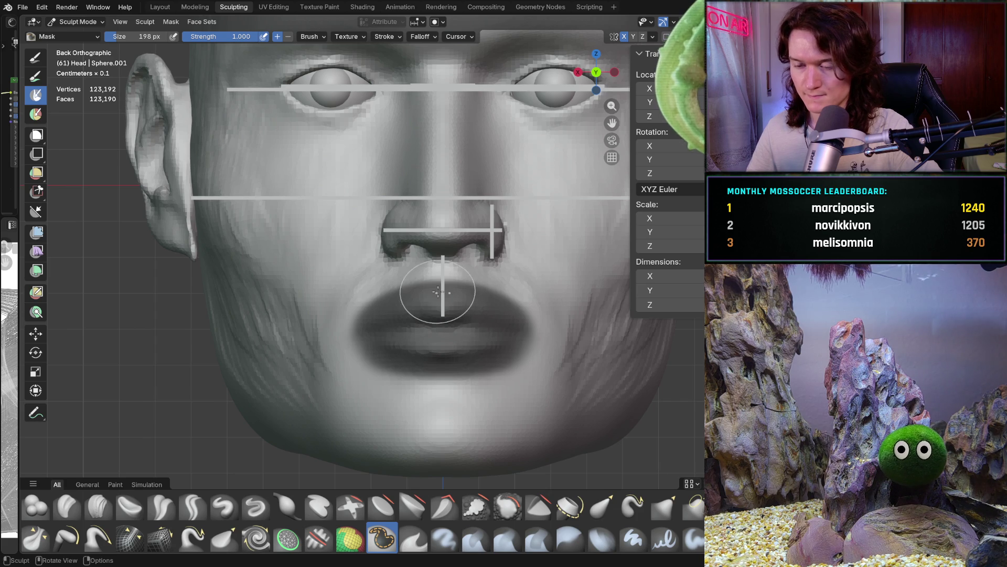
mouse_move(387, 336)
ctrl+right_down()
mouse_move(355, 346)
mouse_move(398, 315)
mouse_move(357, 346)
mouse_move(399, 378)
mouse_move(446, 381)
mouse_move(471, 362)
ctrl+right_up()
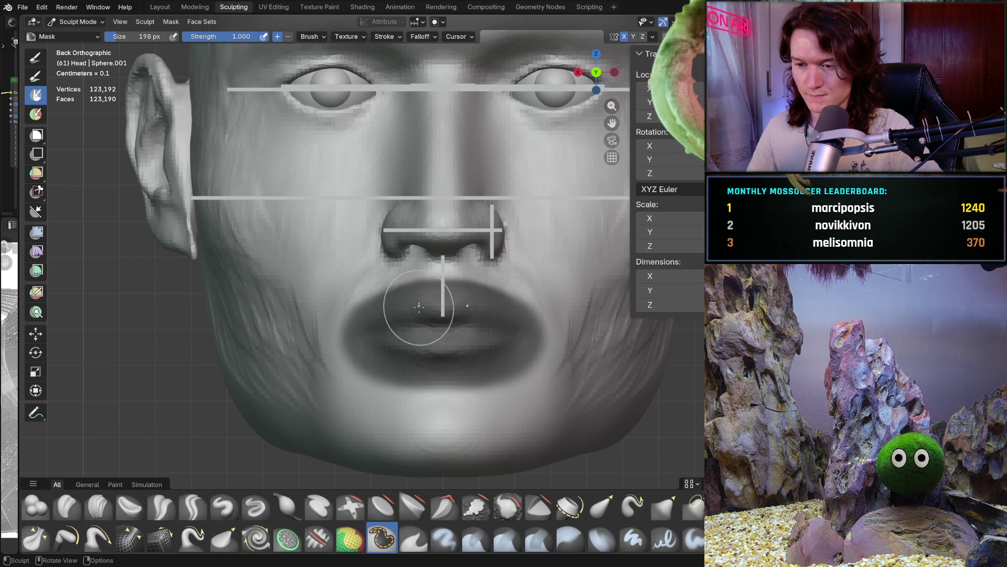
key(ctrl+i)
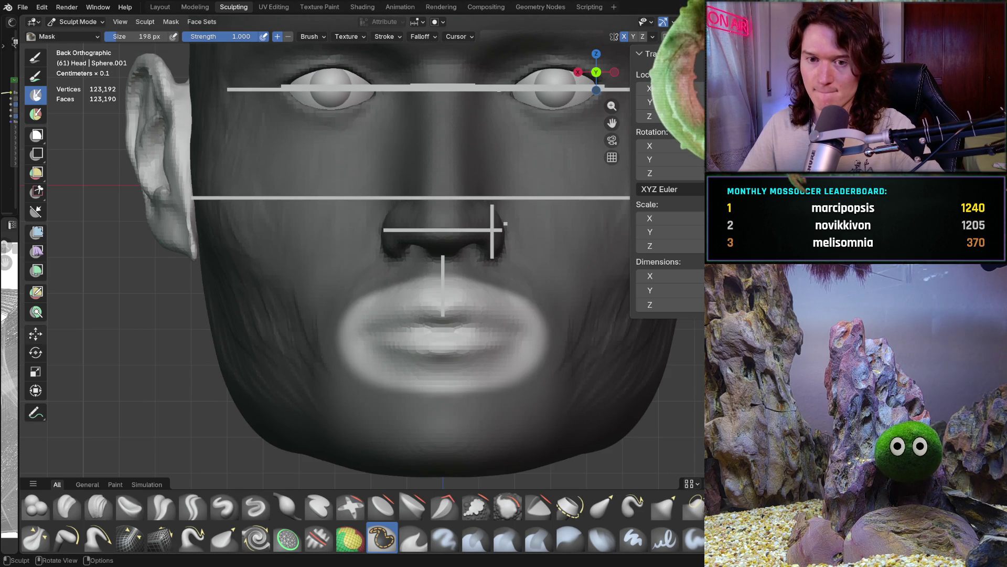
click(36, 334)
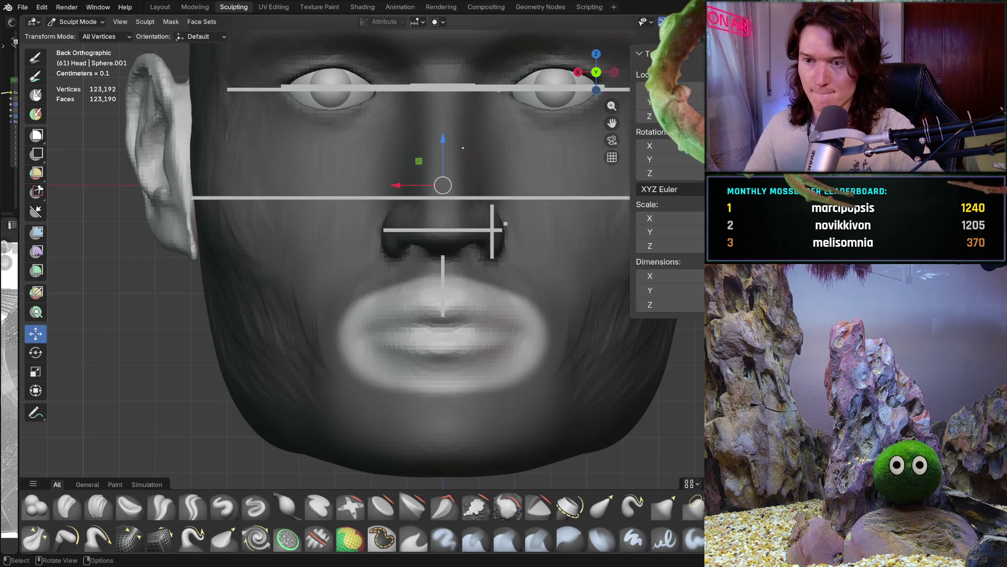
Shift the unmasked lips down along Z, check them from the side, then refine with a small Z nudge
drag(441, 152, 445, 163)
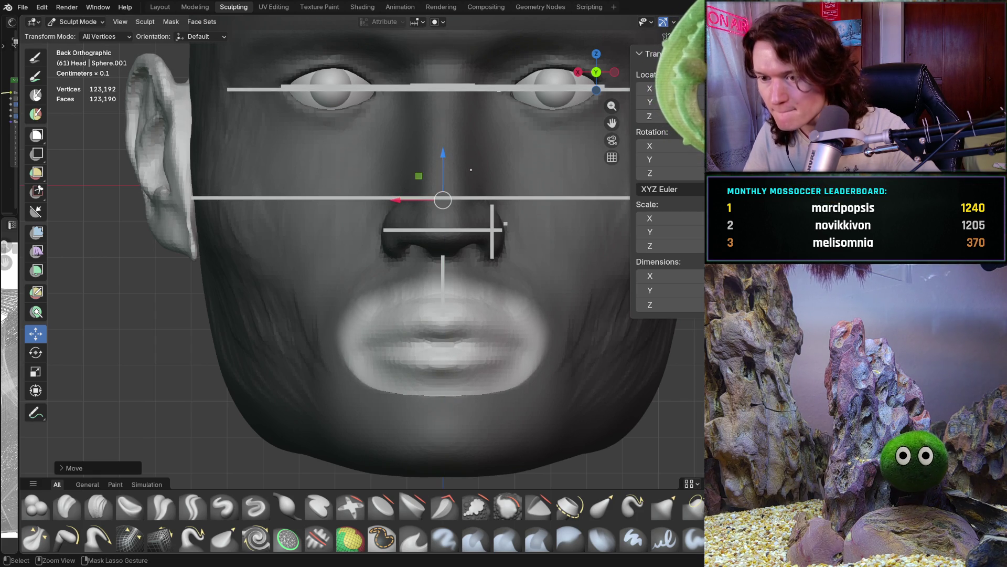
scroll(468, 165, down, 5)
mouse_move(468, 166)
middle_down()
mouse_move(511, 288)
mouse_move(375, 264)
mouse_move(353, 285)
mouse_move(308, 293)
mouse_move(310, 312)
middle_up()
scroll(376, 264, up, 2)
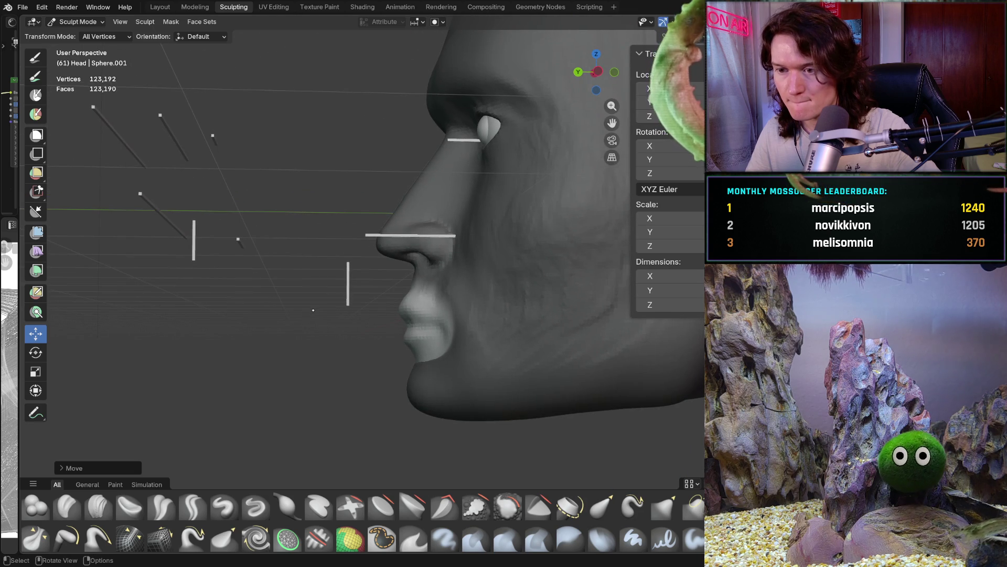
key(ctrl+KP_1)
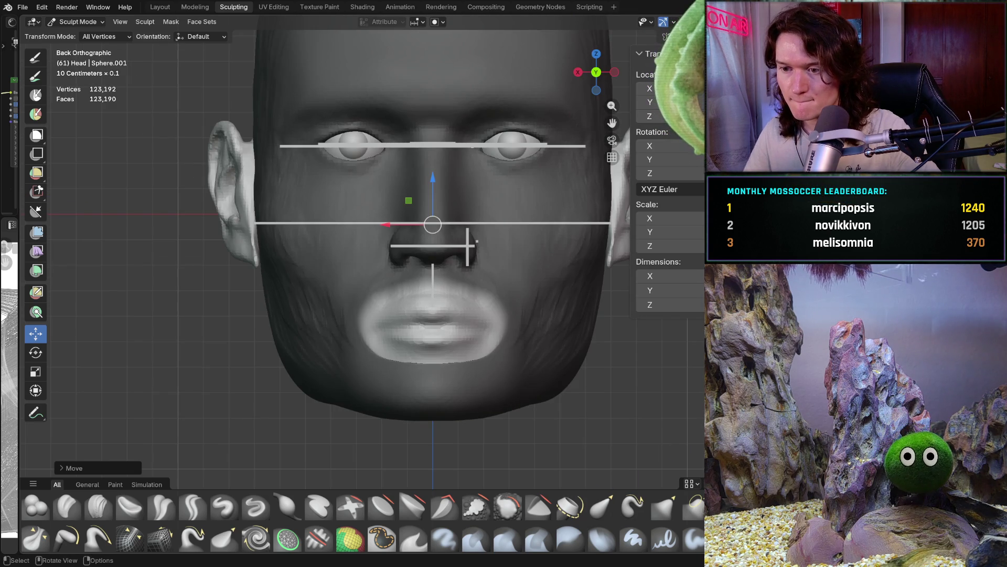
scroll(470, 227, up, 2)
scroll(470, 226, up, 2)
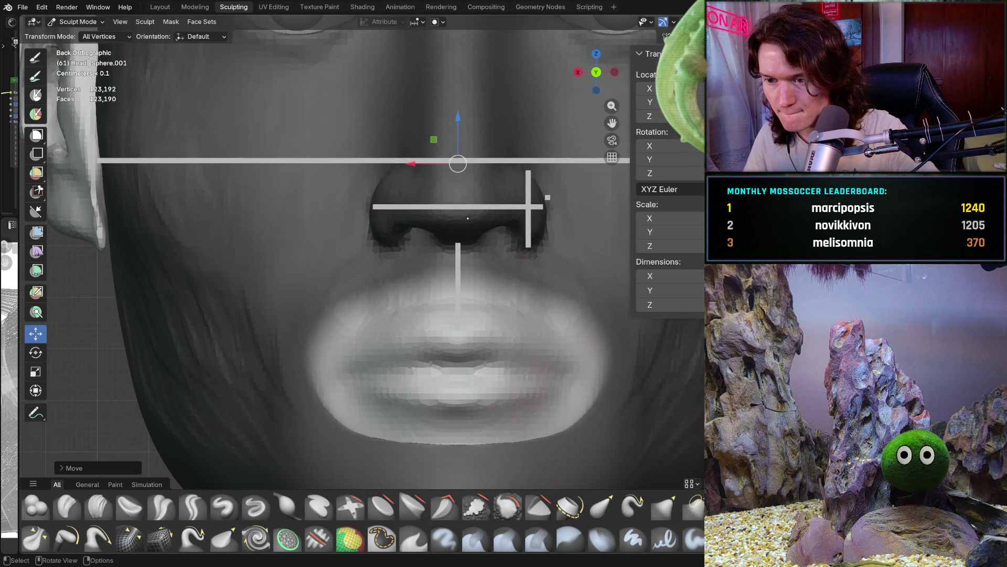
drag(458, 116, 456, 109)
mouse_move(457, 159)
middle_down()
mouse_move(432, 301)
mouse_move(299, 315)
mouse_move(292, 374)
middle_up()
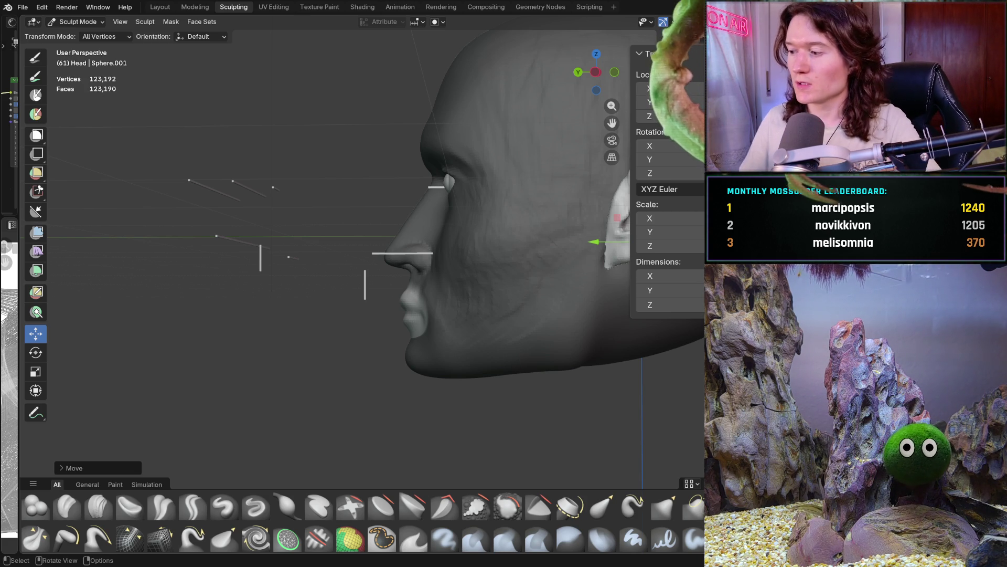
Return to object mode and draw a new box below the head in the opposite side view
click(84, 20)
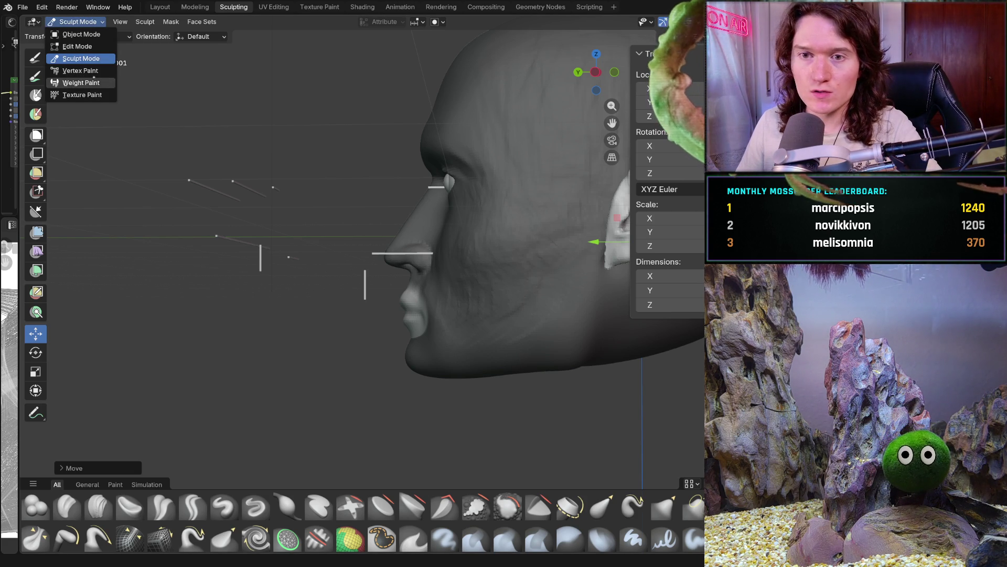
click(82, 34)
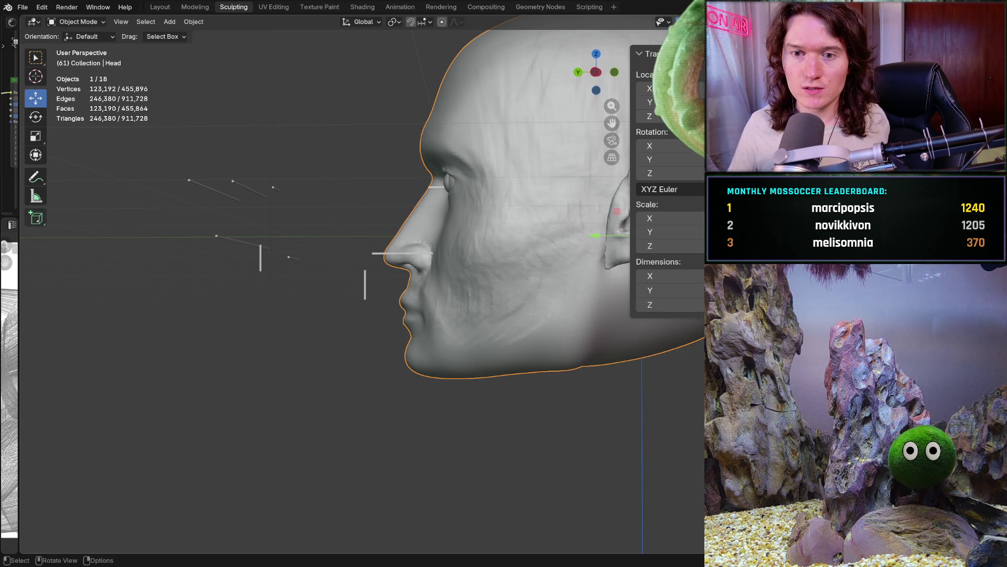
click(35, 217)
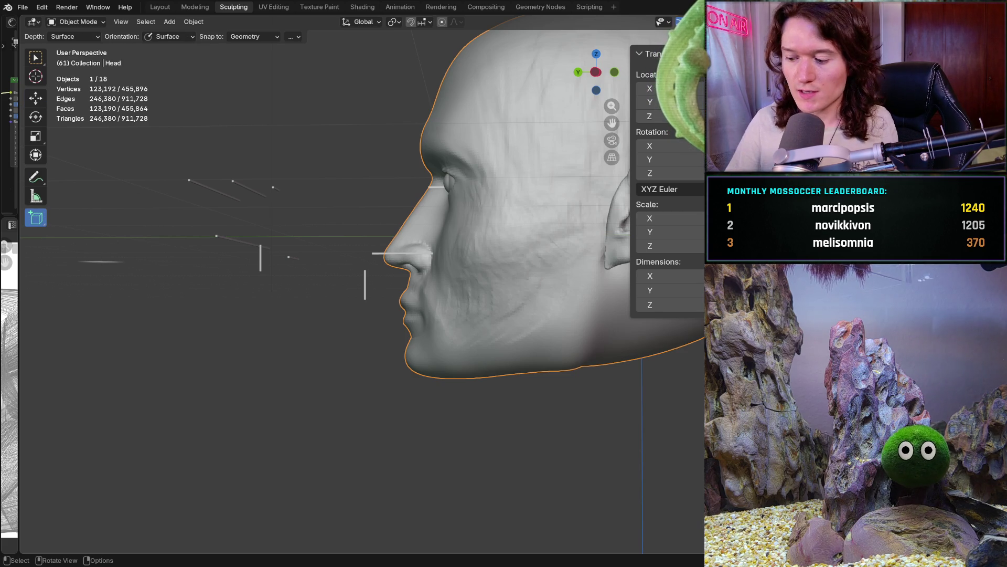
key(KP_3)
key(ctrl+KP_3)
mouse_move(146, 355)
mouse_down()
mouse_move(207, 355)
mouse_move(211, 344)
mouse_move(292, 367)
mouse_move(297, 408)
mouse_up()
click(297, 407)
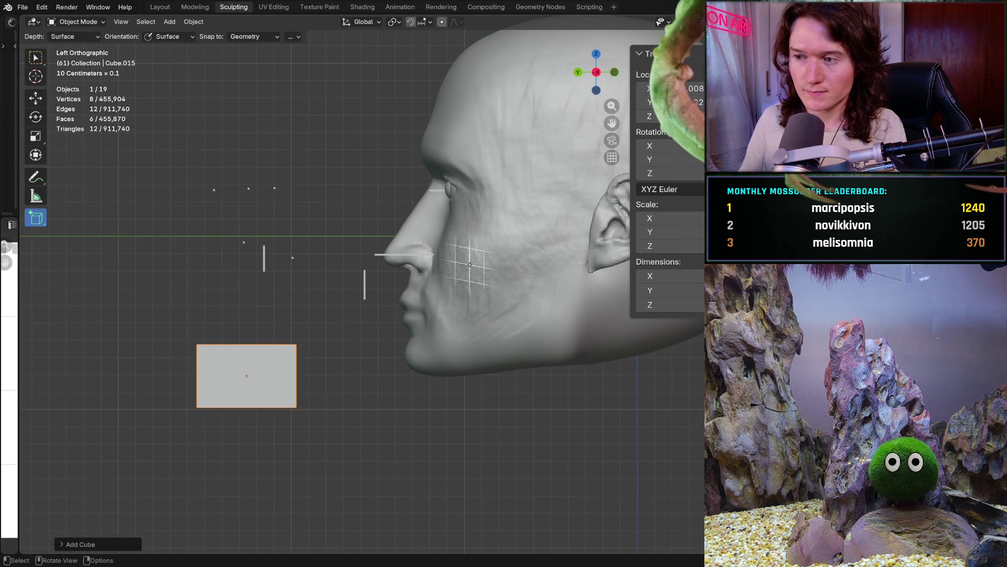
Undo a trial Y scale, then set the box's Y and X dimensions to 0.015 and lower its height
click(697, 232)
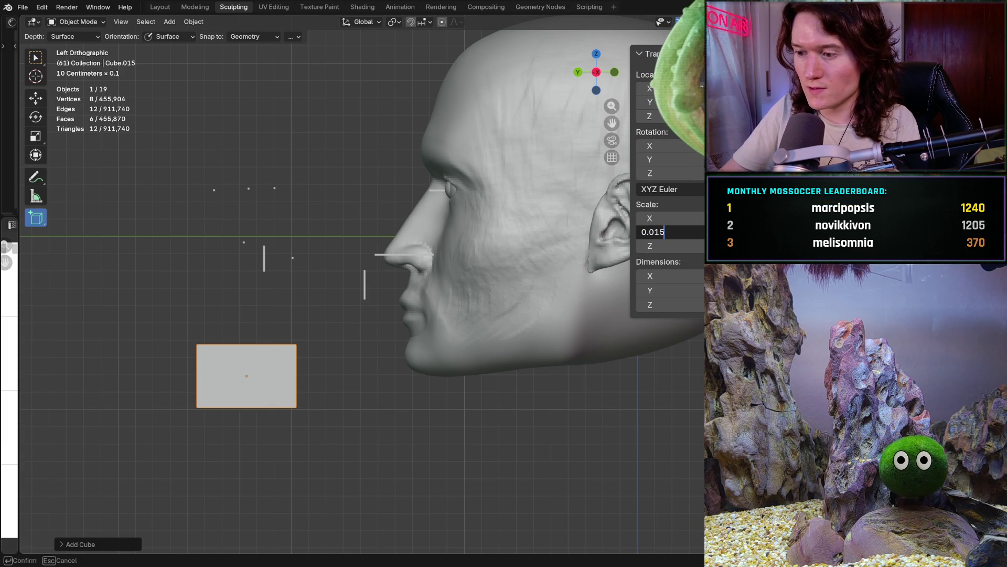
key(Return)
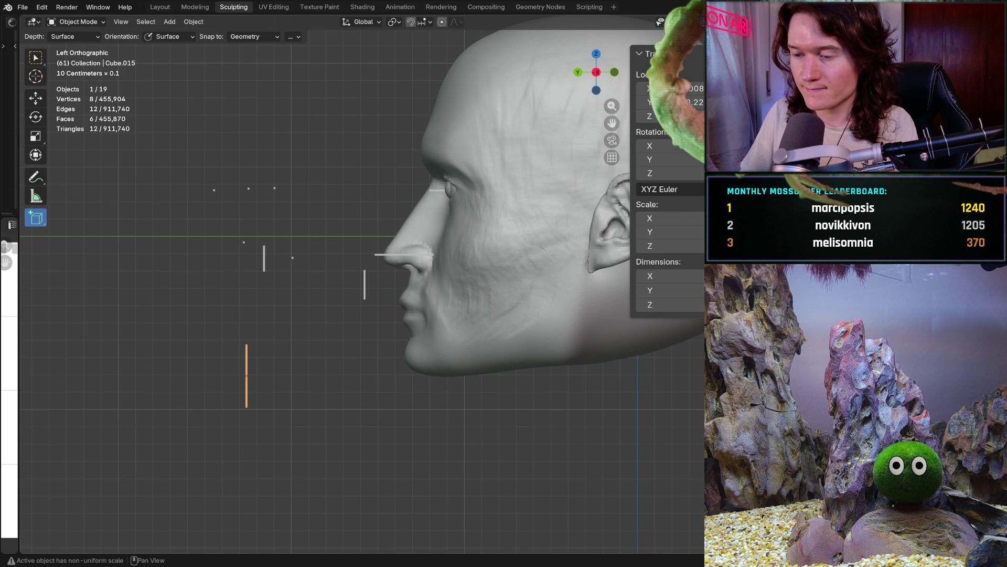
key(ctrl+z)
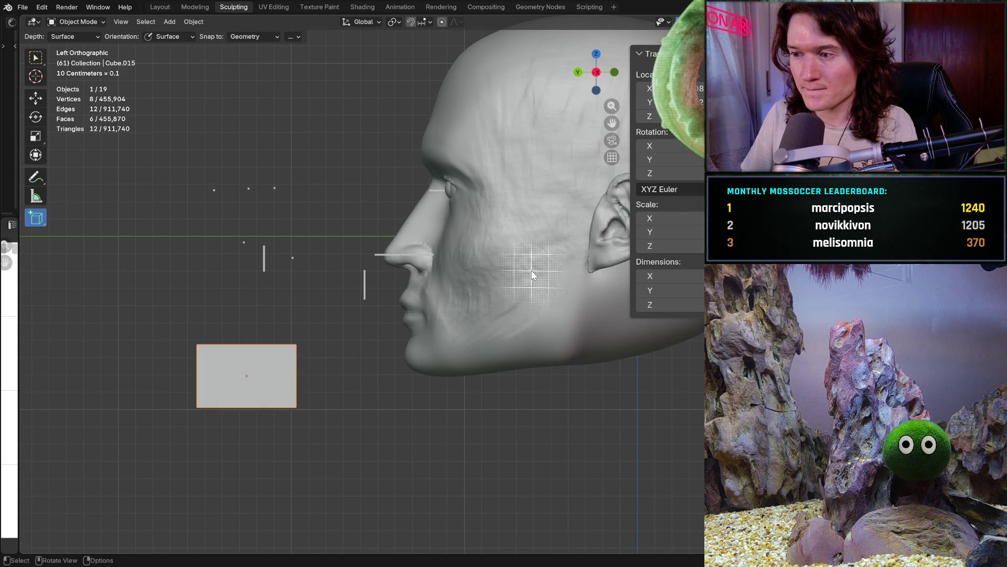
click(666, 290)
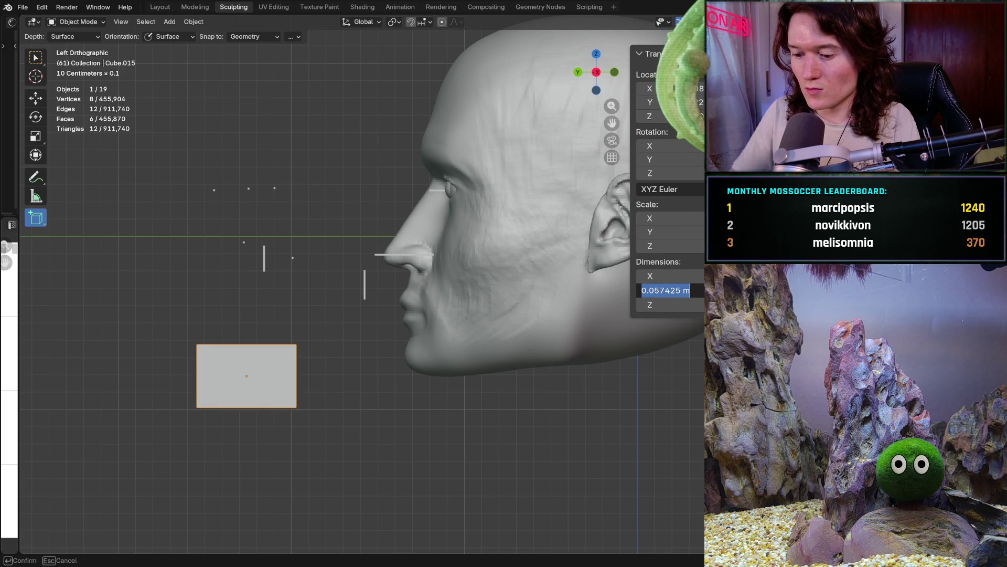
text(0)
key(Return)
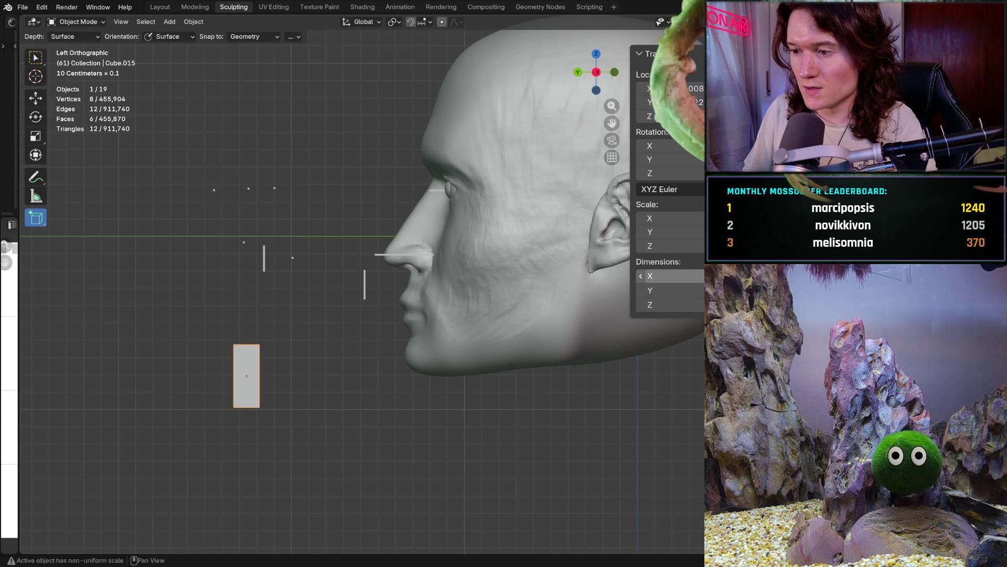
click(667, 276)
text(0.015)
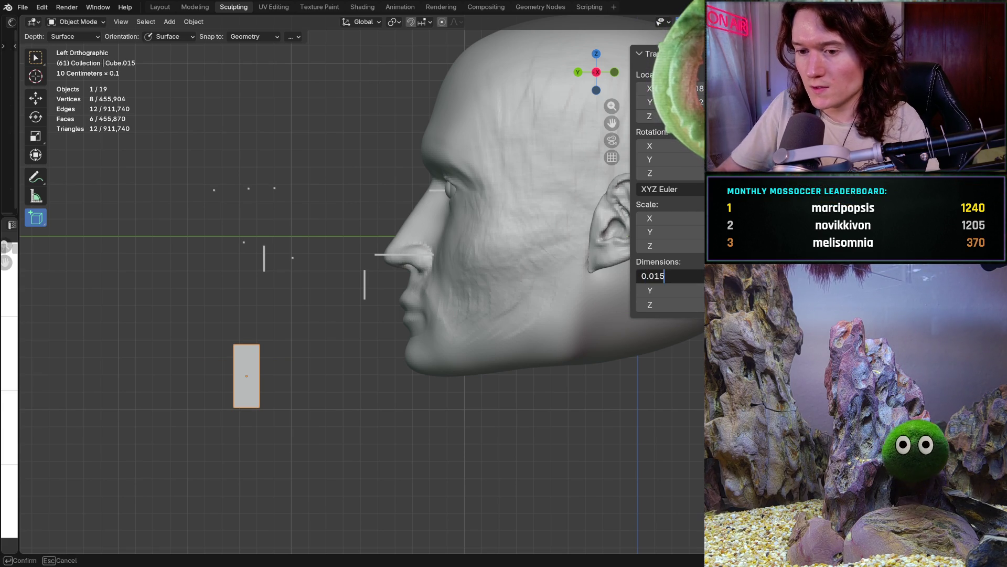
key(Return)
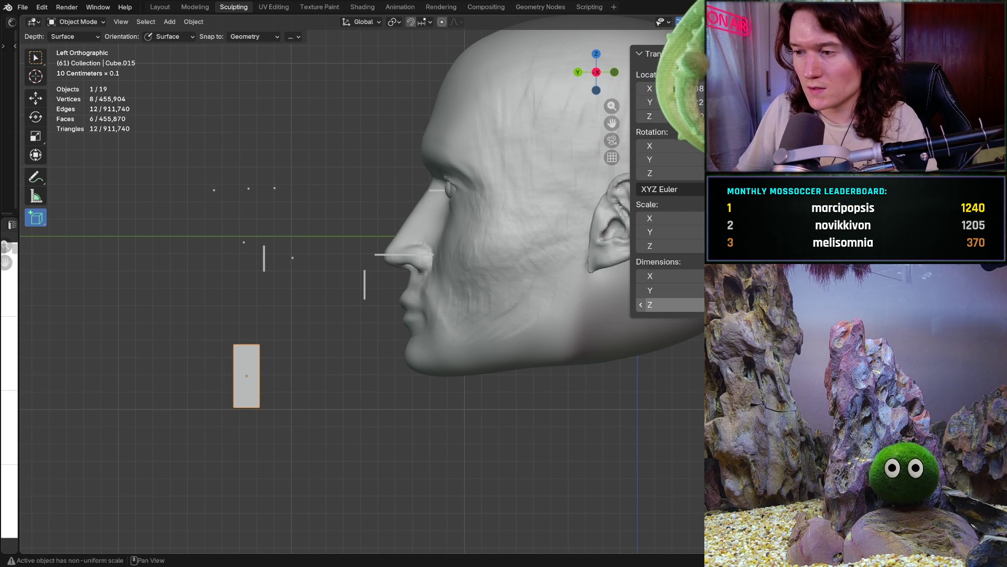
click(667, 305)
text(0.01)
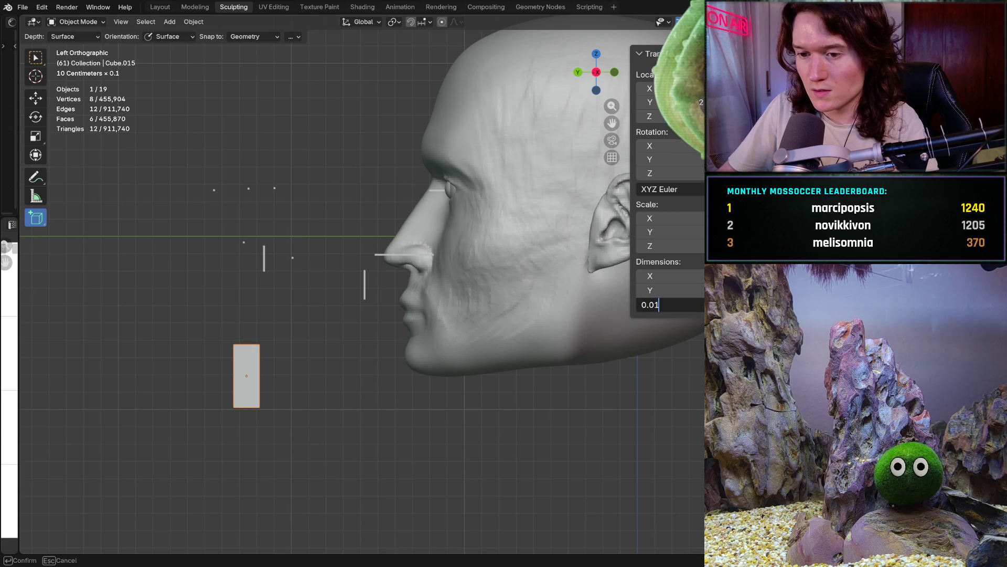
key(Return)
Set the cube's height to 0.015 and flatten it further in Y and X
click(666, 304)
text(0.01)
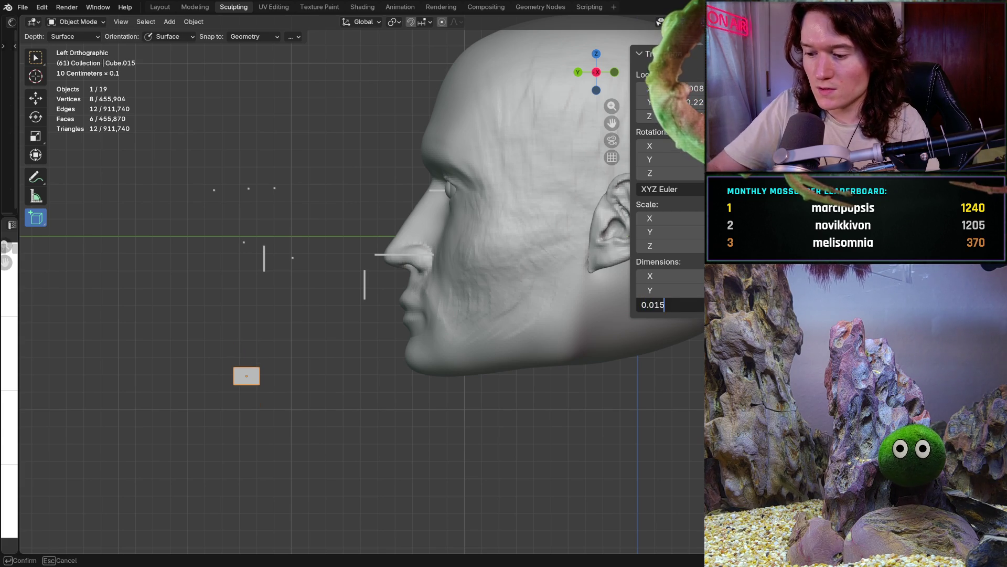
key(Return)
click(666, 290)
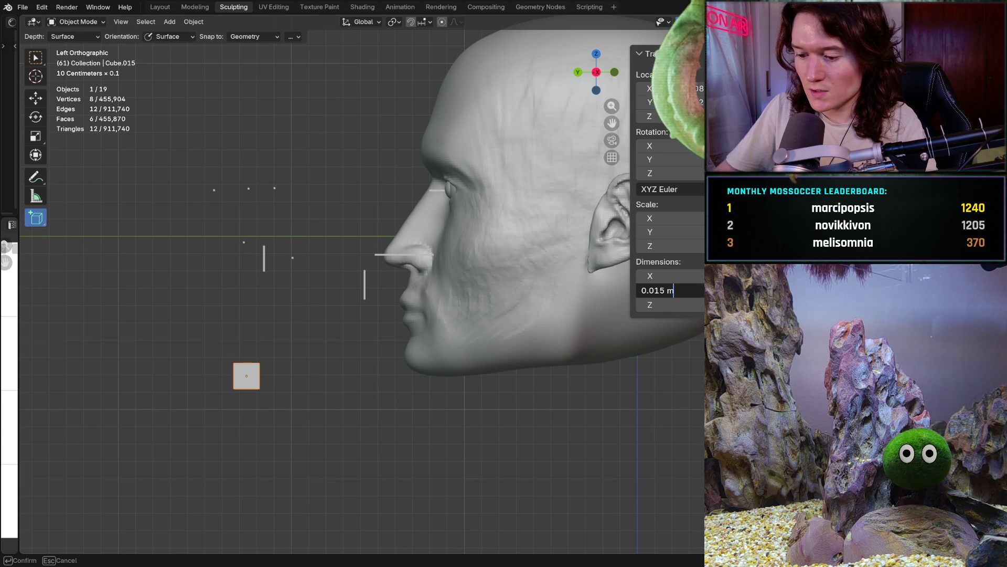
text(01)
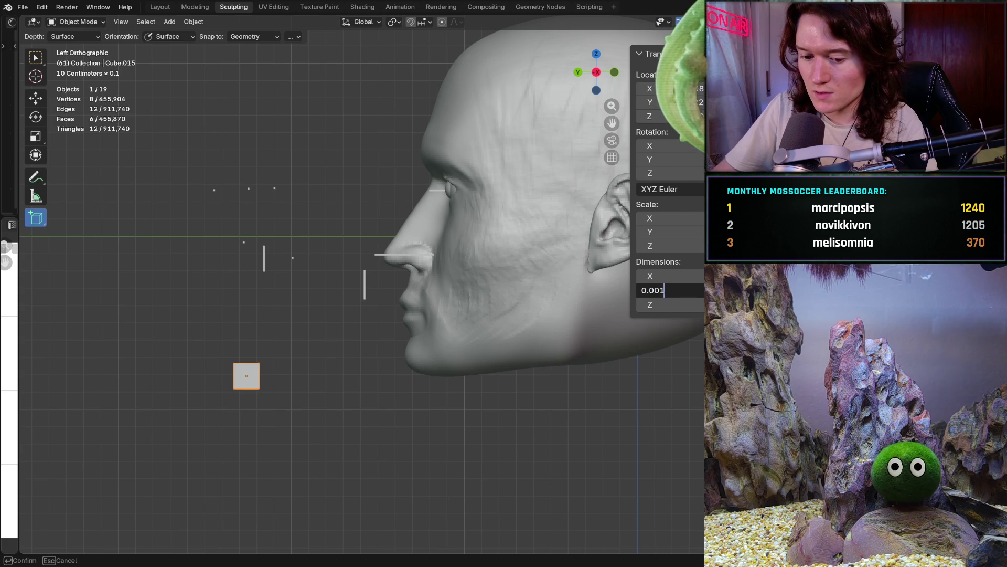
key(Return)
click(666, 276)
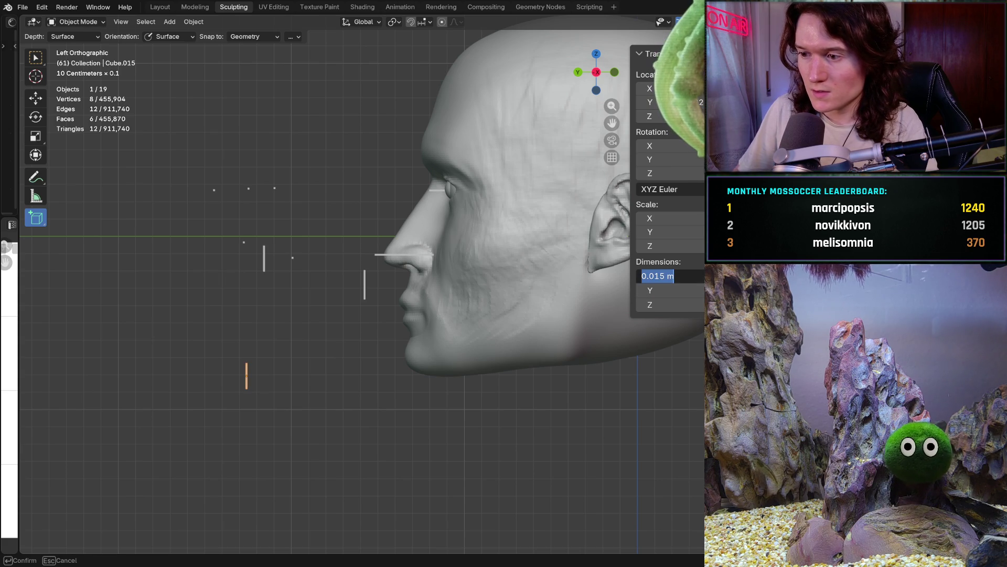
text(0)
text(01)
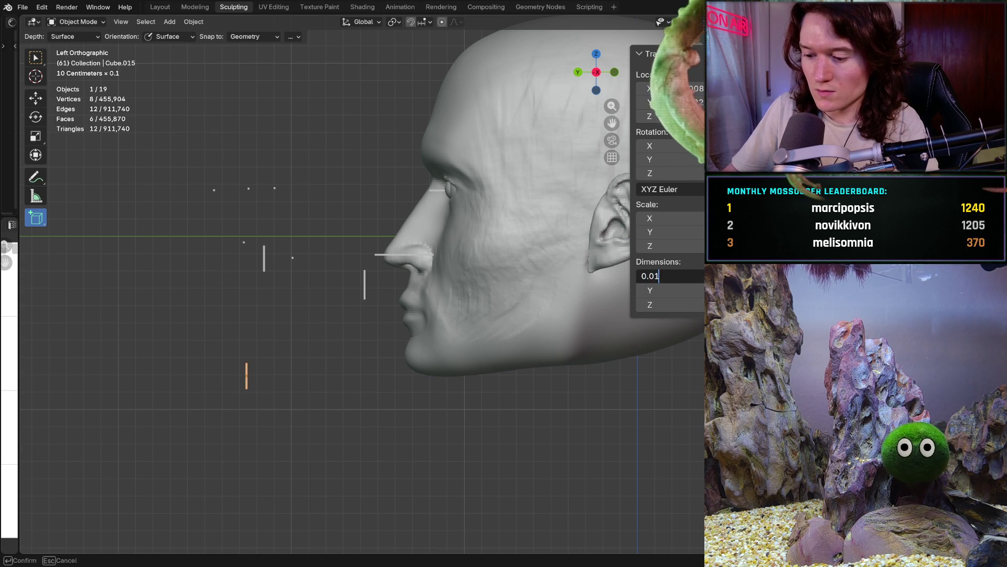
key(Return)
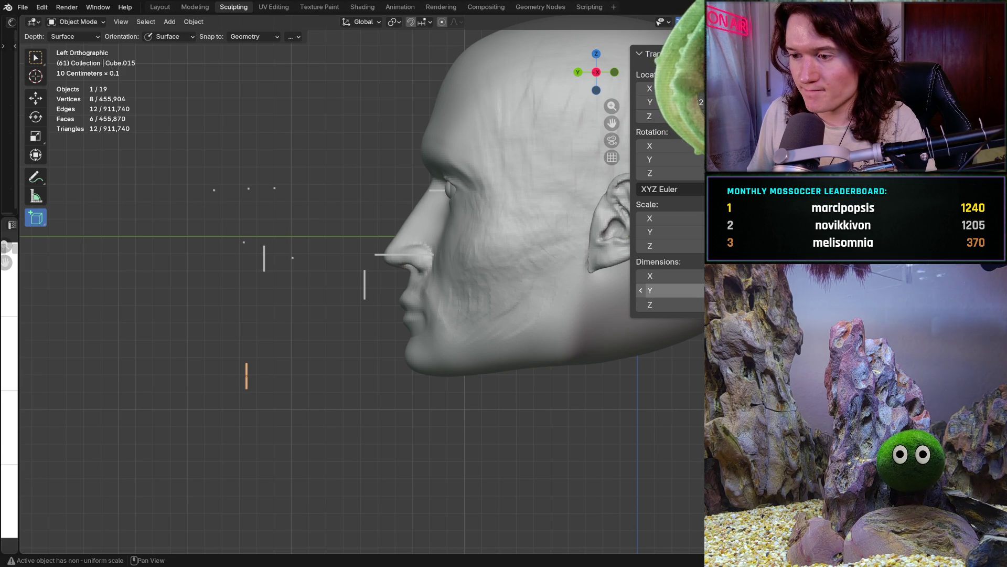
Set the plate's Y dimension to 0.015 m and its height to 0.03 m
click(703, 291)
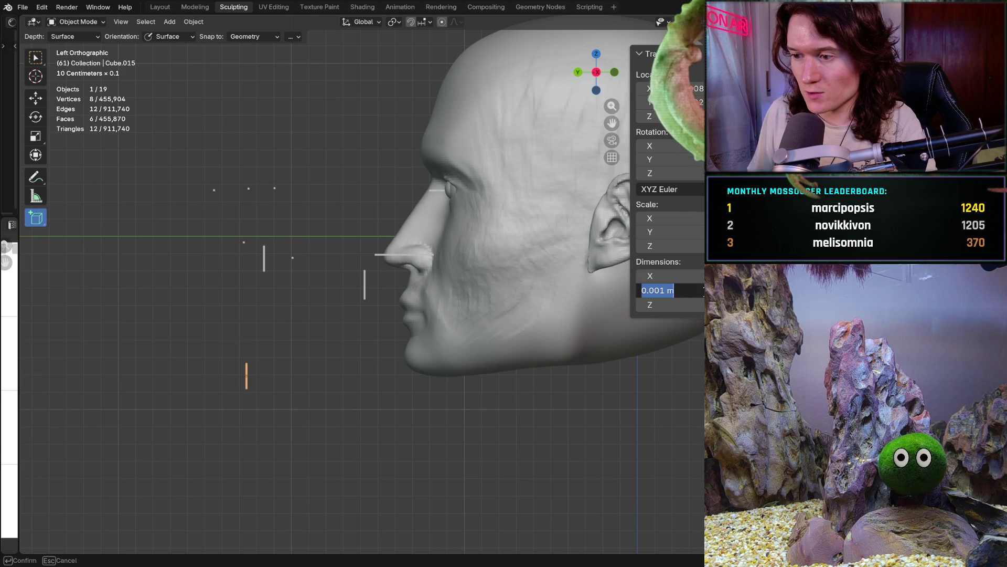
text(0.01)
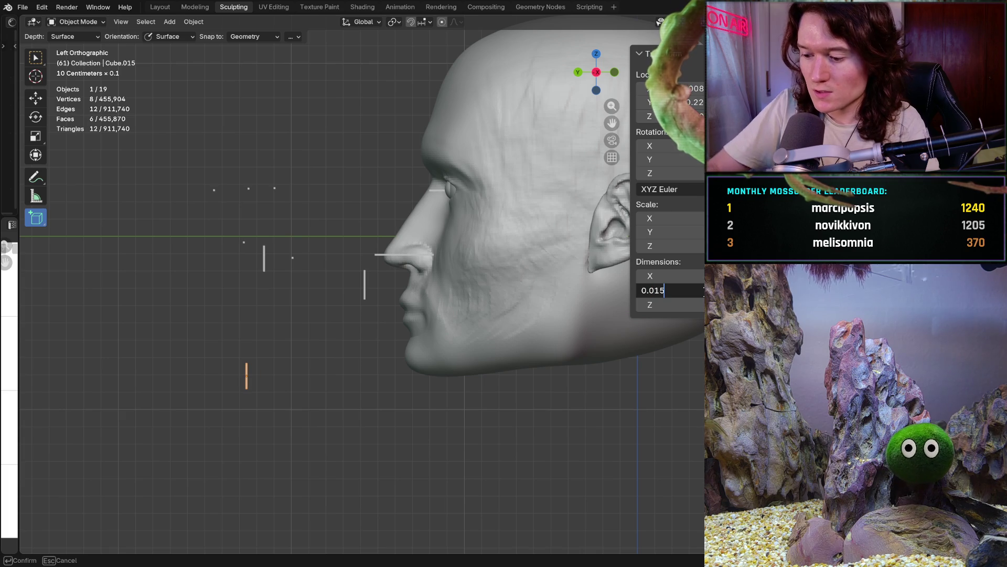
key(Return)
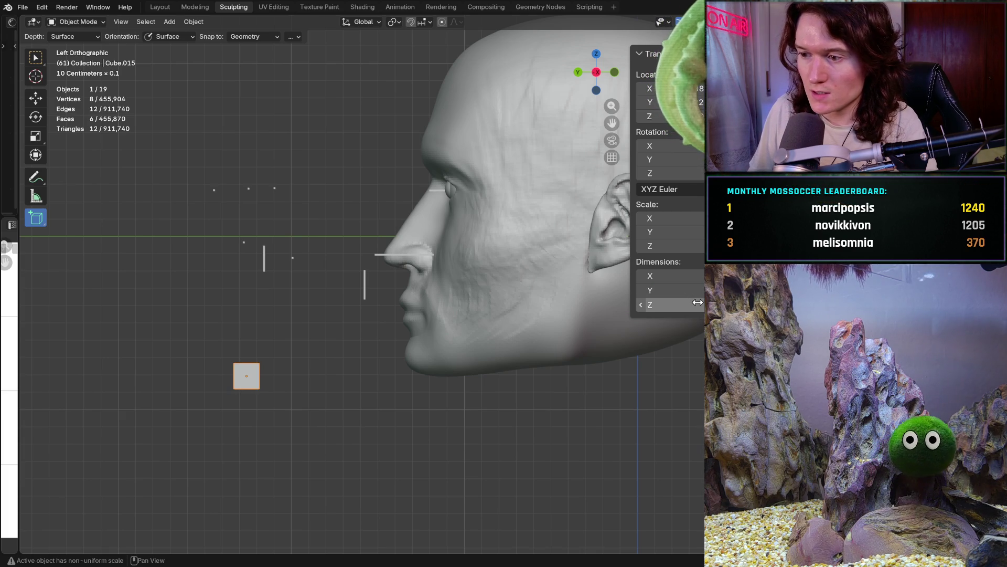
click(698, 302)
text(0.)
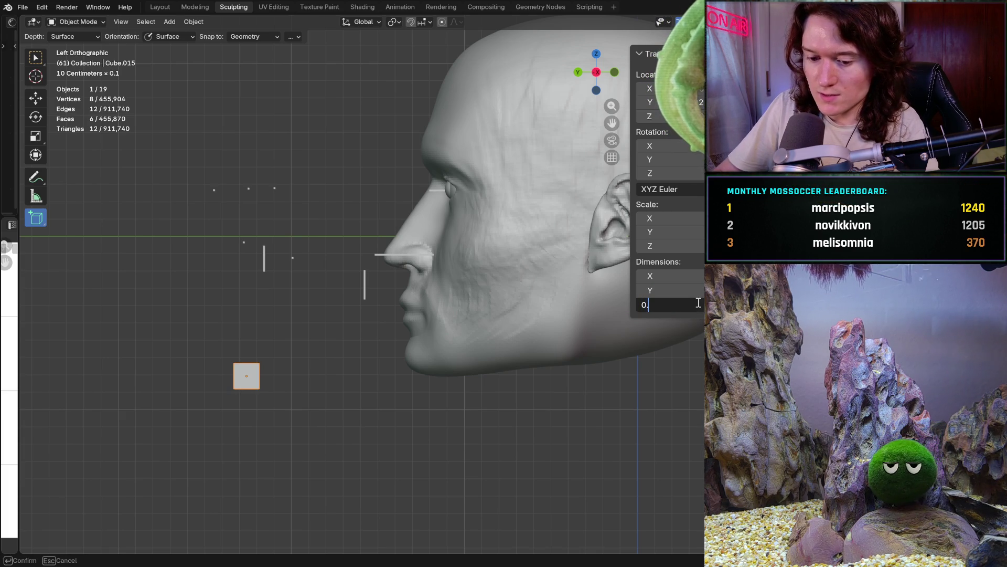
text(3)
key(Return)
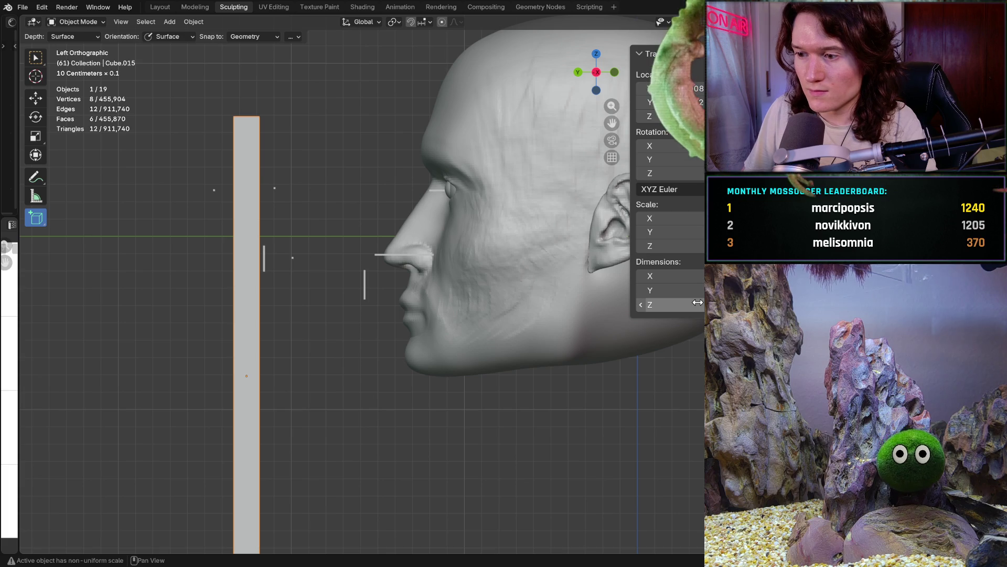
click(698, 303)
text(0.03)
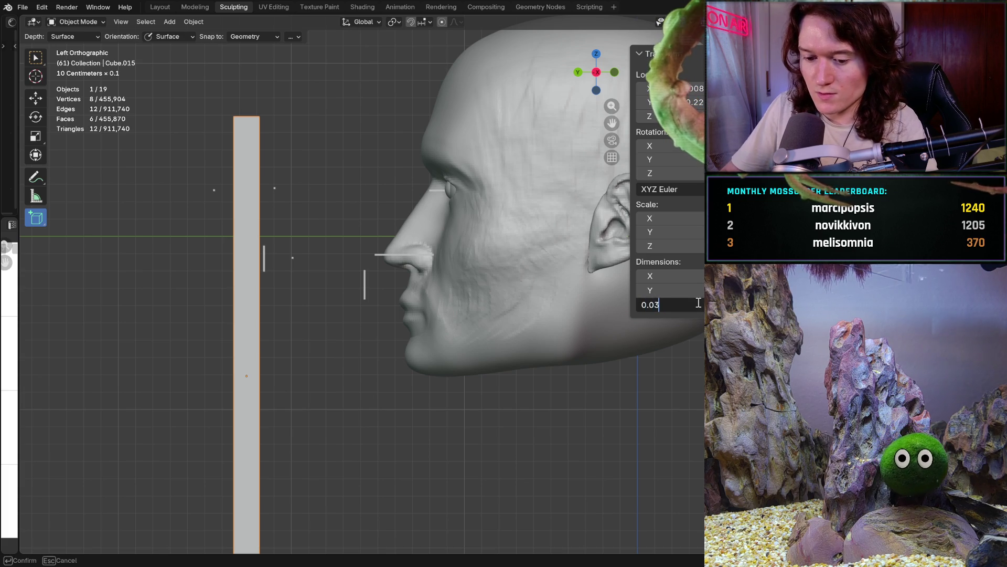
key(Return)
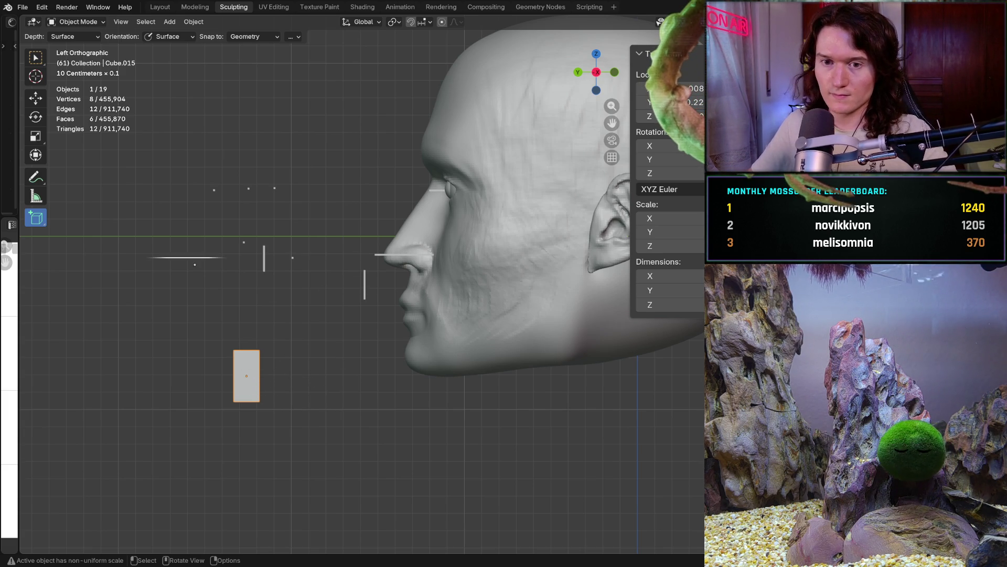
Center the cube at X 0, move it just in front of the upper lip, then select the head
click(35, 97)
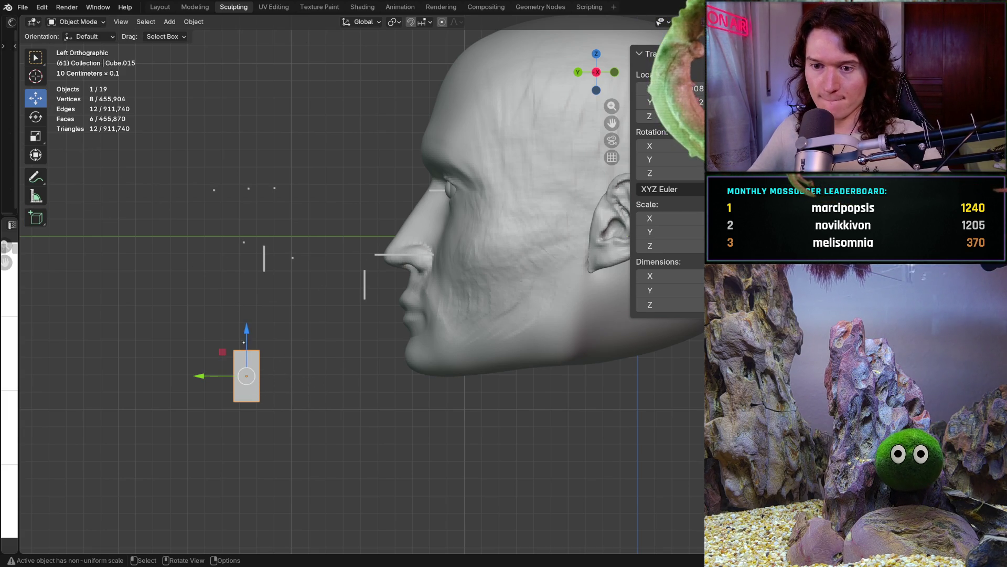
click(648, 88)
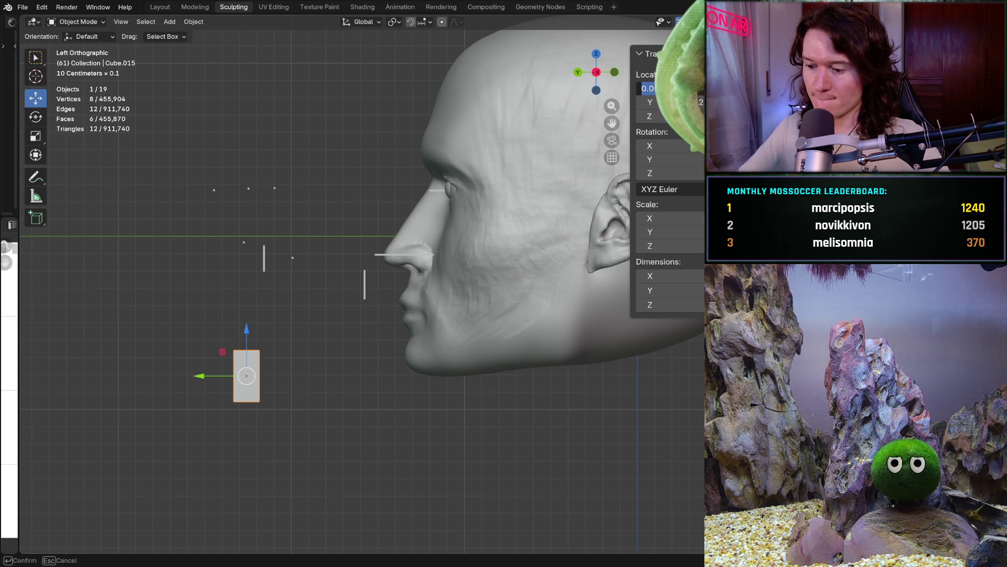
key(Return)
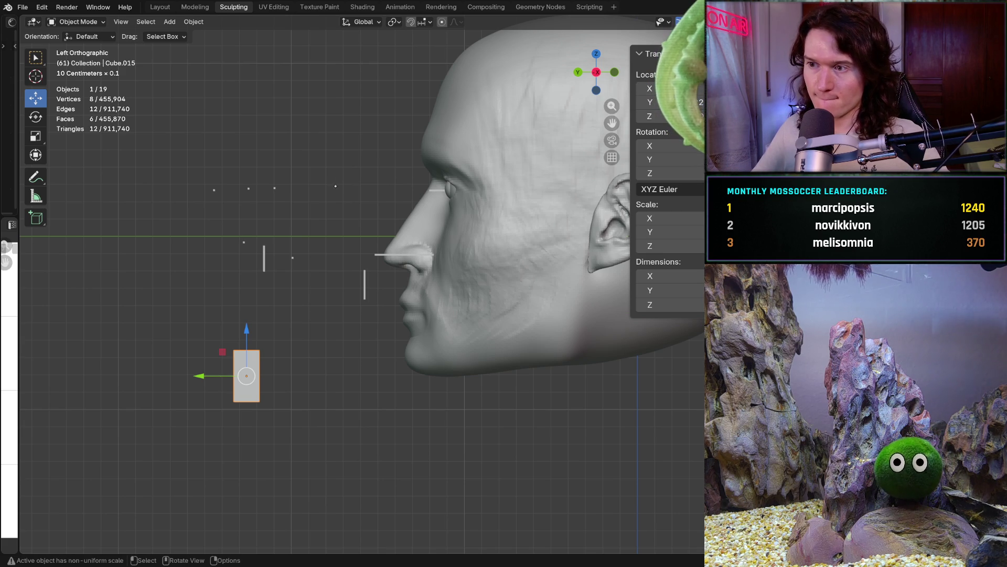
key(g)
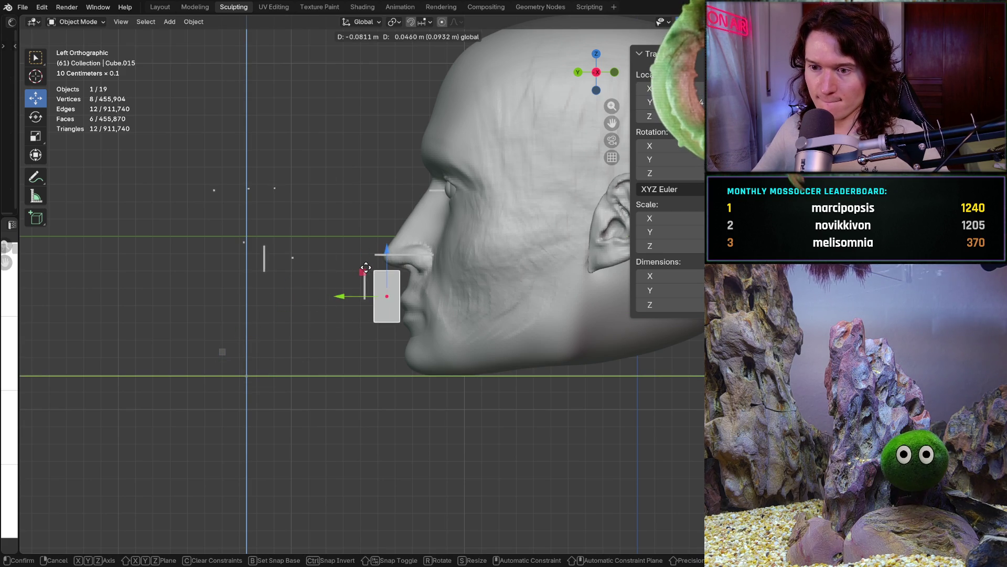
click(366, 265)
scroll(374, 260, up, 5)
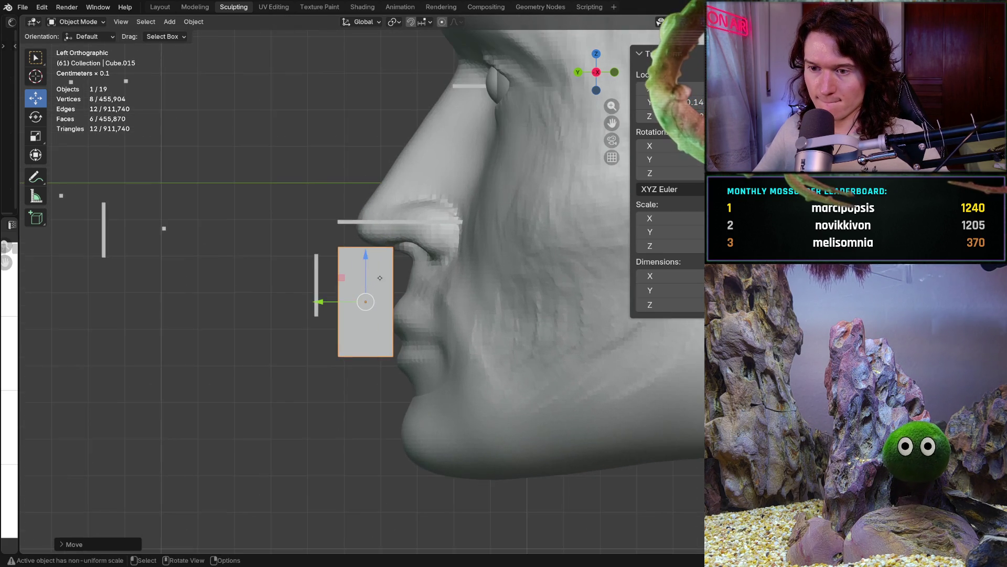
key(g)
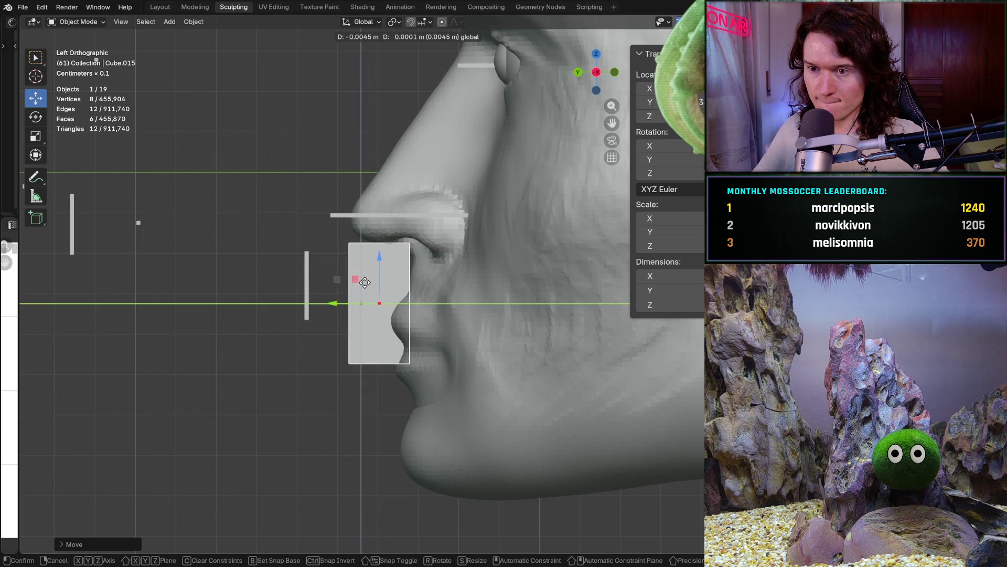
click(361, 279)
scroll(361, 279, down, 3)
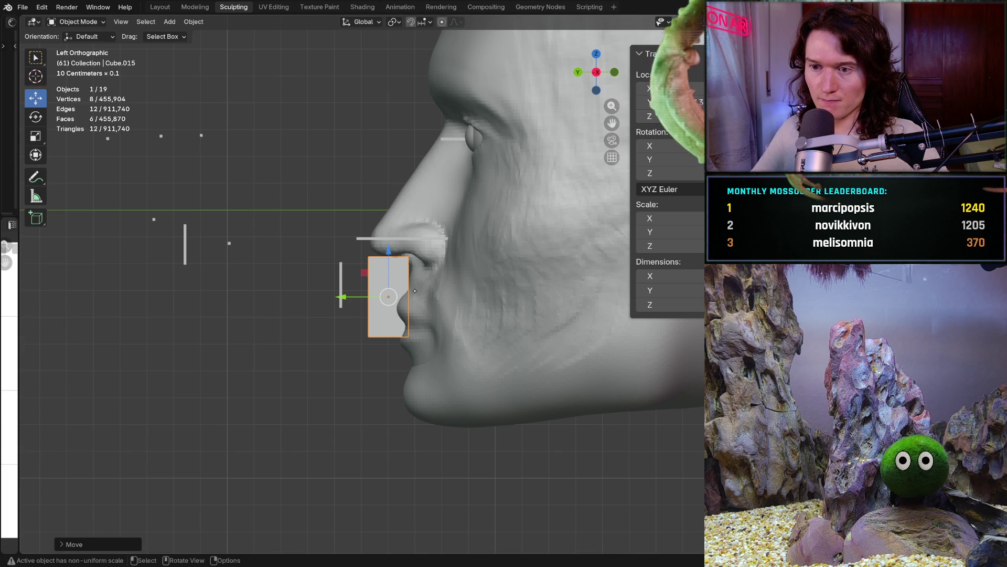
click(481, 298)
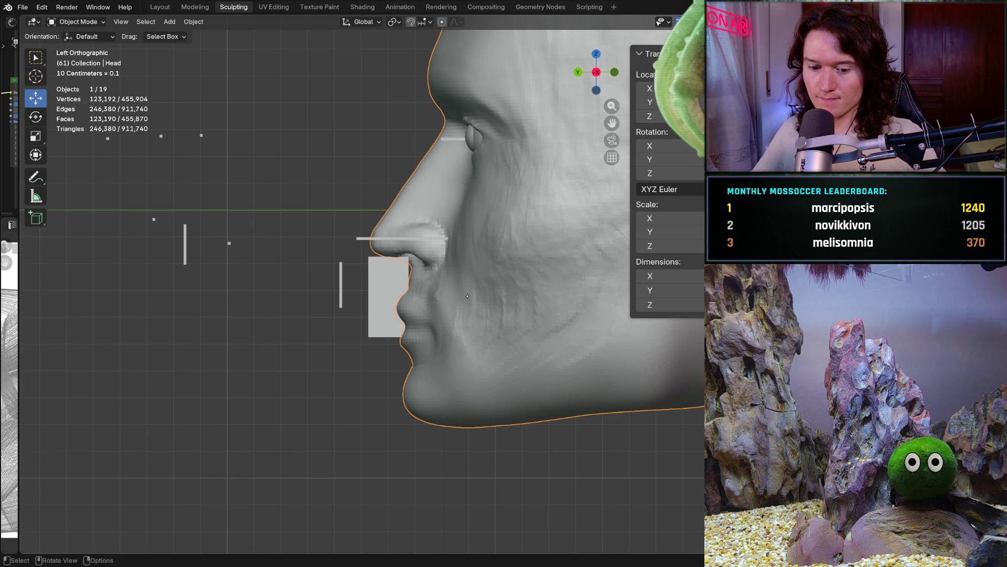
key(Tab)
key(Tab)
key(Tab)
key(Tab)
click(77, 22)
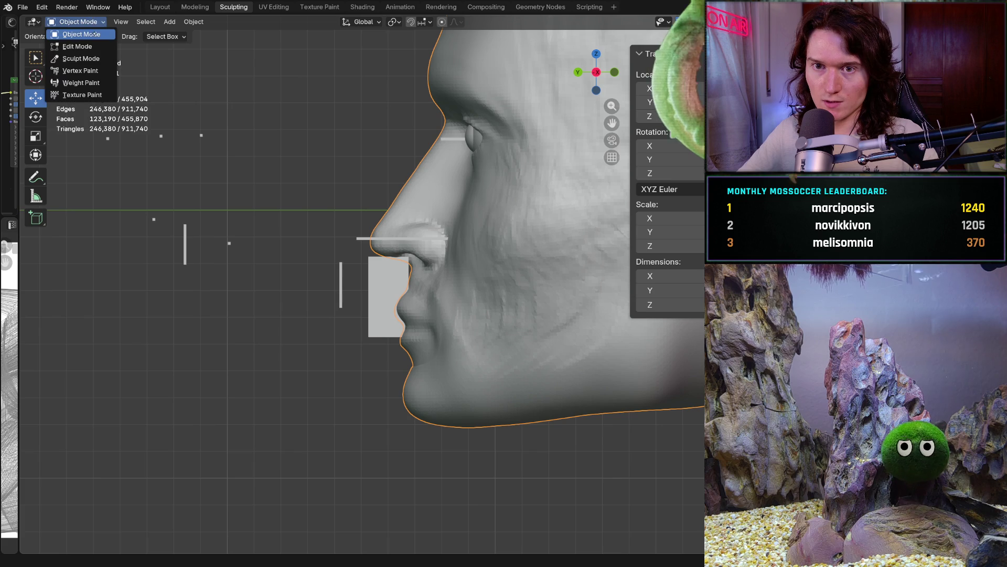
click(74, 58)
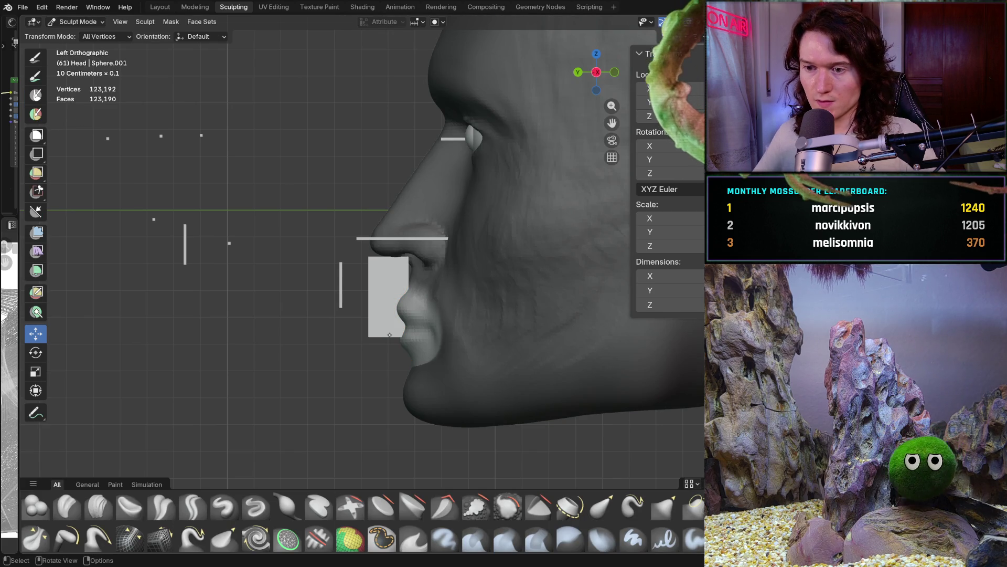
drag(427, 330, 414, 329)
scroll(546, 241, down, 3)
scroll(557, 234, up, 2)
drag(584, 234, 592, 232)
mouse_move(478, 250)
middle_down()
mouse_move(481, 315)
mouse_move(512, 311)
mouse_move(464, 295)
middle_up()
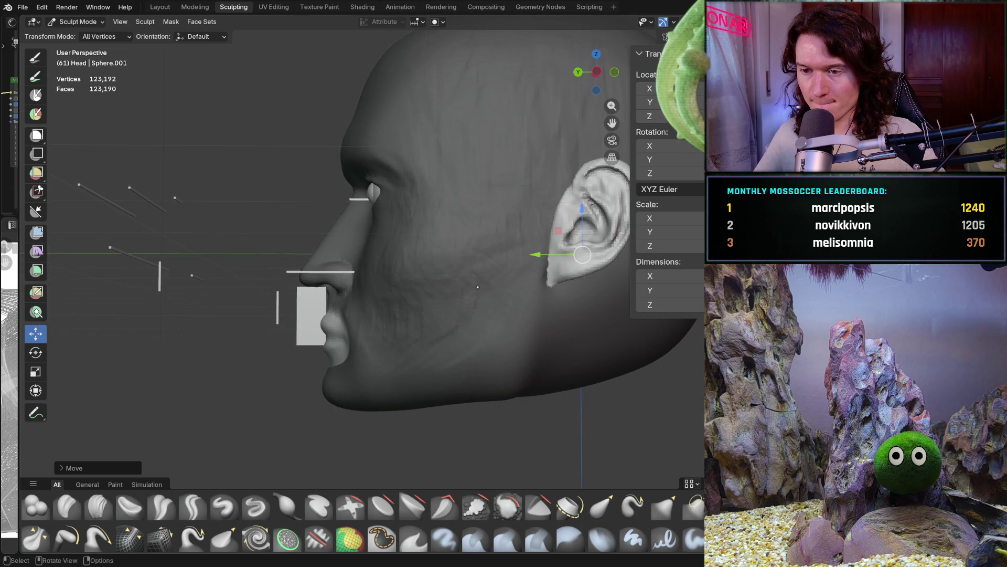
drag(547, 254, 545, 255)
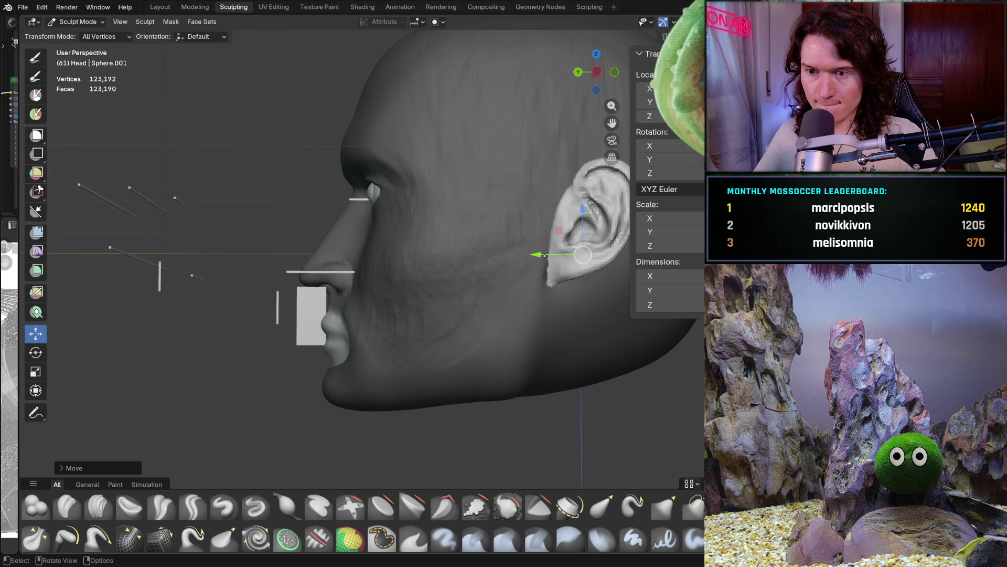
drag(542, 256, 539, 252)
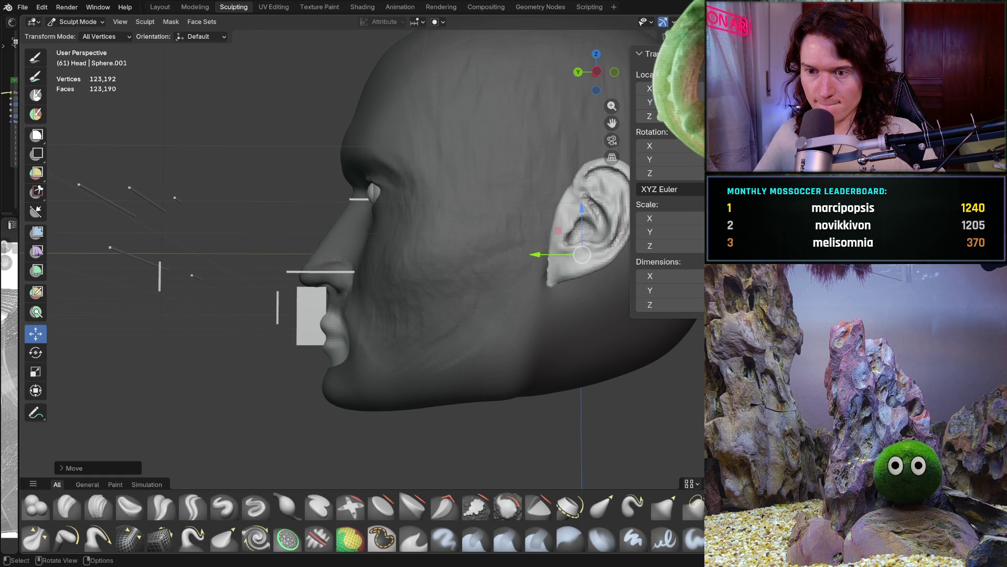
drag(538, 254, 540, 259)
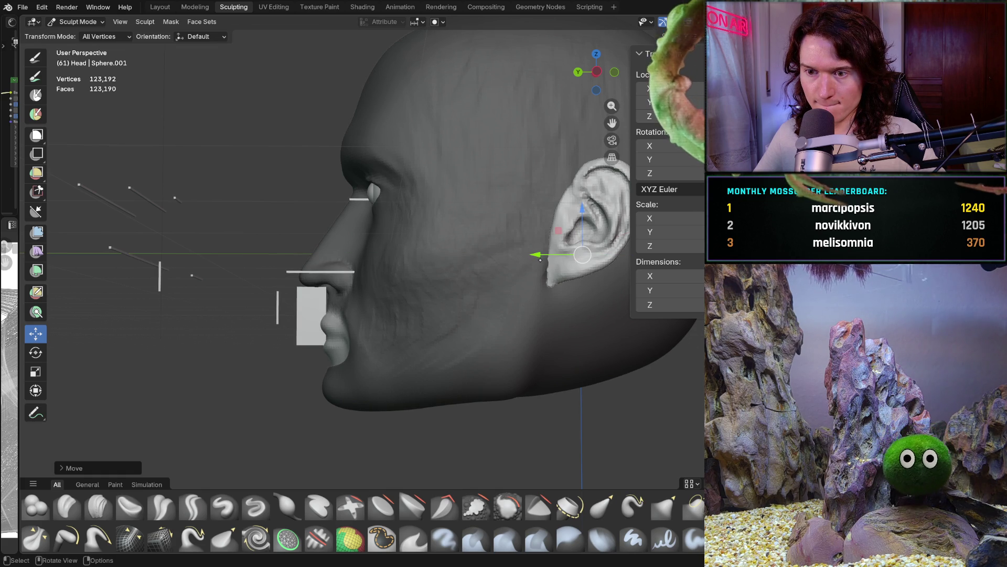
mouse_move(436, 306)
middle_down()
mouse_move(602, 303)
mouse_move(403, 350)
mouse_move(428, 324)
middle_up()
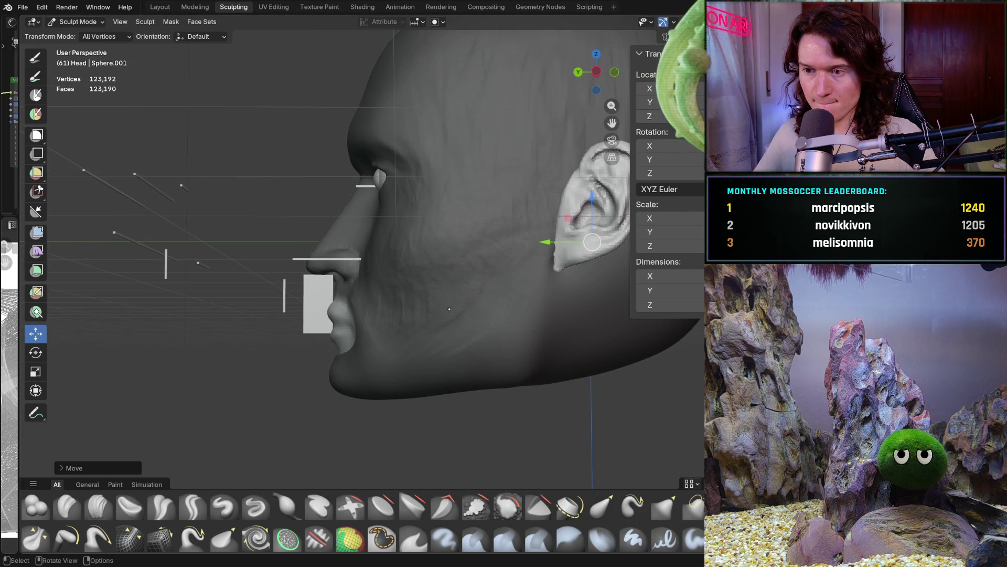
drag(545, 241, 547, 242)
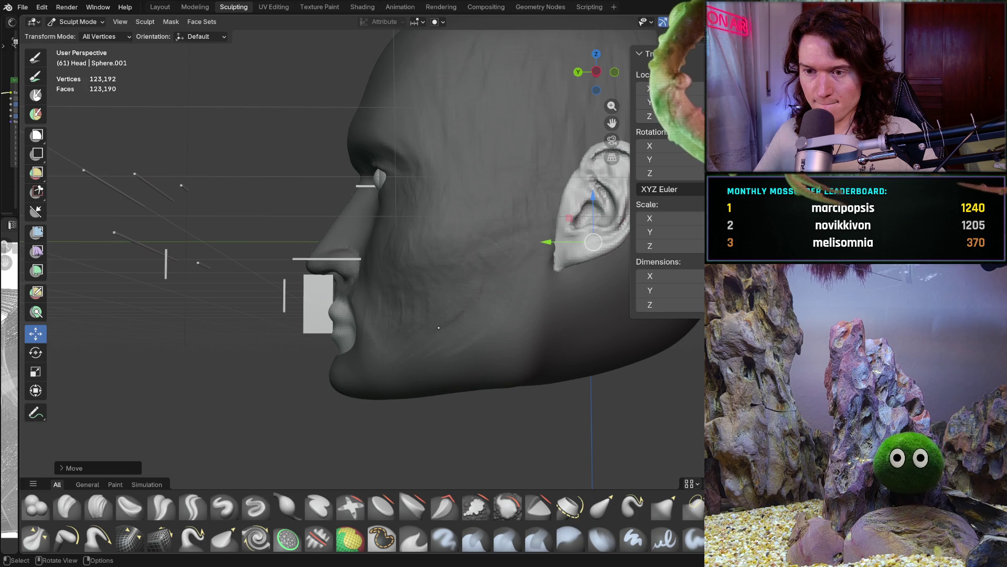
scroll(438, 327, up, 2)
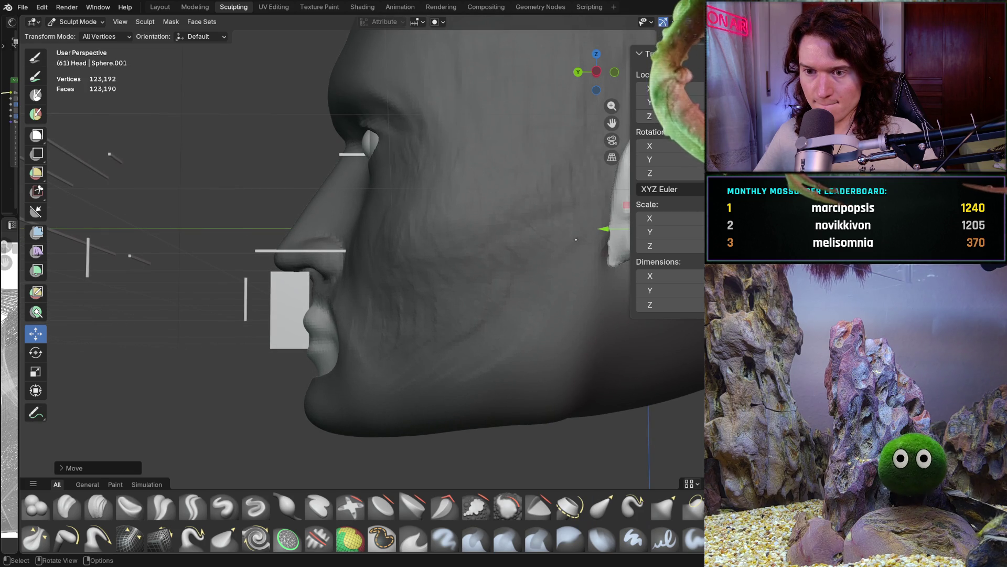
drag(596, 230, 605, 231)
middle_drag(605, 231, 525, 244)
middle_drag(457, 338, 619, 328)
scroll(561, 329, up, 4)
scroll(482, 257, down, 3)
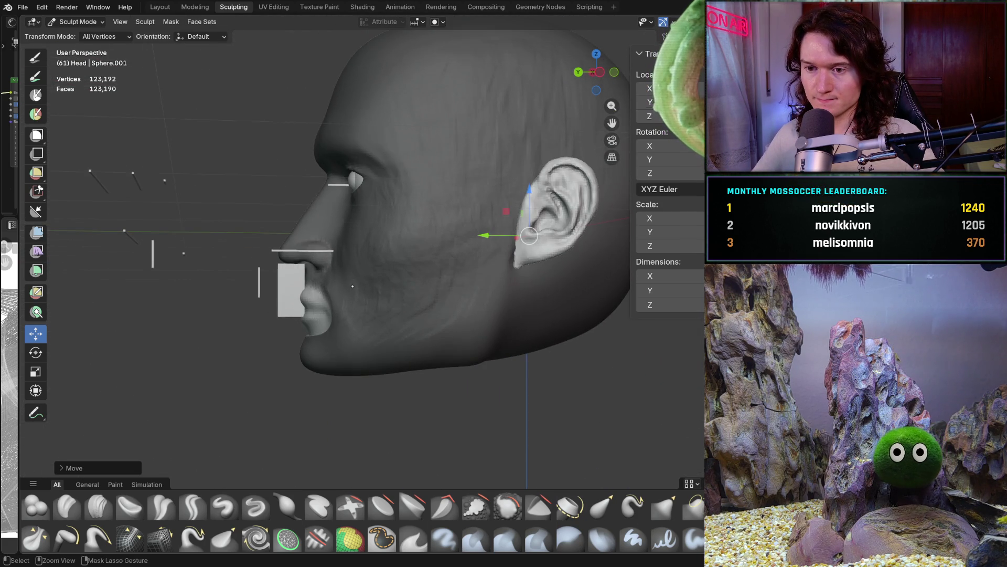
scroll(355, 285, up, 3)
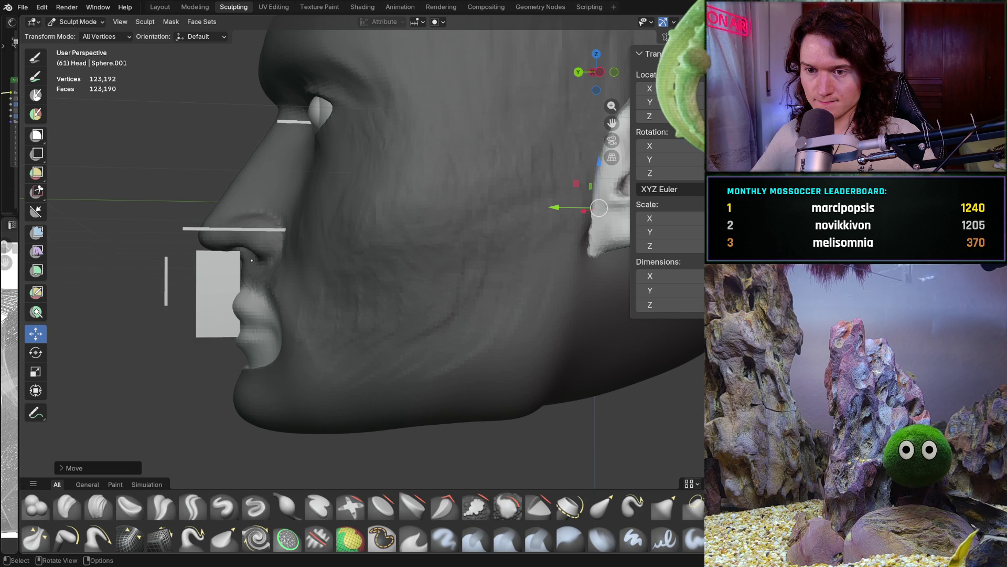
shift+middle_drag(335, 244, 361, 239)
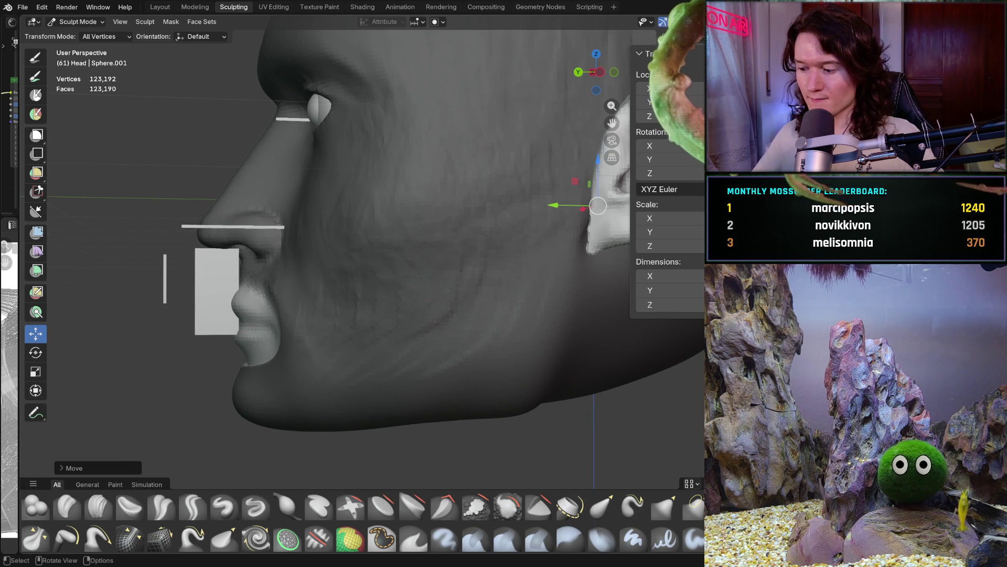
Compare the head's profile against the right-side reference view, then hide the viewport overlays
key(KP_3)
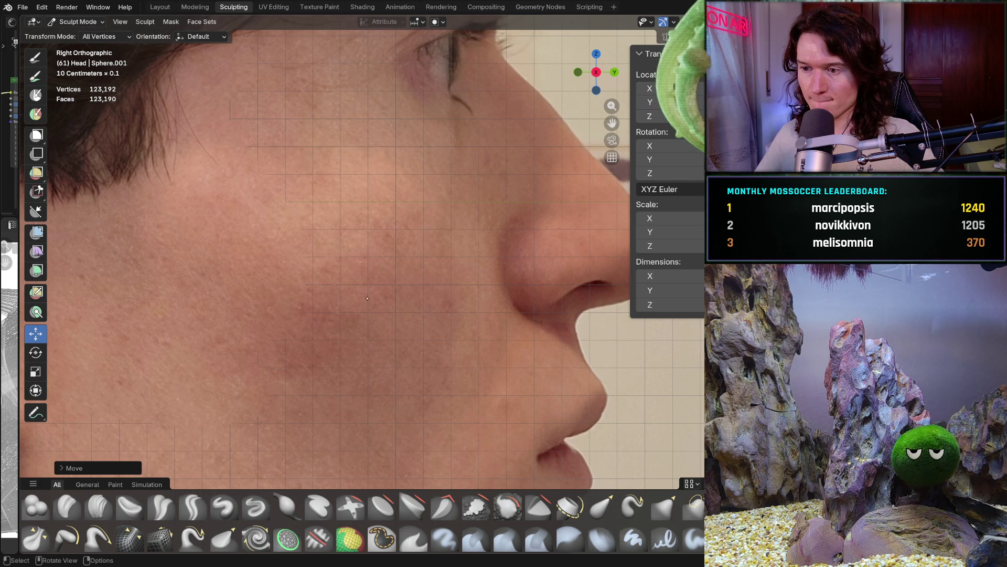
mouse_move(415, 319)
middle_down()
mouse_move(389, 333)
mouse_move(182, 333)
mouse_move(180, 322)
middle_up()
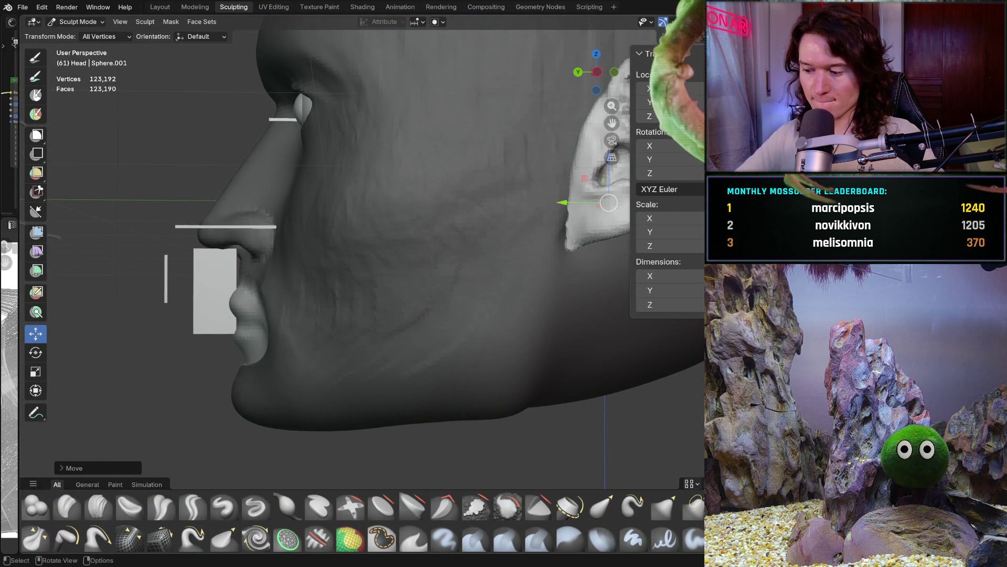
key(KP_3)
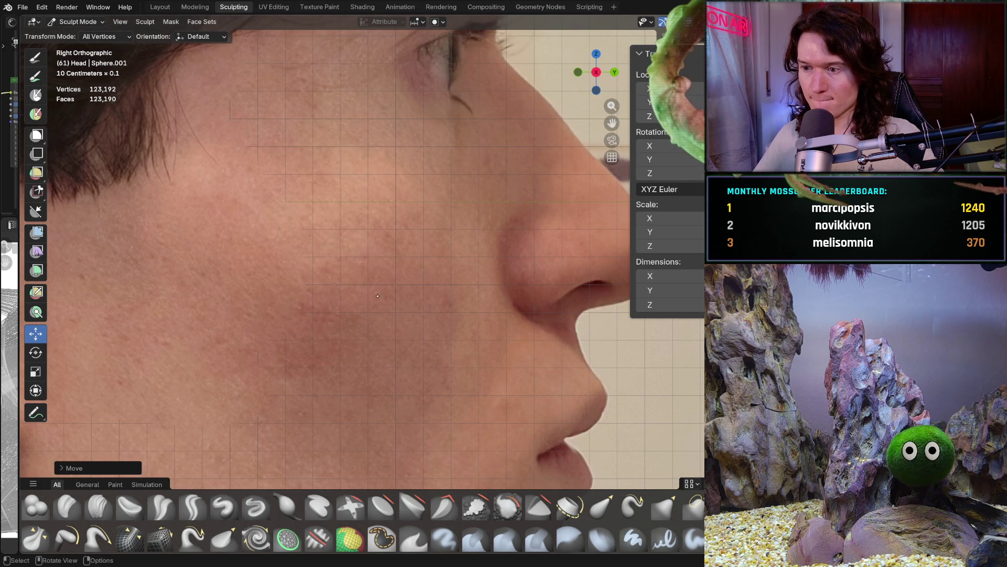
scroll(441, 303, down, 1)
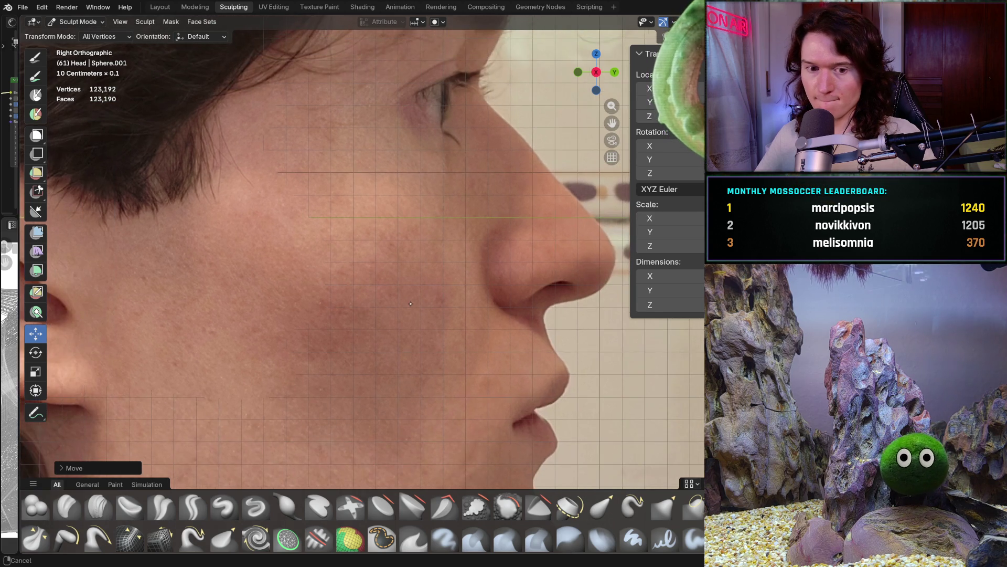
middle_drag(441, 302, 215, 319)
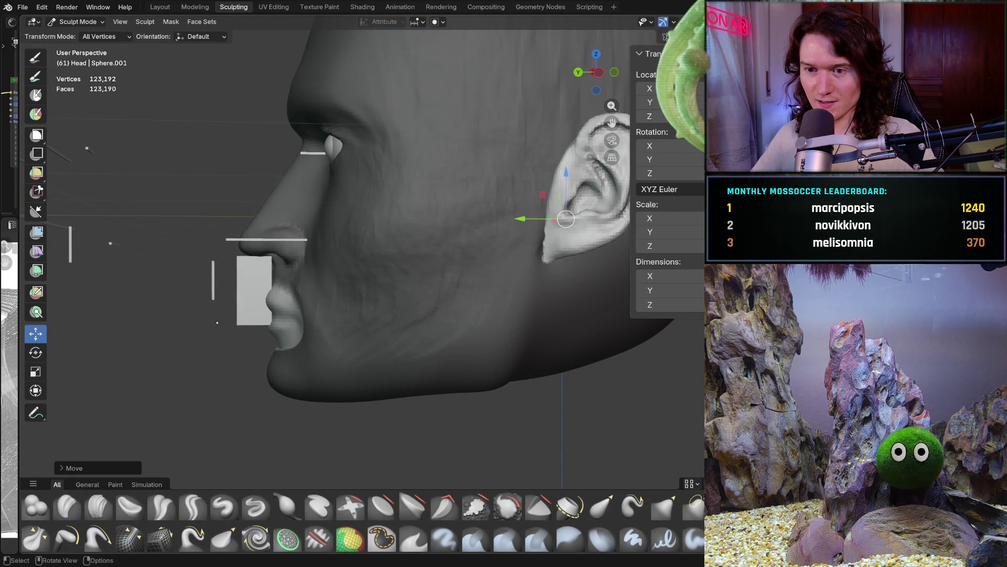
scroll(226, 325, up, 3)
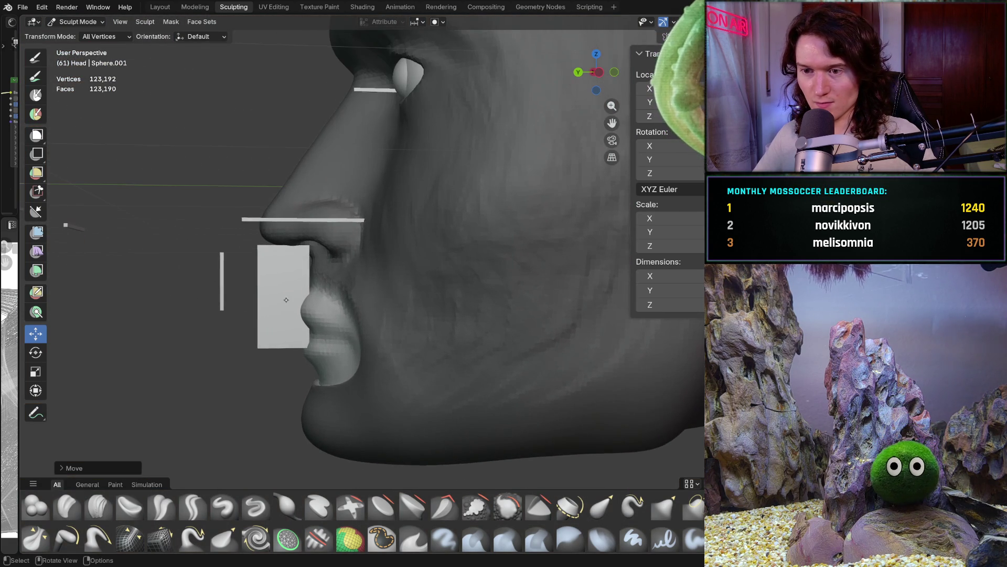
key(ctrl+grave)
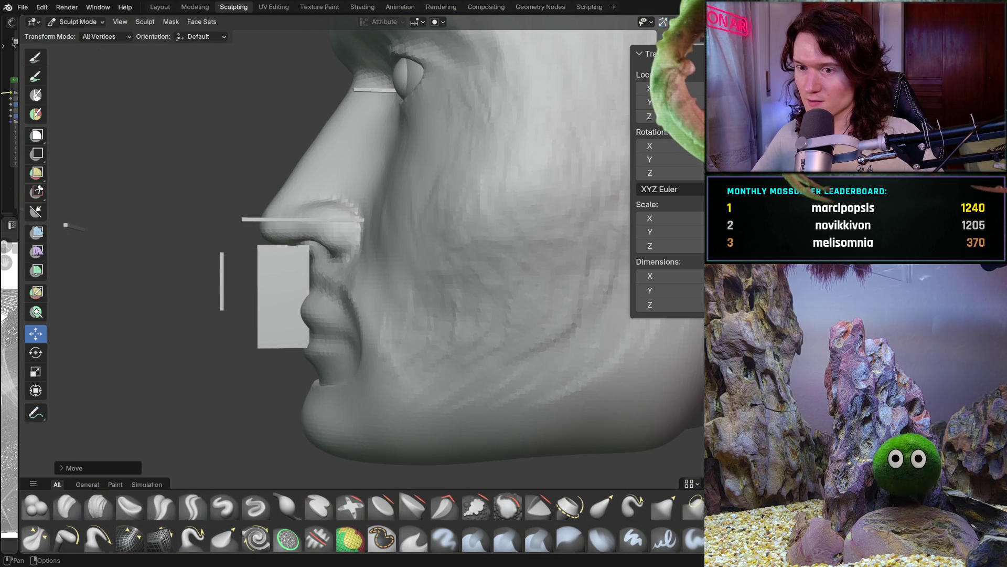
Switch the head to object mode and back to sculpt mode, then try a lip shift and undo it
click(95, 22)
click(103, 31)
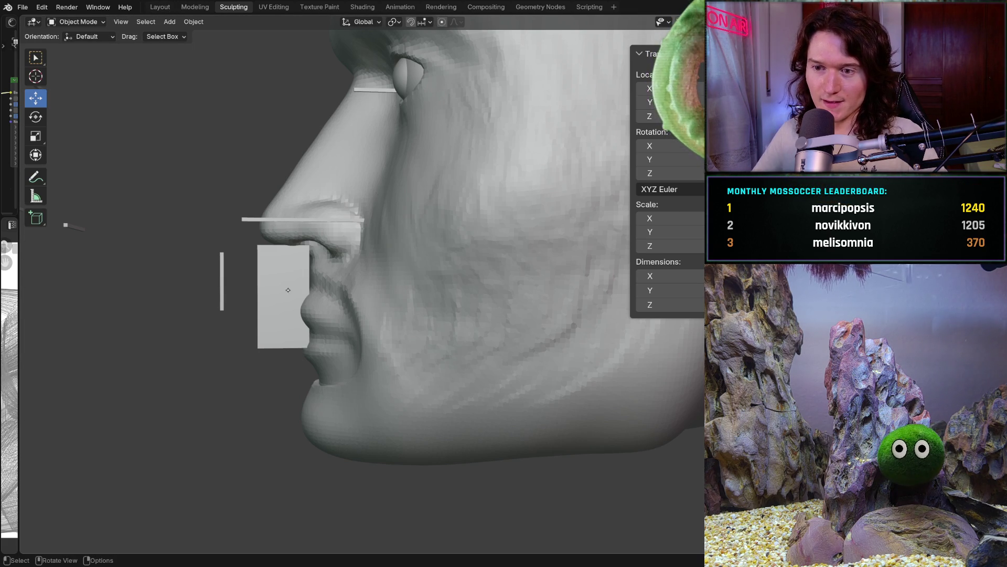
click(78, 22)
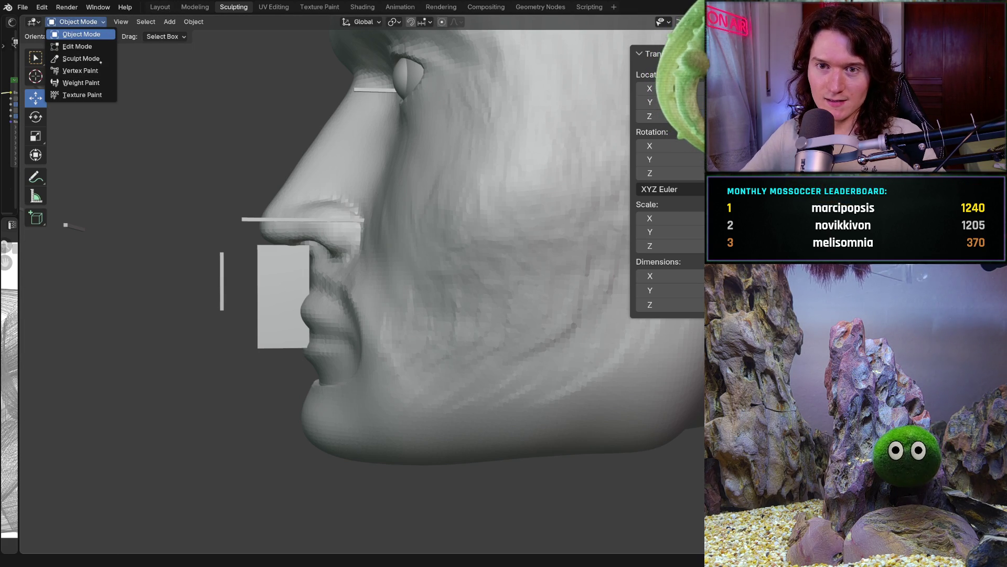
click(95, 57)
middle_drag(261, 277, 336, 304)
scroll(336, 304, up, 4)
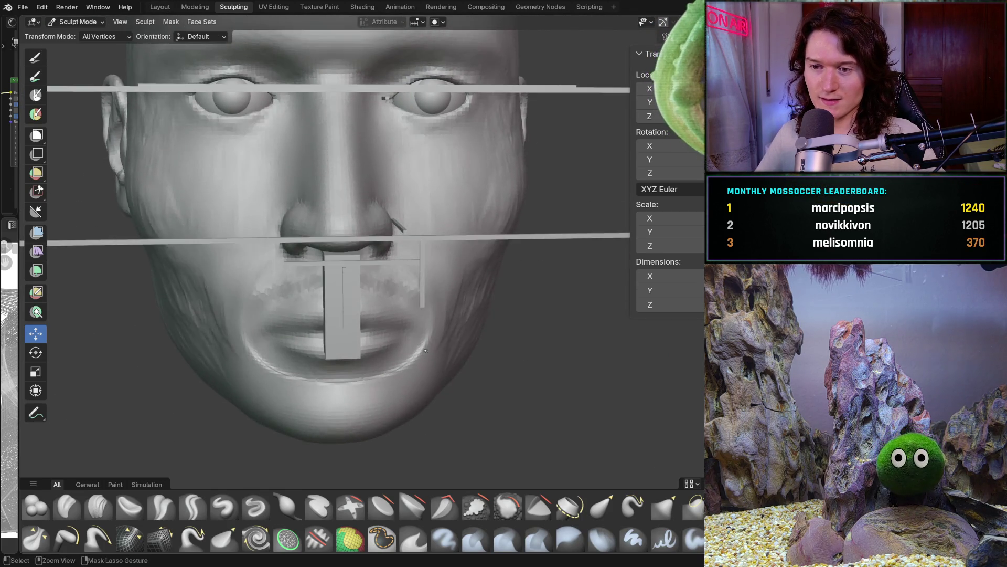
scroll(410, 331, down, 1)
scroll(411, 331, down, 5)
mouse_move(411, 331)
middle_down()
mouse_move(293, 357)
mouse_move(401, 345)
mouse_move(404, 357)
mouse_move(441, 367)
mouse_move(473, 362)
middle_up()
scroll(404, 357, up, 2)
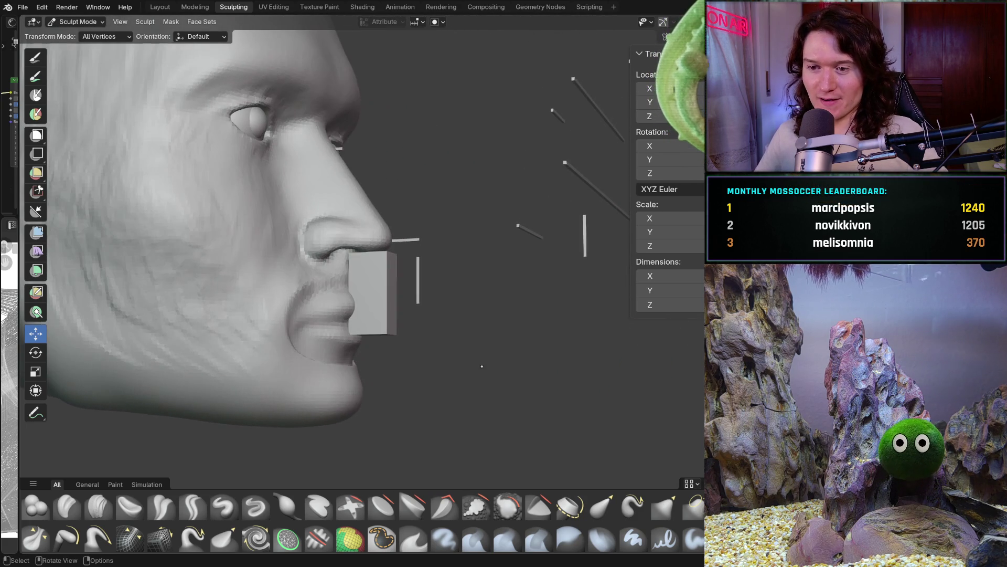
key(g)
click(219, 69)
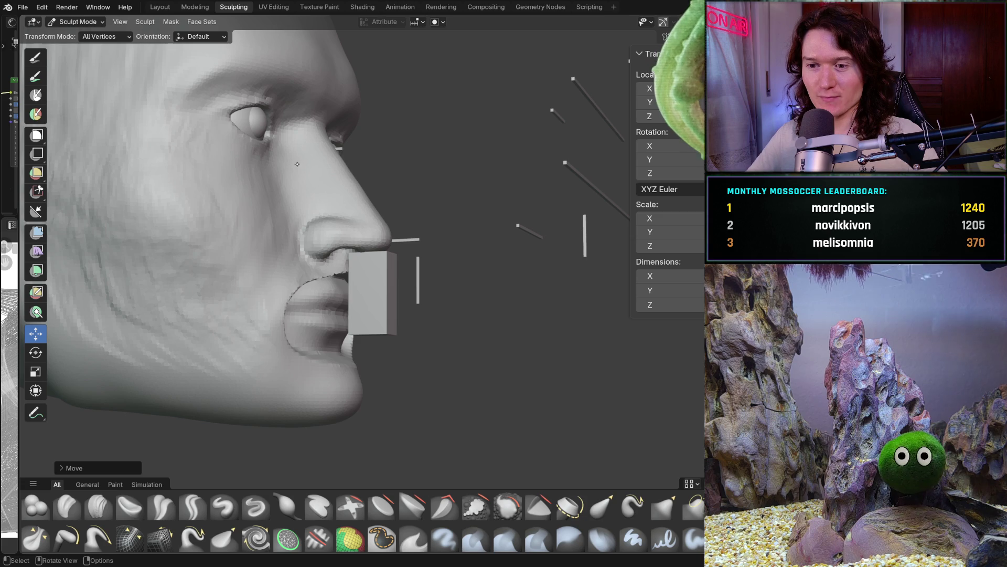
key(ctrl+z)
Turn the viewport overlays back on and select the Mask brush
middle_drag(272, 256, 202, 252)
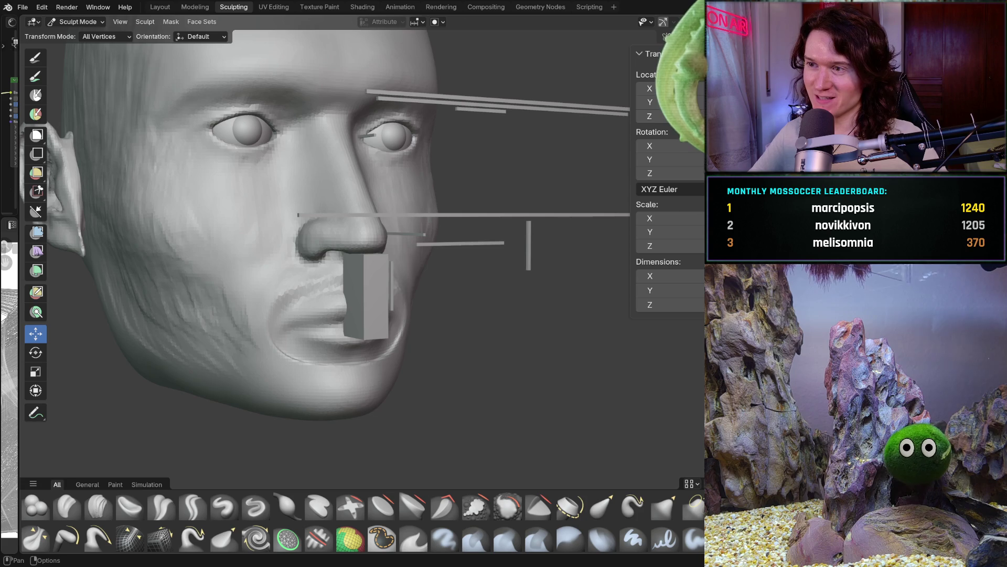
key(shift+alt+z)
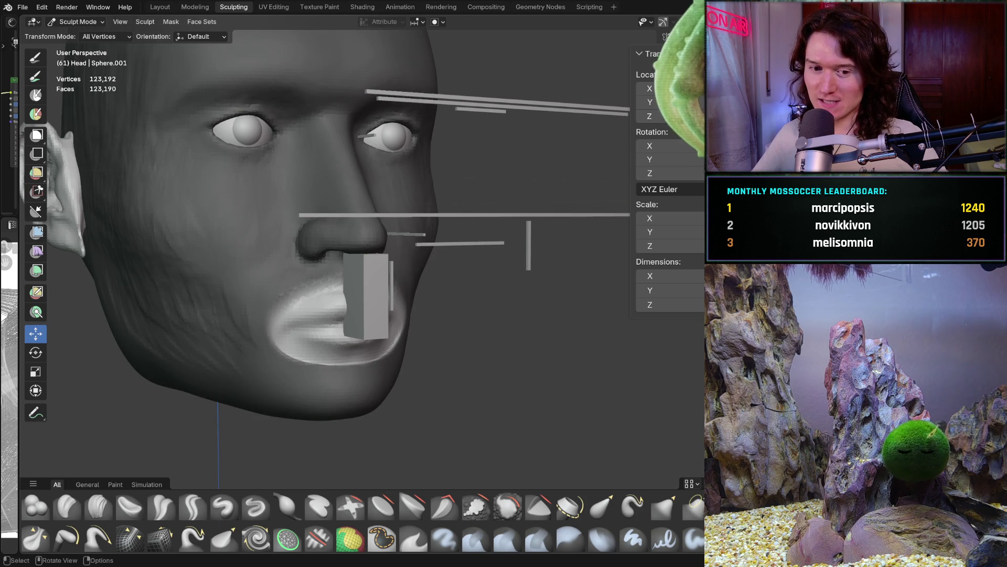
scroll(325, 251, up, 4)
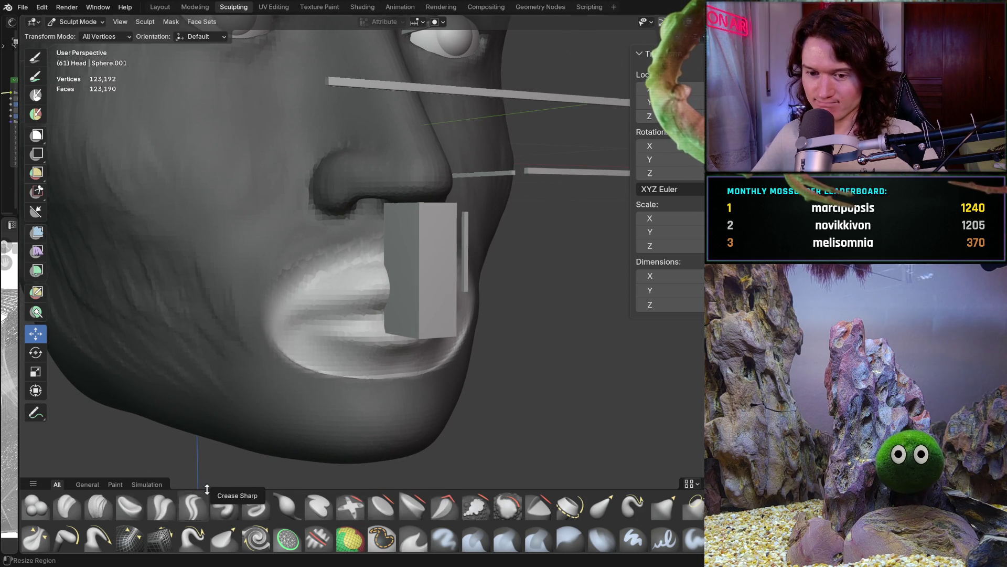
click(382, 538)
scroll(288, 263, up, 1)
scroll(287, 264, up, 2)
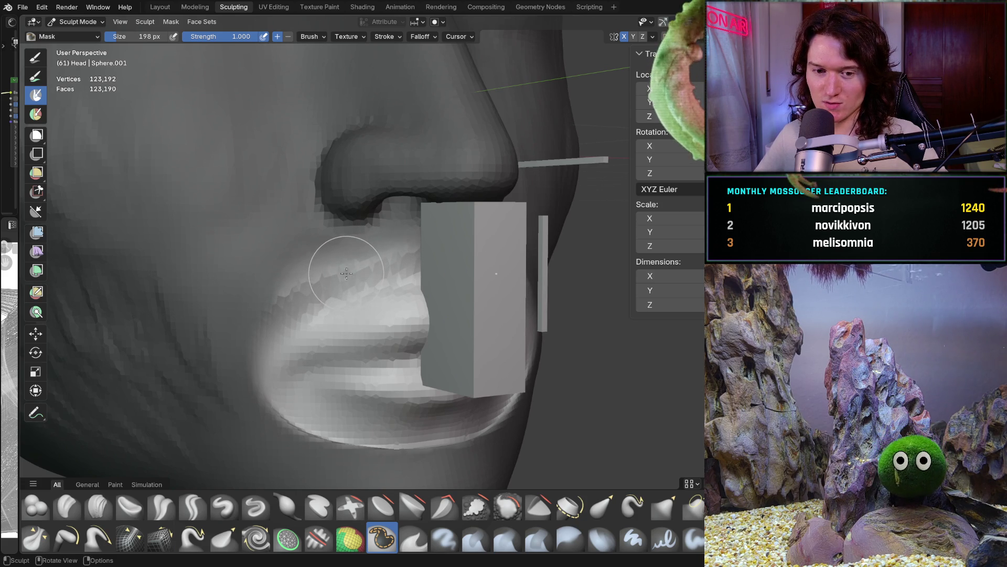
Clear the mask from the whole face with Alt+M and switch to the Clay Strips brush
scroll(344, 272, down, 5)
mouse_move(344, 272)
middle_down()
mouse_move(332, 313)
mouse_move(296, 342)
mouse_move(288, 319)
mouse_move(336, 246)
mouse_move(408, 267)
mouse_move(392, 260)
middle_up()
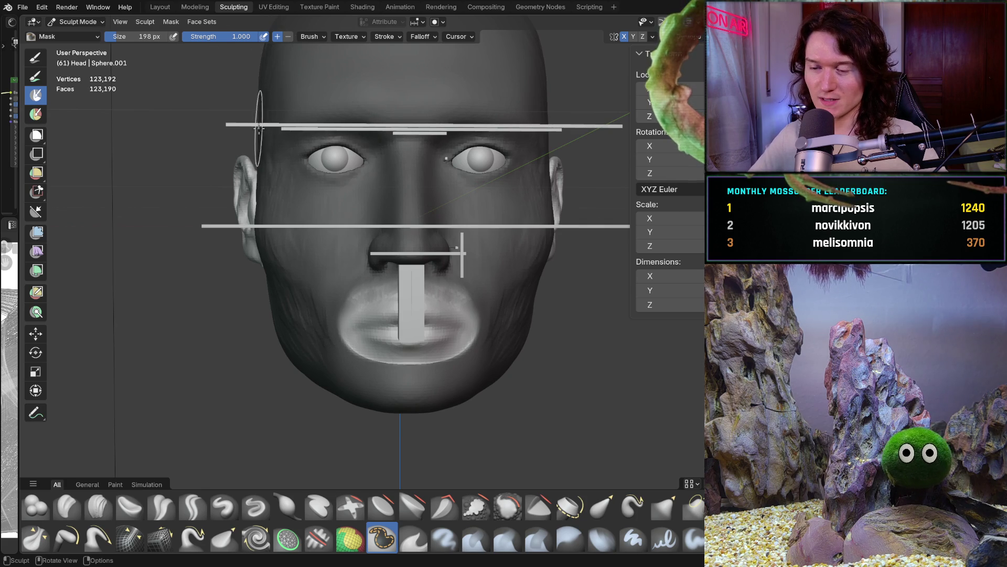
click(81, 21)
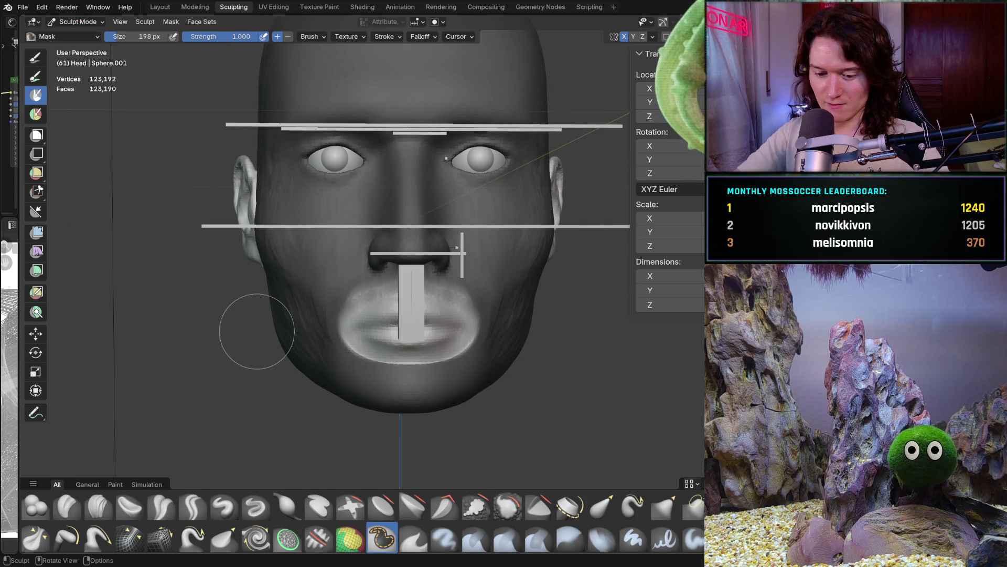
key(alt+m)
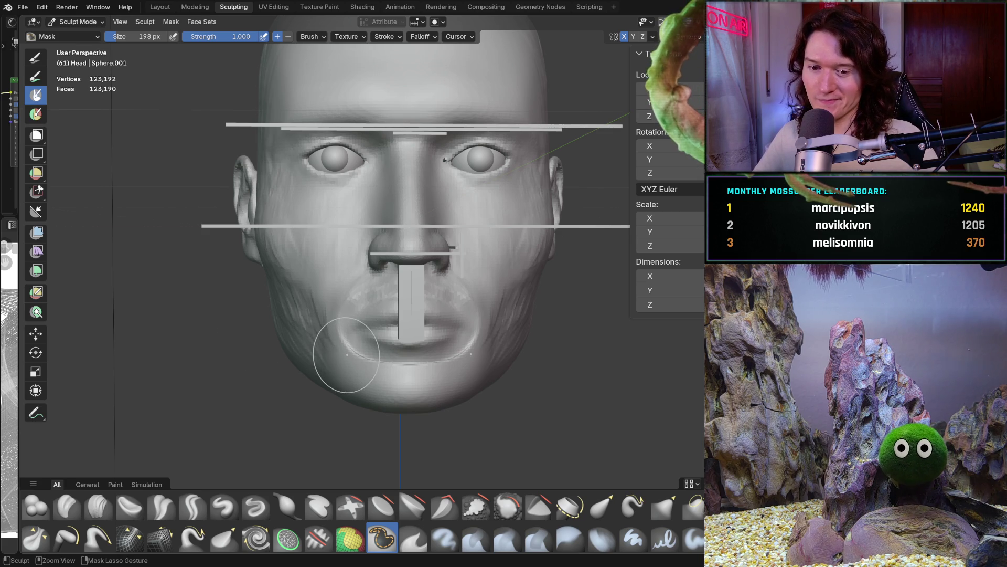
scroll(330, 341, up, 4)
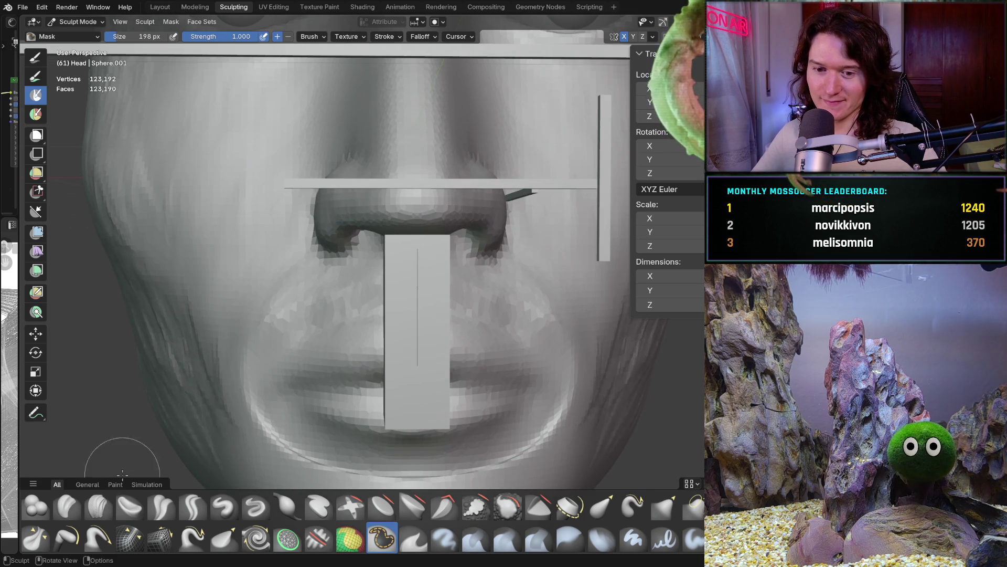
click(99, 506)
middle_drag(121, 461, 296, 340)
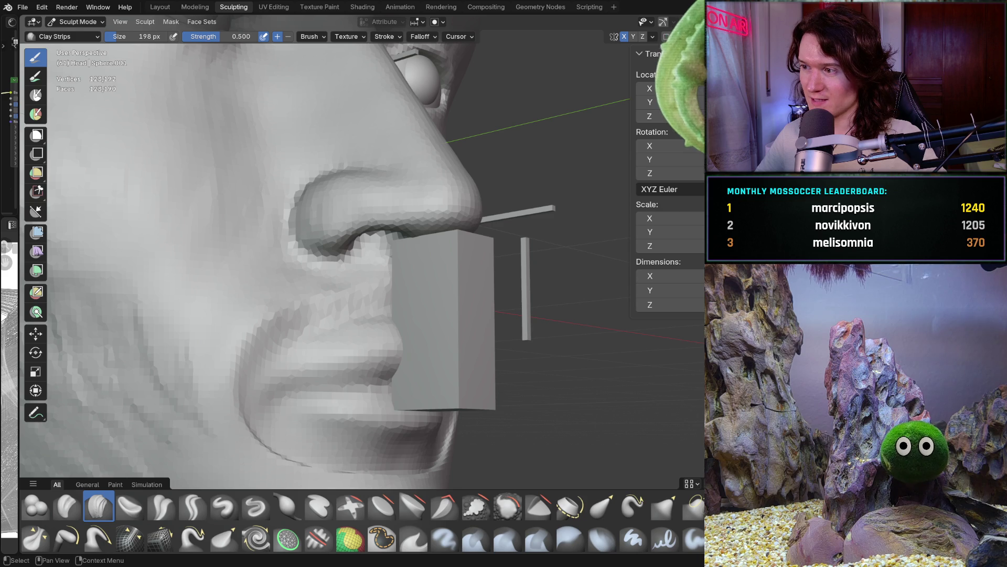
Hide the guide box in front of the lips and orbit in to a side profile of the lip
key(h)
mouse_move(580, 249)
middle_down()
mouse_move(394, 321)
mouse_move(401, 338)
mouse_move(327, 388)
middle_up()
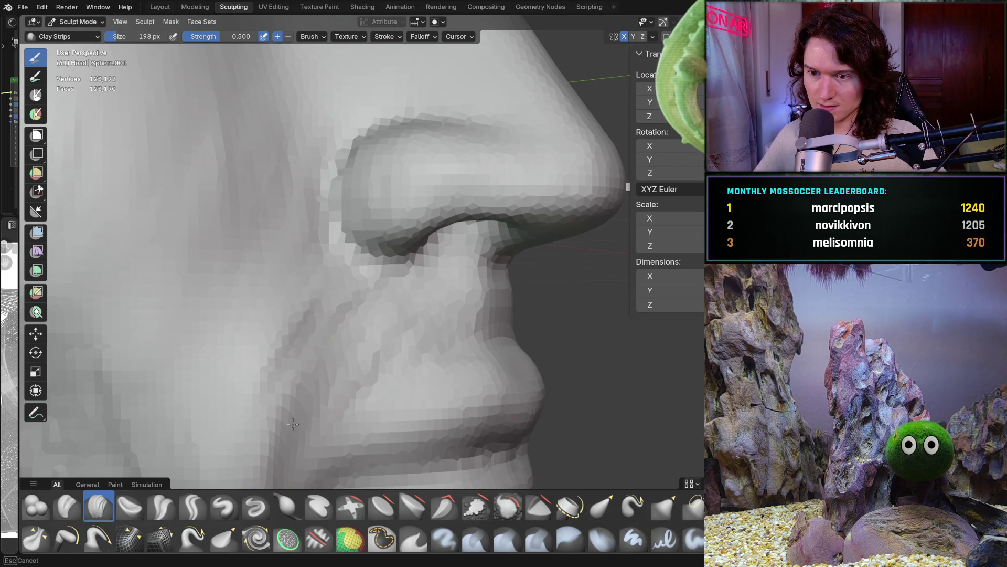
ctrl+middle_drag(236, 427, 346, 279)
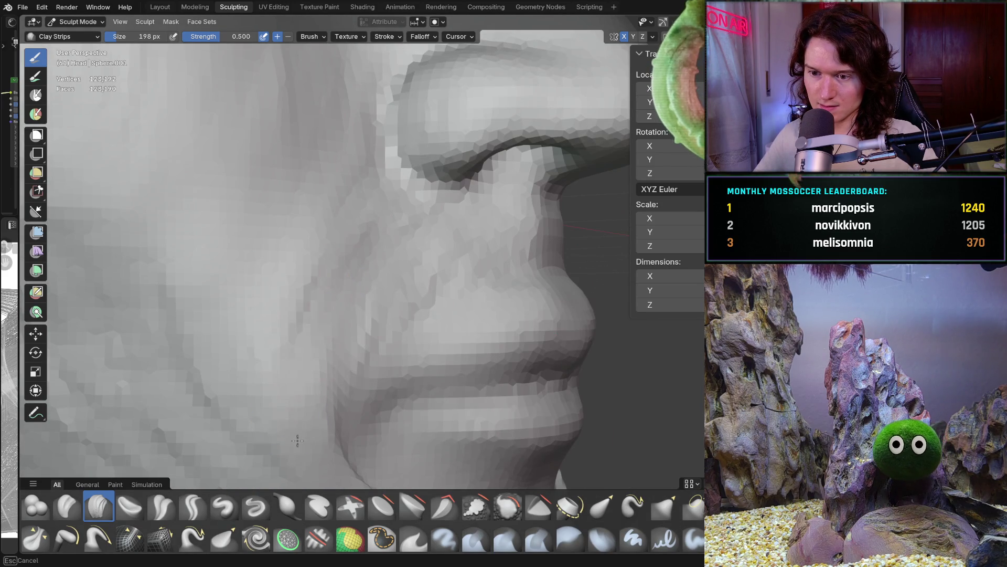
mouse_move(300, 410)
ctrl+middle_down()
mouse_move(326, 367)
mouse_move(348, 371)
mouse_move(294, 369)
mouse_move(371, 288)
ctrl+middle_up()
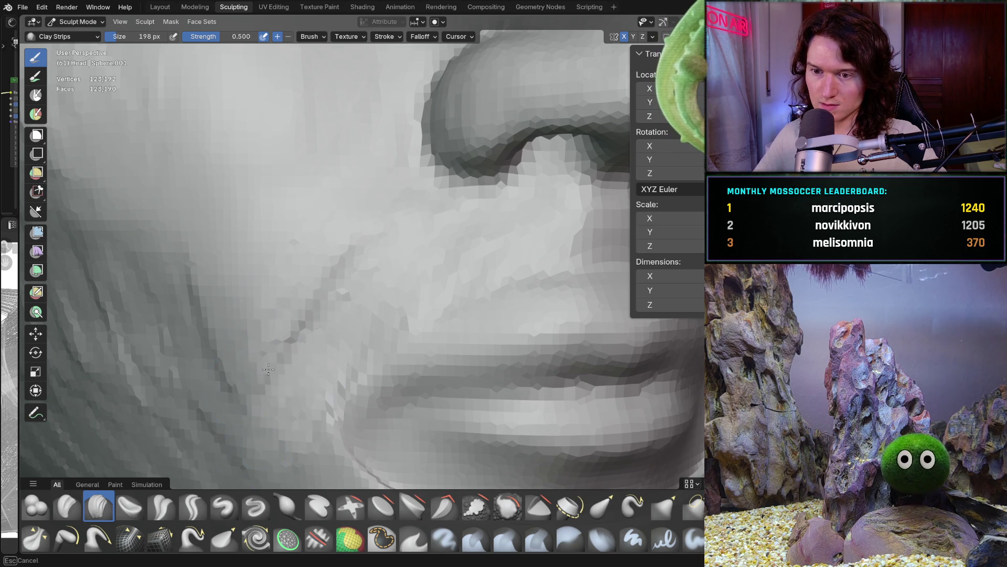
mouse_move(328, 302)
ctrl+middle_down()
mouse_move(294, 370)
mouse_move(236, 371)
mouse_move(176, 337)
mouse_move(213, 429)
mouse_move(259, 428)
mouse_move(310, 326)
mouse_move(389, 391)
mouse_move(386, 354)
ctrl+middle_up()
scroll(387, 362, down, 3)
scroll(445, 311, up, 10)
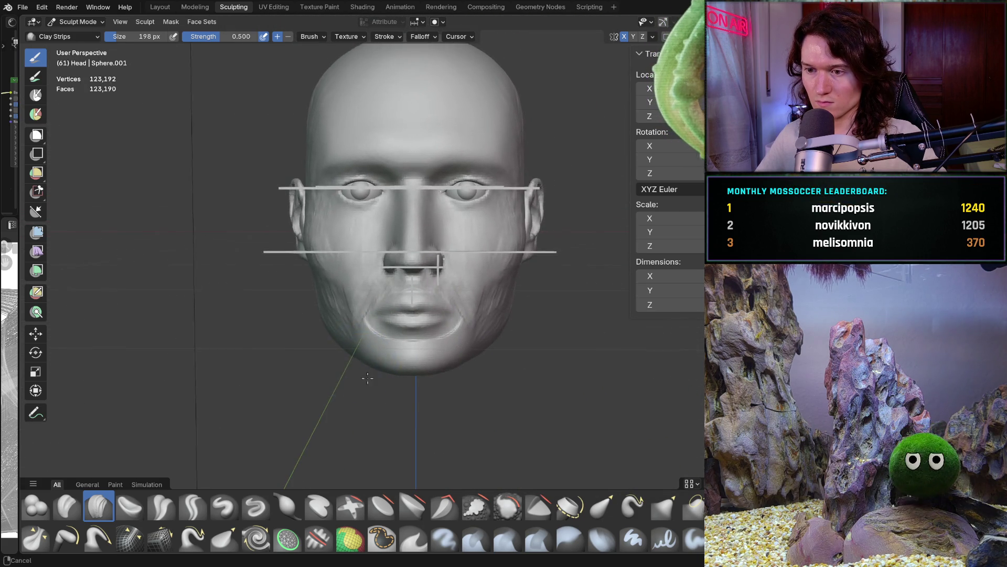
scroll(445, 311, up, 2)
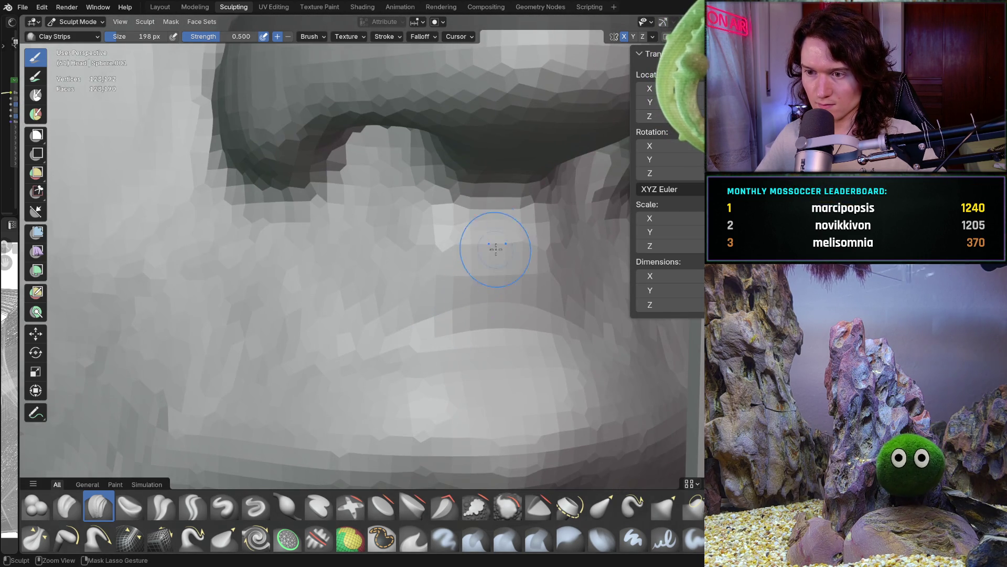
middle_drag(499, 427, 539, 303)
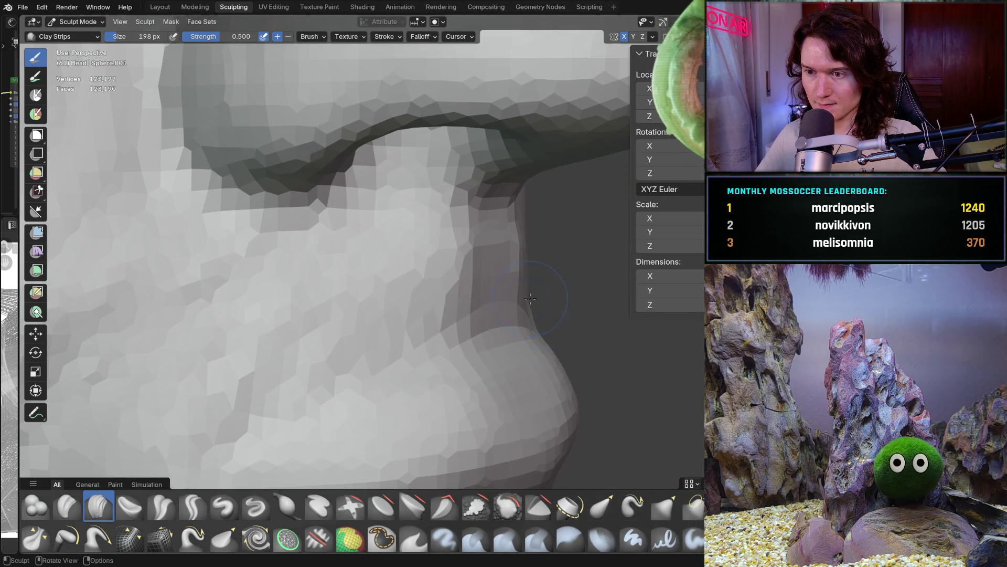
middle_drag(408, 340, 367, 365)
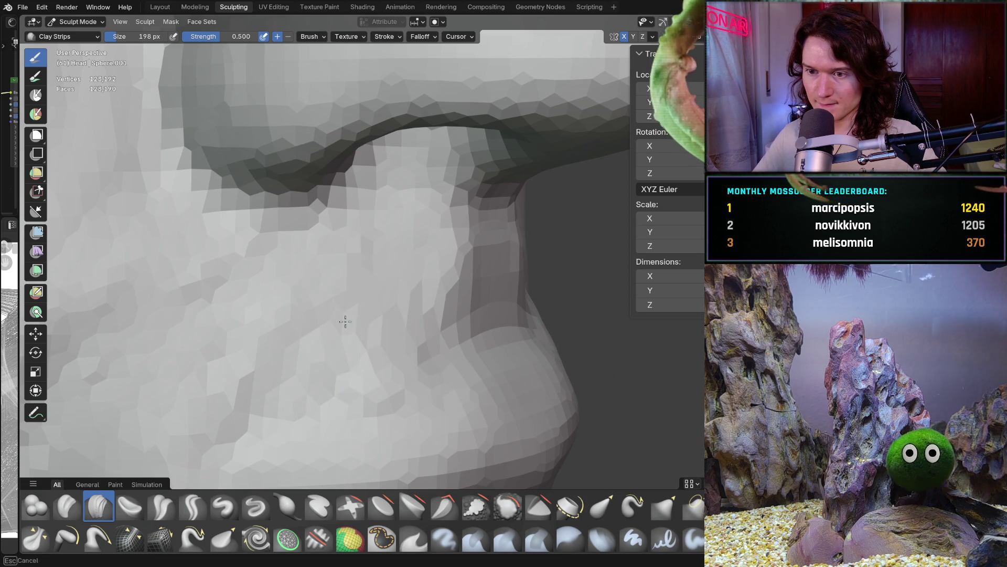
middle_drag(349, 281, 292, 308)
mouse_move(224, 418)
middle_down()
mouse_move(292, 348)
mouse_move(236, 336)
mouse_move(237, 371)
mouse_move(255, 347)
mouse_move(337, 329)
middle_up()
middle_drag(403, 291, 410, 252)
Lay three Clay Strips strokes from the lip and cheek down toward the chin
drag(411, 252, 370, 350)
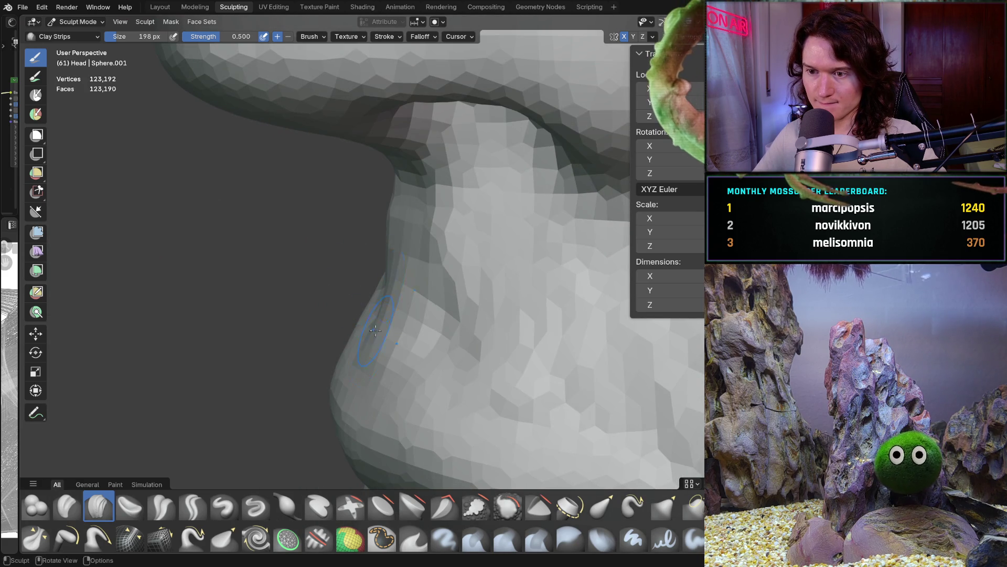
drag(461, 262, 419, 405)
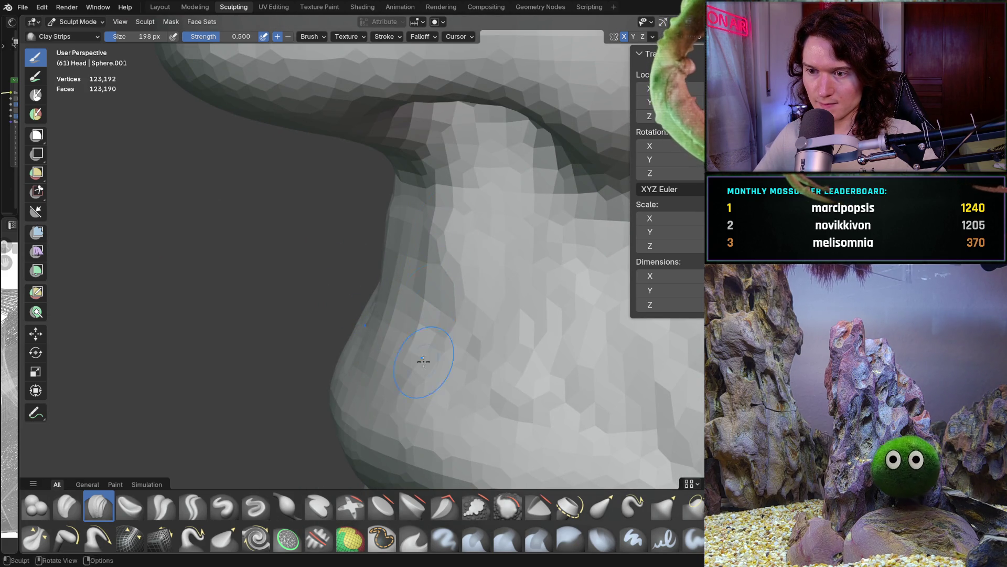
drag(446, 213, 421, 397)
middle_drag(434, 228, 397, 255)
mouse_move(356, 389)
ctrl+middle_down()
mouse_move(400, 304)
mouse_move(348, 367)
mouse_move(387, 299)
mouse_move(288, 226)
mouse_move(323, 201)
mouse_move(334, 252)
mouse_move(283, 267)
mouse_move(299, 180)
ctrl+middle_up()
mouse_move(325, 265)
middle_down()
mouse_move(304, 266)
mouse_move(318, 366)
mouse_move(275, 167)
middle_up()
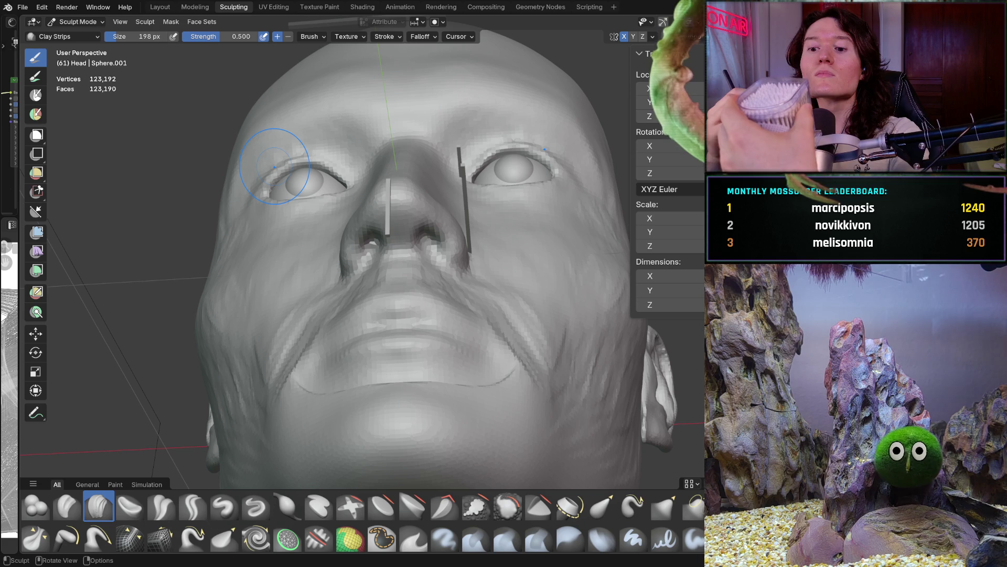
ctrl+middle_drag(329, 308, 430, 230)
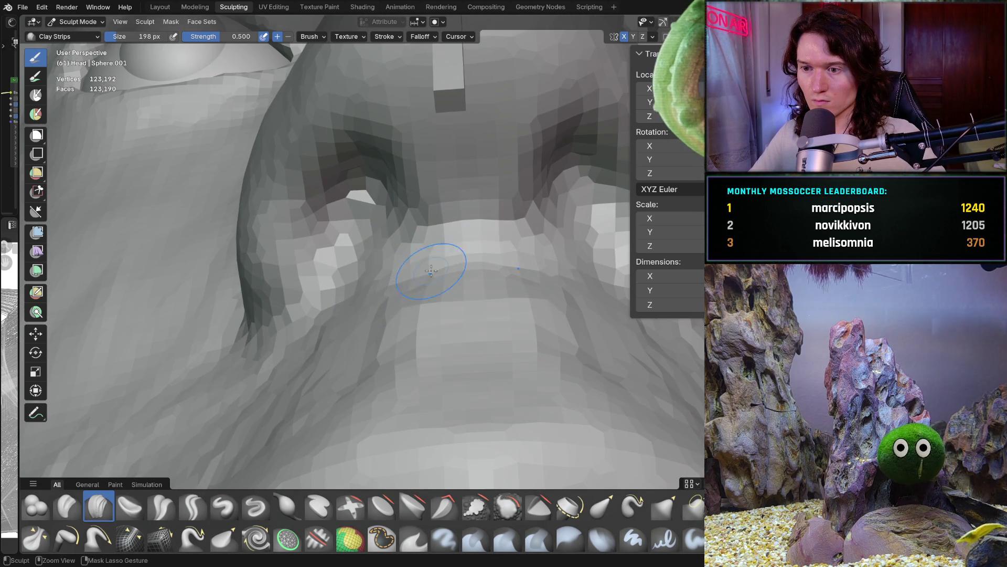
Make a Clay Strips stroke around the nostrils and upper lip, checking it from several angles
mouse_move(443, 307)
ctrl+mouse_down()
mouse_move(457, 325)
mouse_move(473, 306)
ctrl+mouse_up()
mouse_move(457, 292)
middle_down()
mouse_move(421, 335)
mouse_move(463, 326)
mouse_move(472, 346)
mouse_move(504, 358)
middle_up()
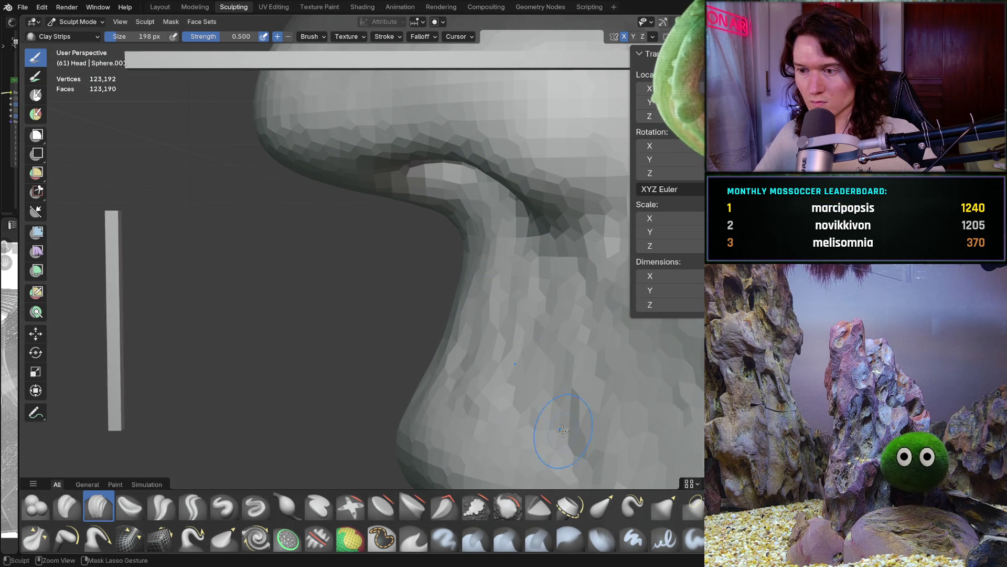
mouse_move(516, 280)
middle_down()
mouse_move(542, 293)
mouse_move(497, 270)
middle_up()
scroll(519, 282, up, 3)
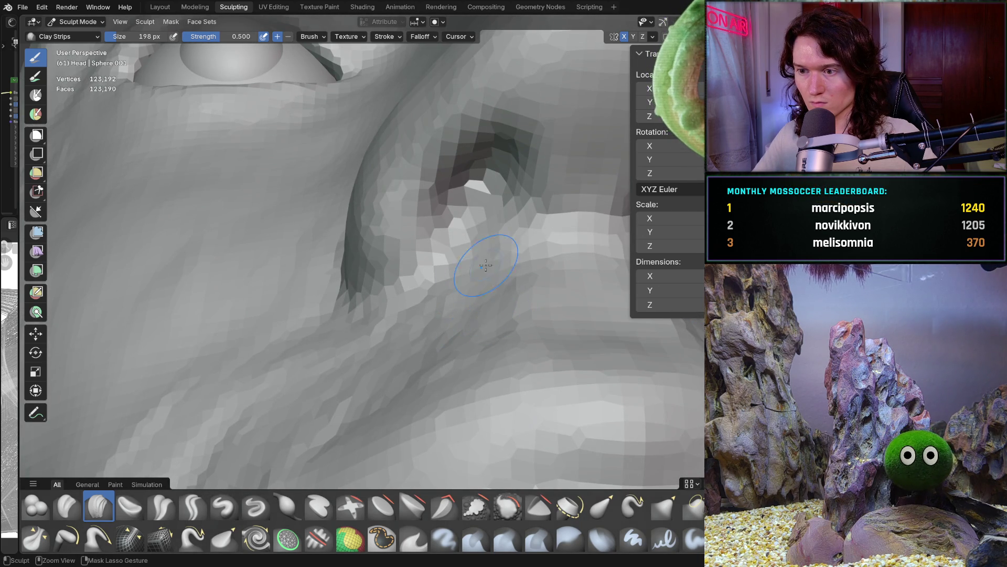
ctrl+middle_drag(395, 324, 438, 321)
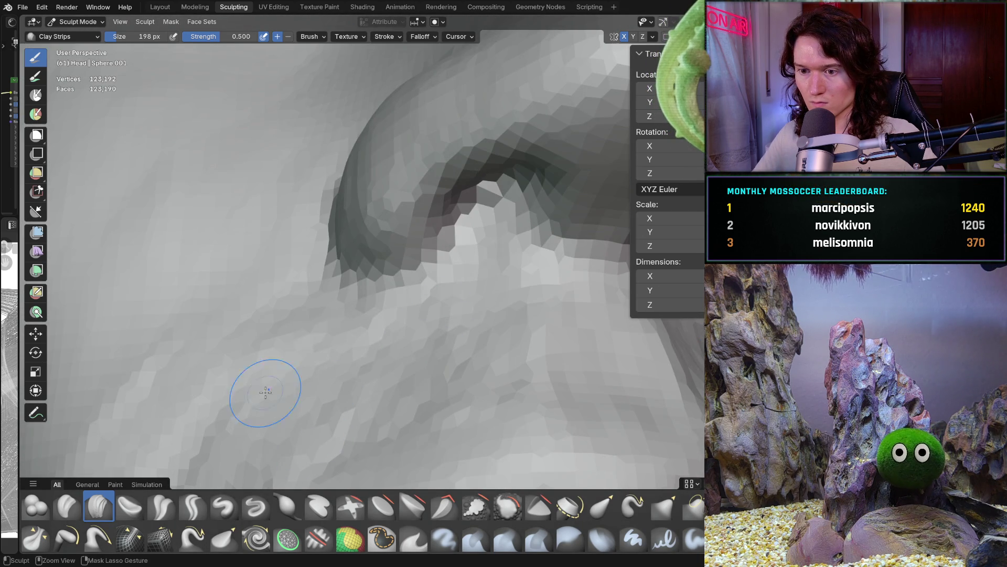
mouse_move(258, 378)
ctrl+middle_down()
mouse_move(250, 470)
mouse_move(282, 442)
ctrl+middle_up()
scroll(324, 424, up, 3)
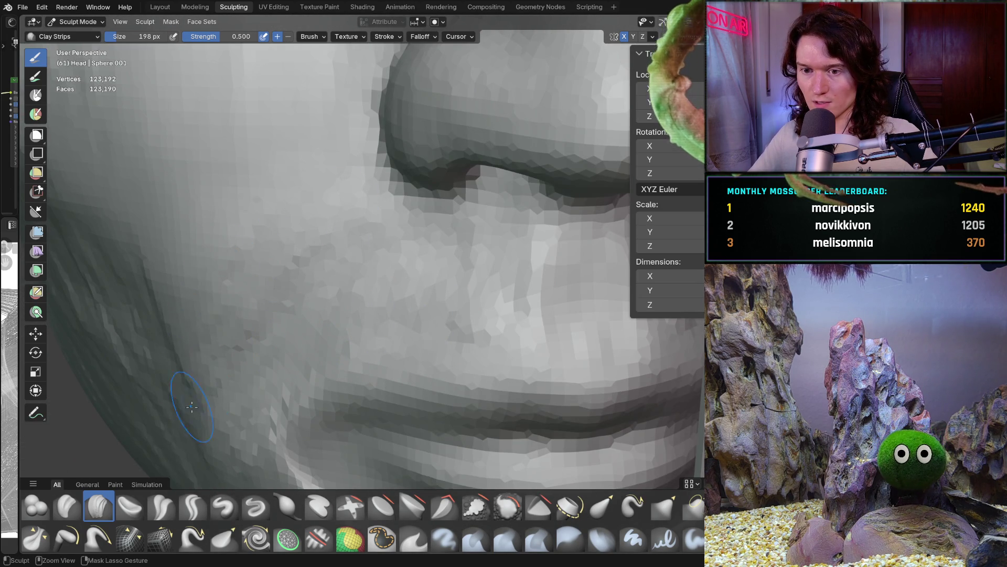
scroll(191, 326, down, 3)
mouse_move(221, 335)
middle_down()
mouse_move(272, 355)
mouse_move(373, 295)
mouse_move(315, 328)
mouse_move(357, 361)
middle_up()
scroll(357, 362, up, 5)
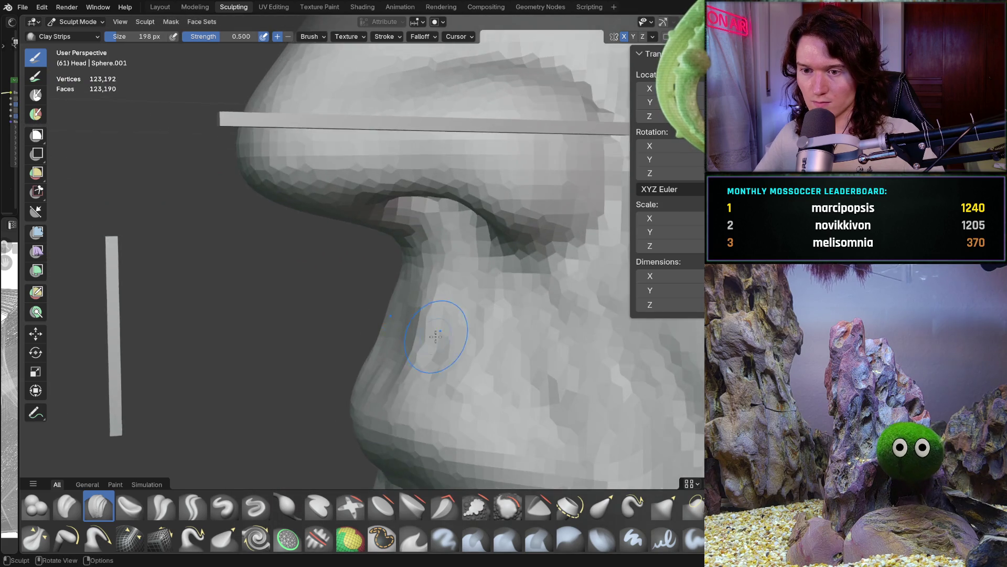
middle_drag(418, 401, 464, 320)
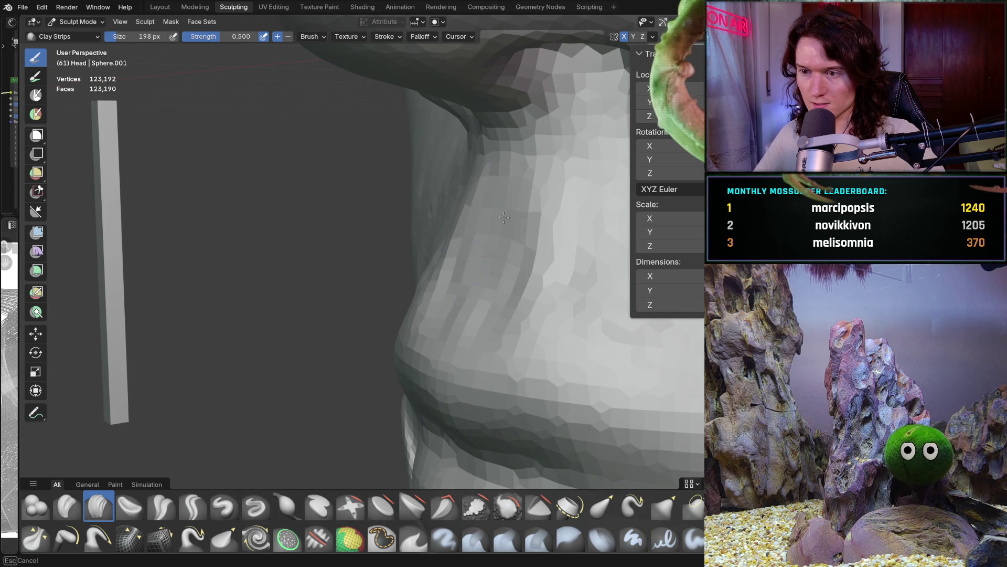
scroll(469, 275, down, 5)
mouse_move(469, 275)
middle_down()
mouse_move(504, 291)
mouse_move(488, 325)
middle_up()
scroll(481, 344, down, 4)
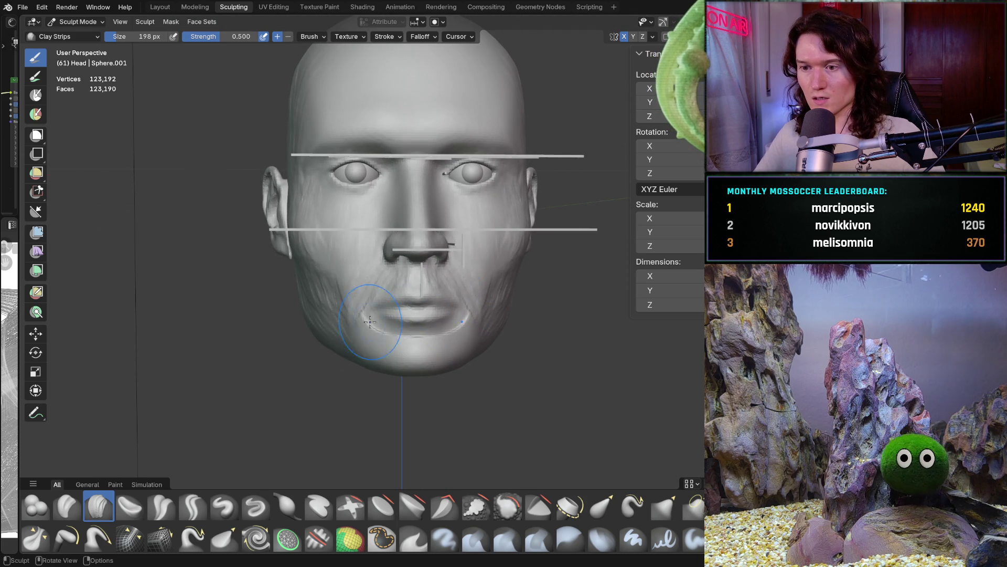
Stroke Clay Strips along the cheeks beside both mouth corners to add mirrored creases
mouse_move(397, 355)
middle_down()
mouse_move(314, 348)
mouse_move(391, 339)
mouse_move(388, 357)
middle_up()
scroll(391, 339, up, 4)
scroll(356, 347, up, 3)
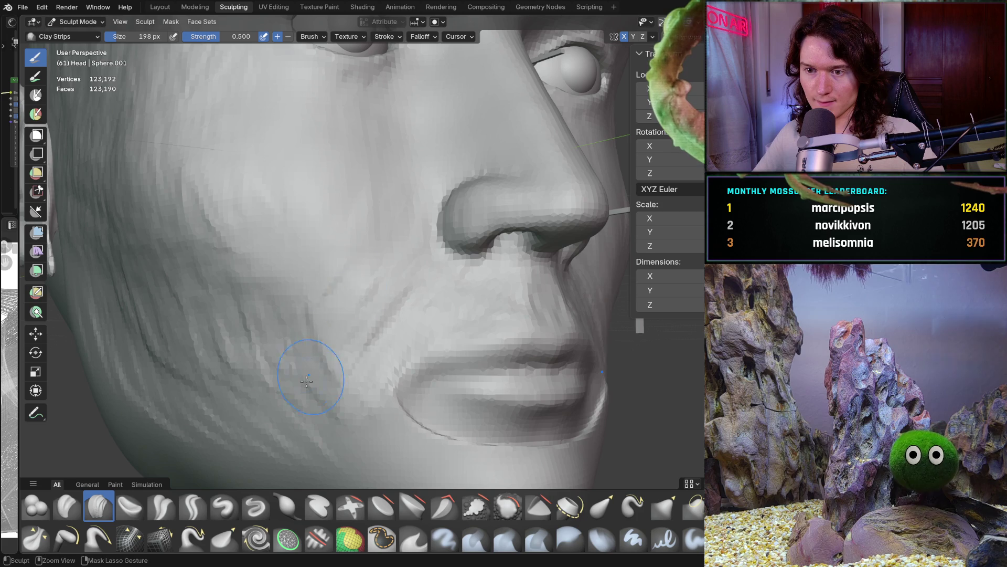
middle_drag(333, 263, 325, 285)
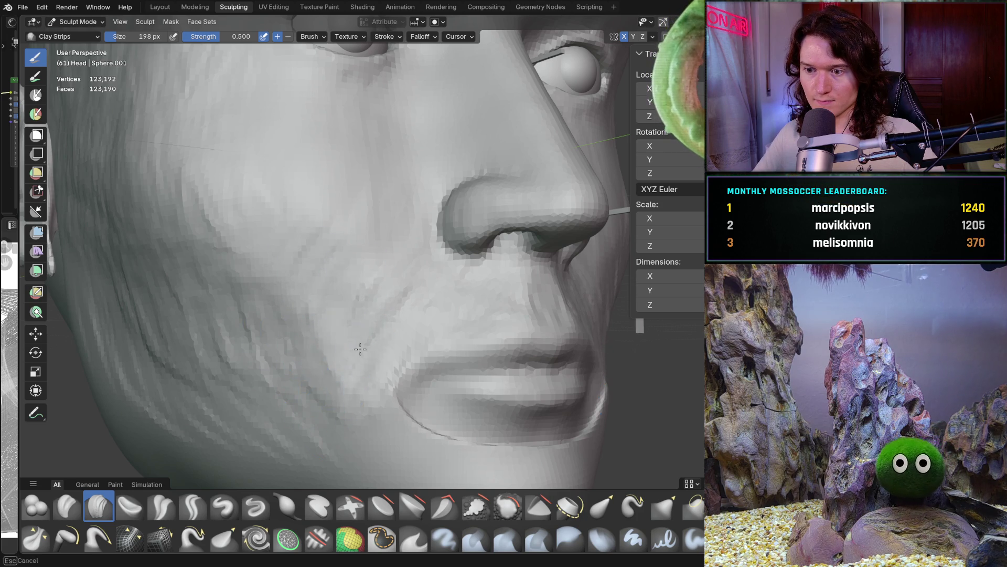
scroll(337, 386, up, 5)
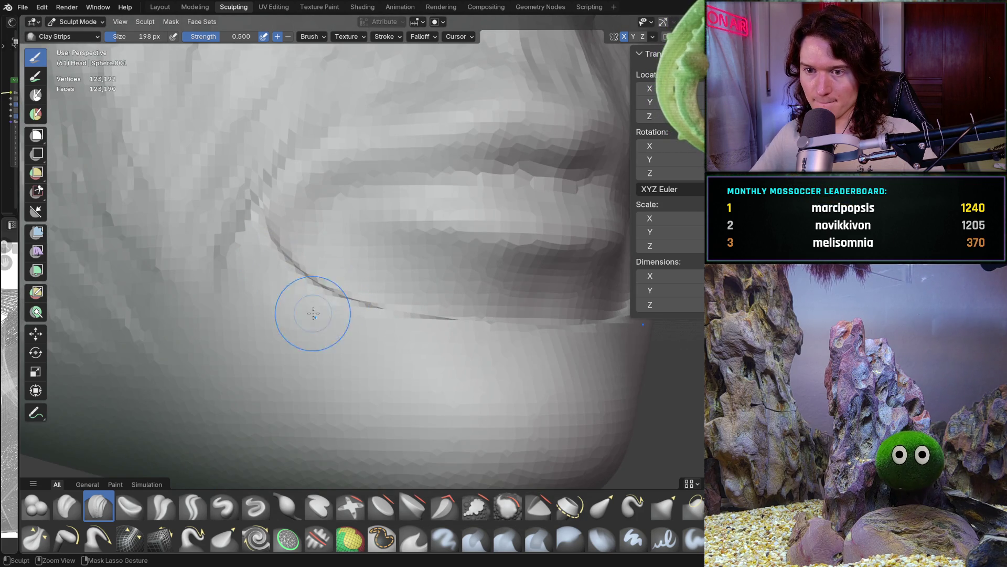
middle_drag(397, 315, 399, 315)
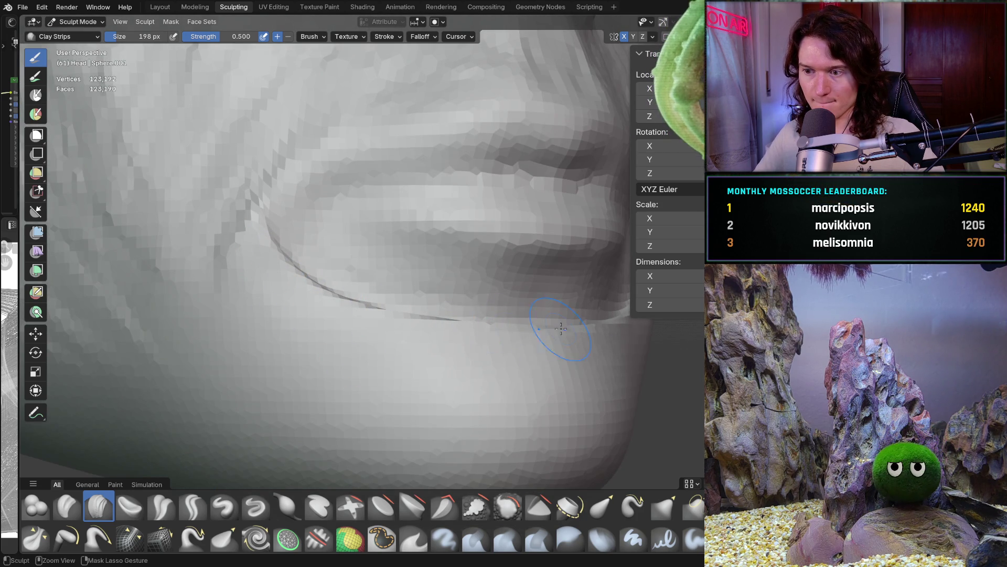
mouse_move(315, 267)
middle_down()
mouse_move(293, 287)
mouse_move(336, 329)
mouse_move(266, 325)
mouse_move(310, 330)
mouse_move(354, 304)
middle_up()
scroll(355, 303, up, 4)
scroll(305, 262, up, 2)
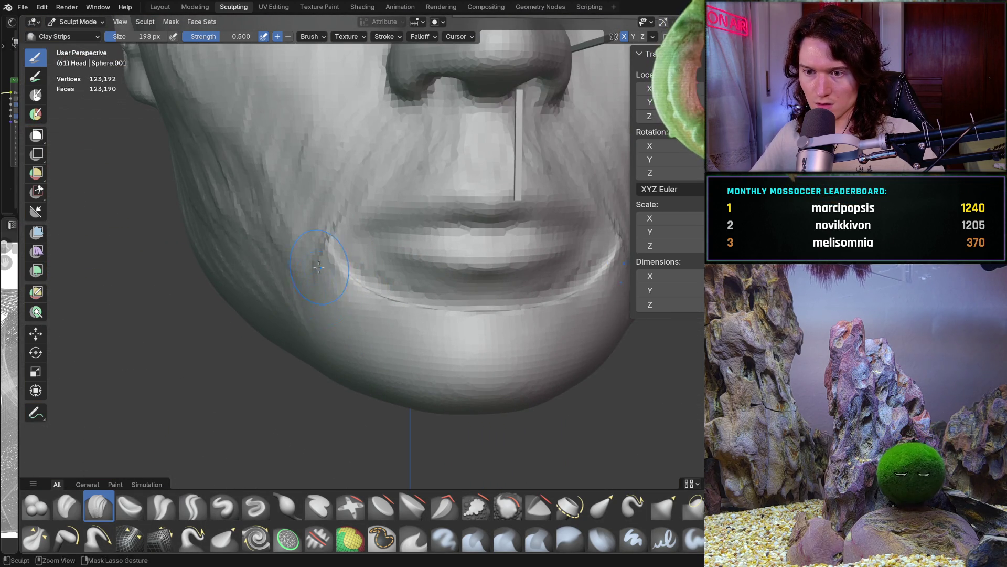
mouse_move(329, 317)
mouse_down()
mouse_move(299, 294)
mouse_move(307, 226)
mouse_move(257, 254)
mouse_up()
scroll(313, 272, down, 6)
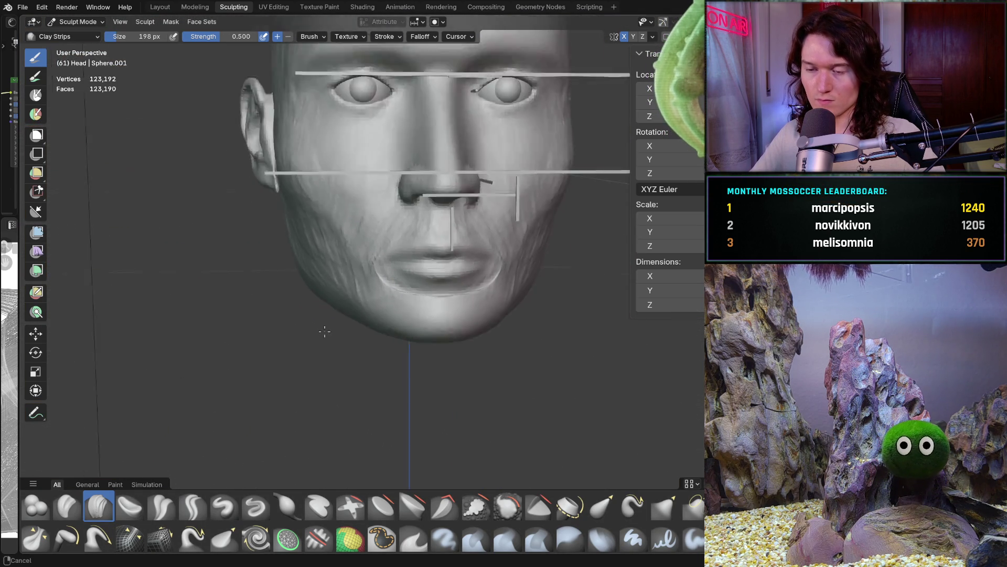
mouse_move(346, 301)
middle_down()
mouse_move(369, 322)
mouse_move(371, 350)
mouse_move(366, 280)
middle_up()
scroll(369, 336, up, 2)
scroll(368, 297, up, 3)
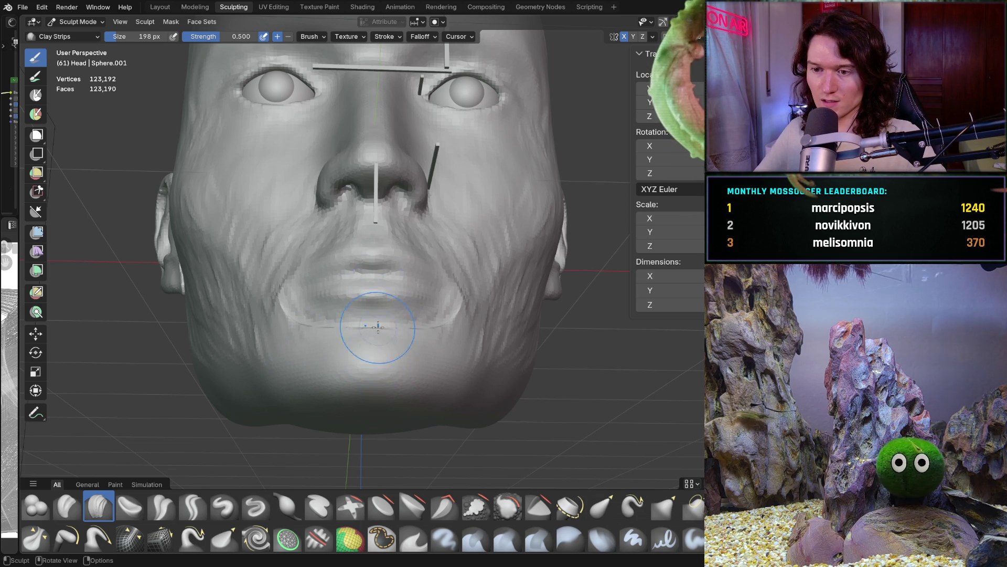
Snap to a straight-on orthographic view with Ctrl+Numpad 1 and zoom in on the mouth
mouse_move(375, 350)
middle_down()
mouse_move(351, 344)
mouse_move(246, 370)
mouse_move(375, 378)
middle_up()
scroll(242, 371, up, 2)
scroll(242, 371, down, 2)
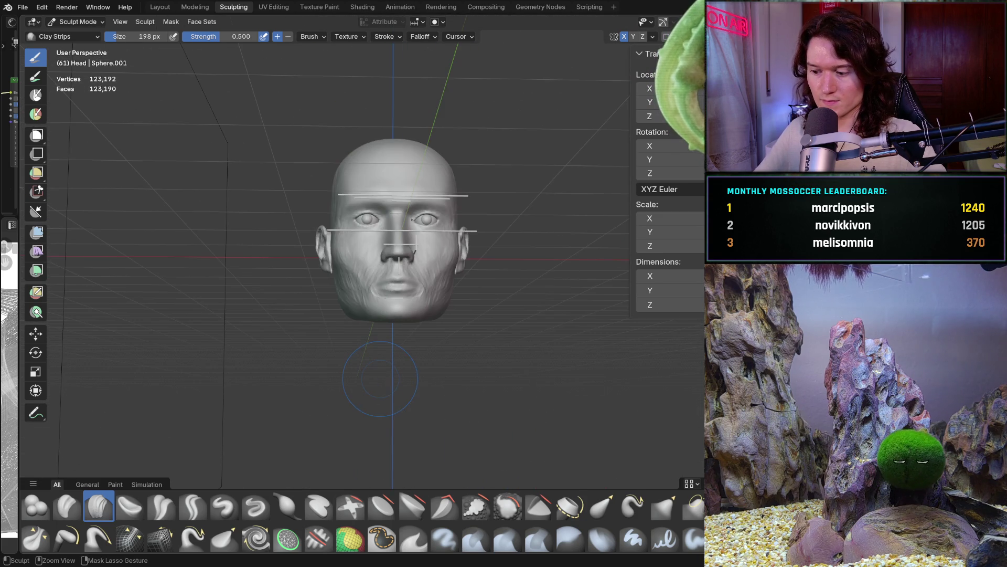
key(ctrl+KP_1)
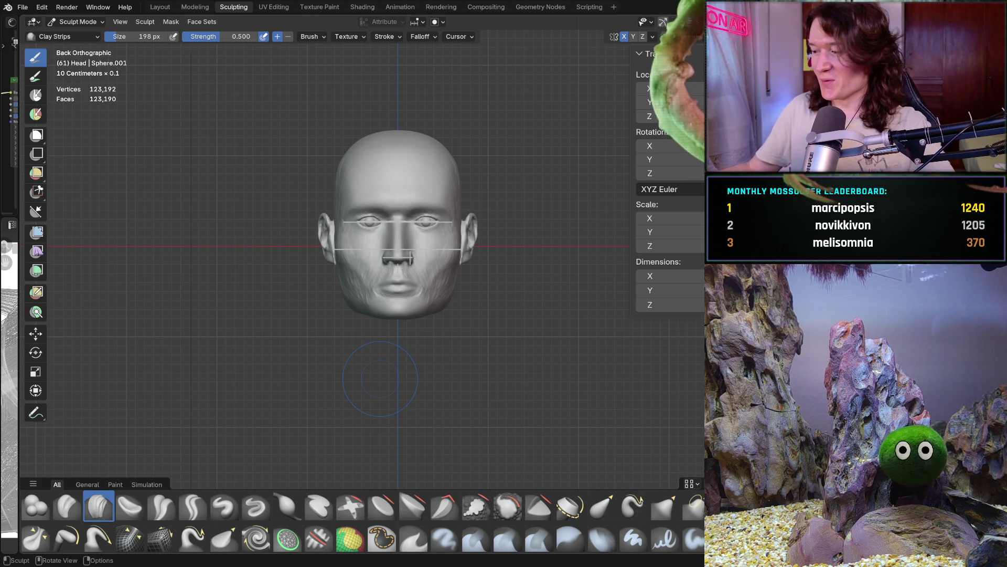
scroll(361, 297, up, 6)
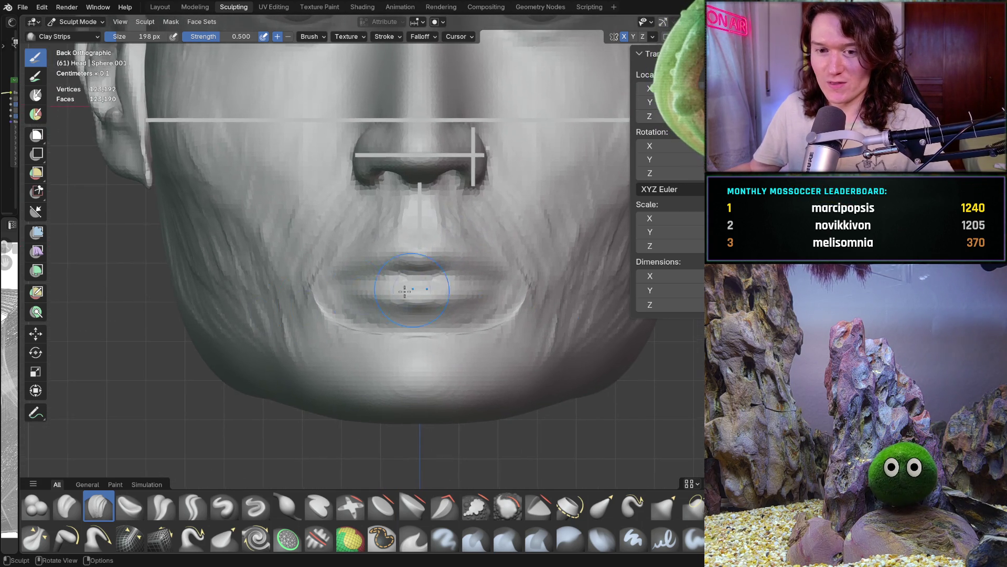
Return to Object Mode and drag out a new tall cube to the left of the head
click(78, 21)
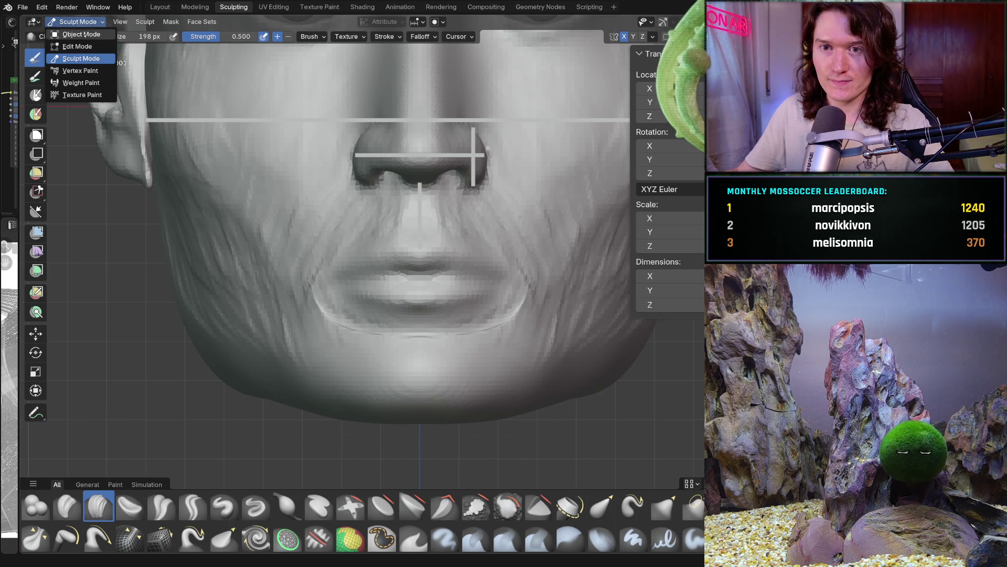
click(78, 33)
shift+middle_drag(361, 297, 421, 314)
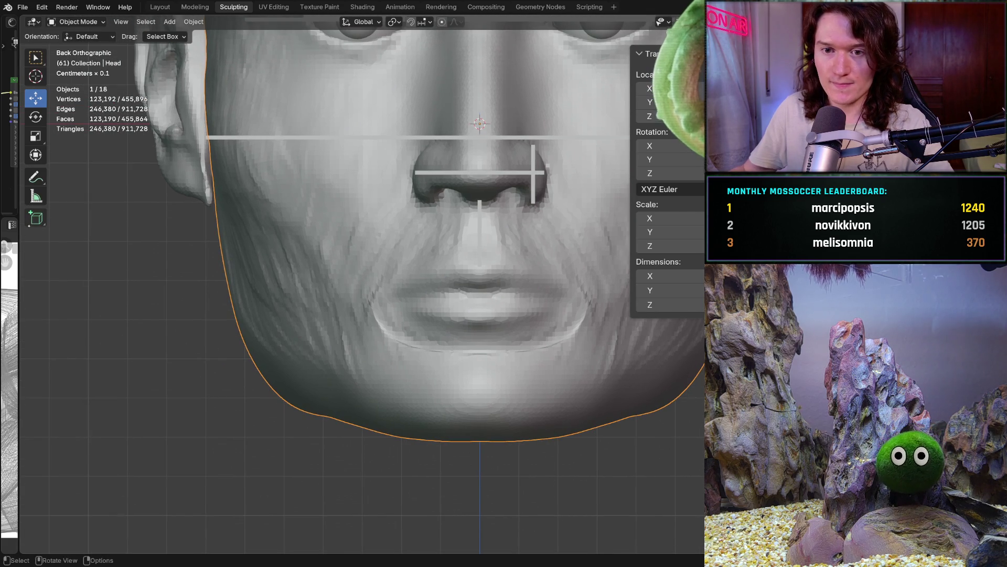
drag(72, 272, 105, 273)
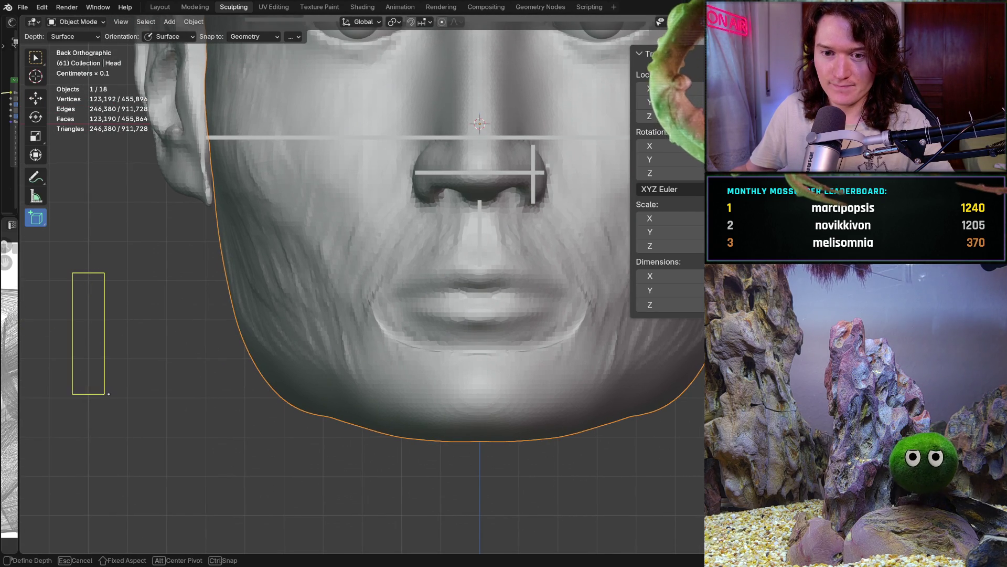
click(98, 384)
shift+middle_drag(98, 384, 283, 308)
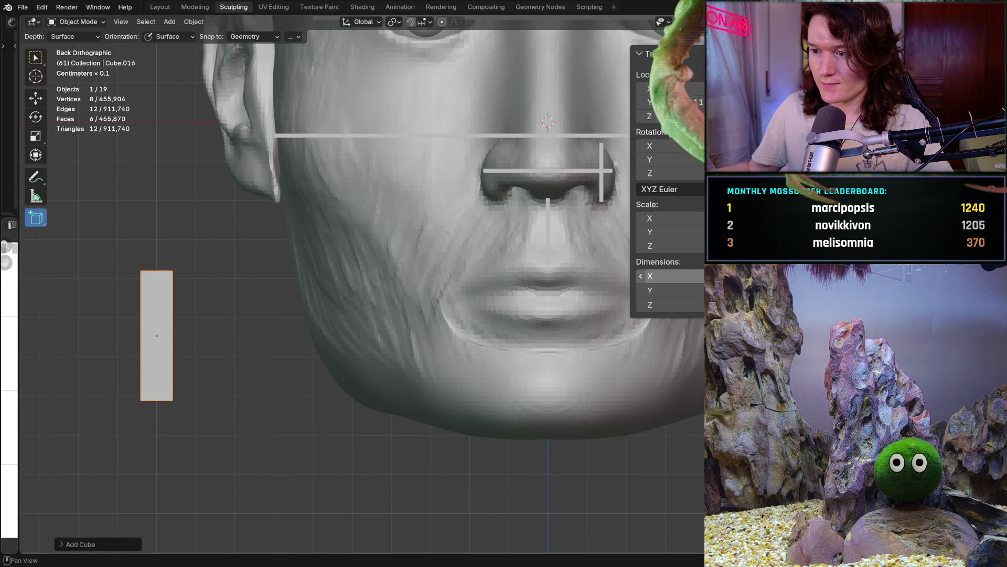
Set the new cube's X dimension to 0.01 in the N panel
click(677, 276)
text(0.01)
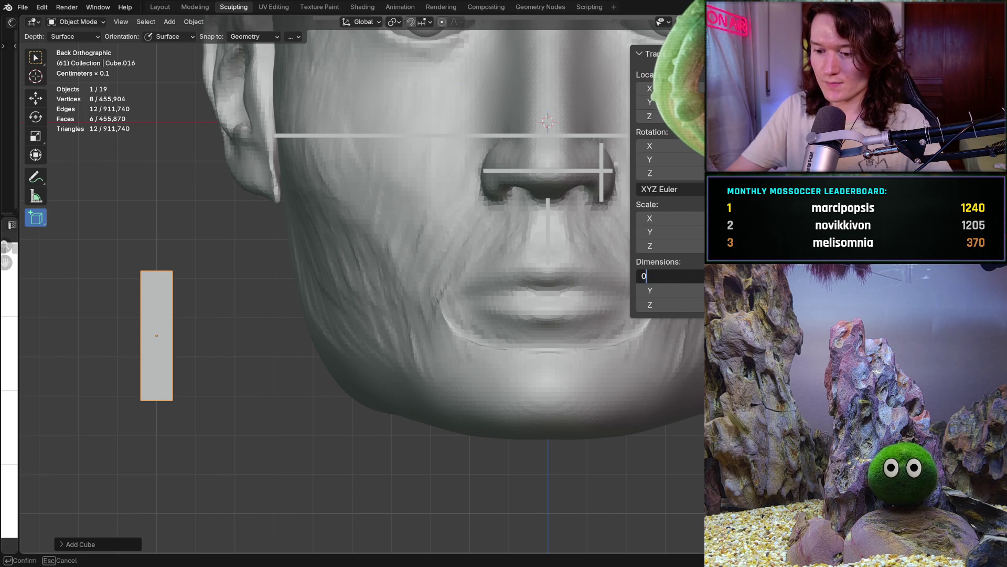
key(Return)
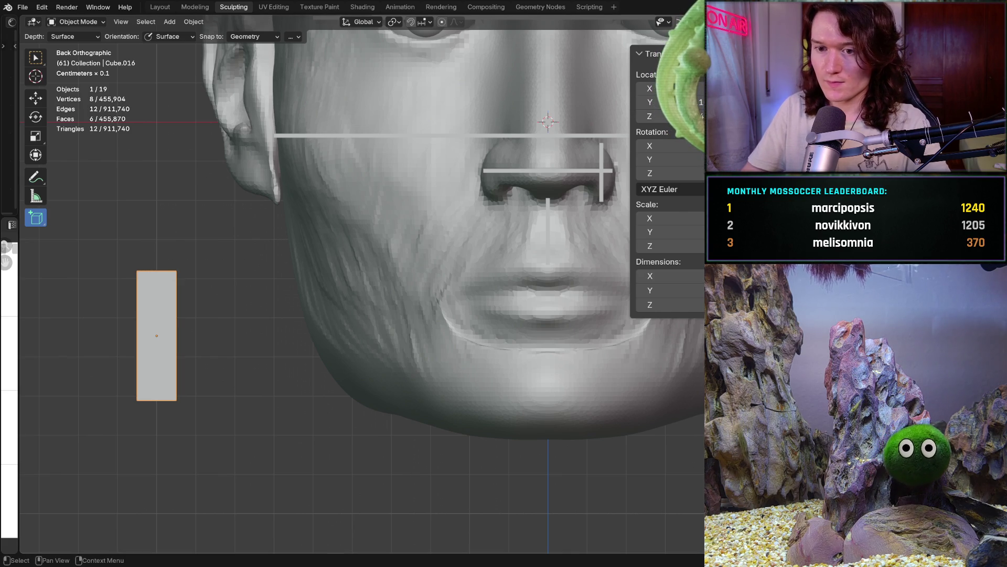
click(676, 276)
text(001)
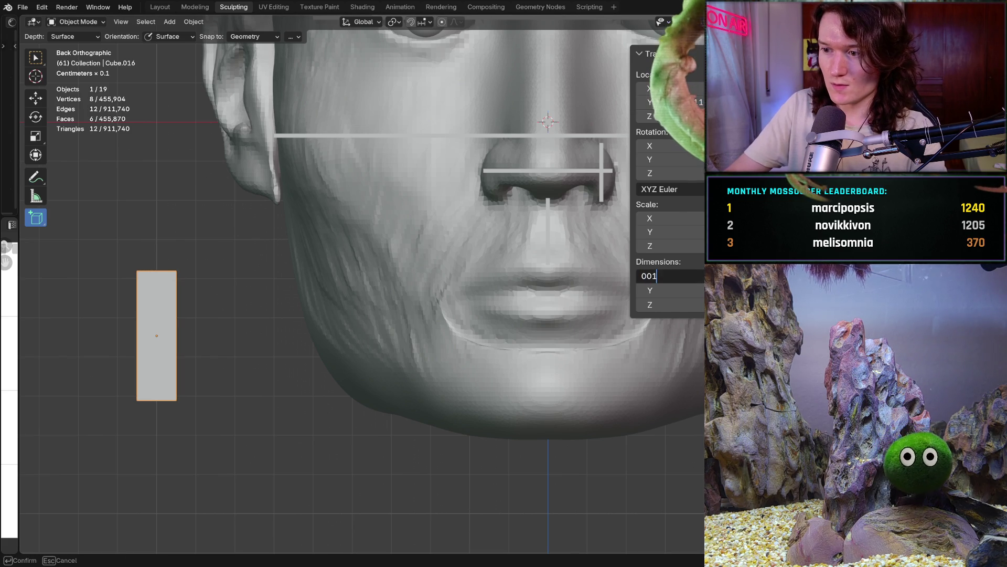
key(BackSpace)
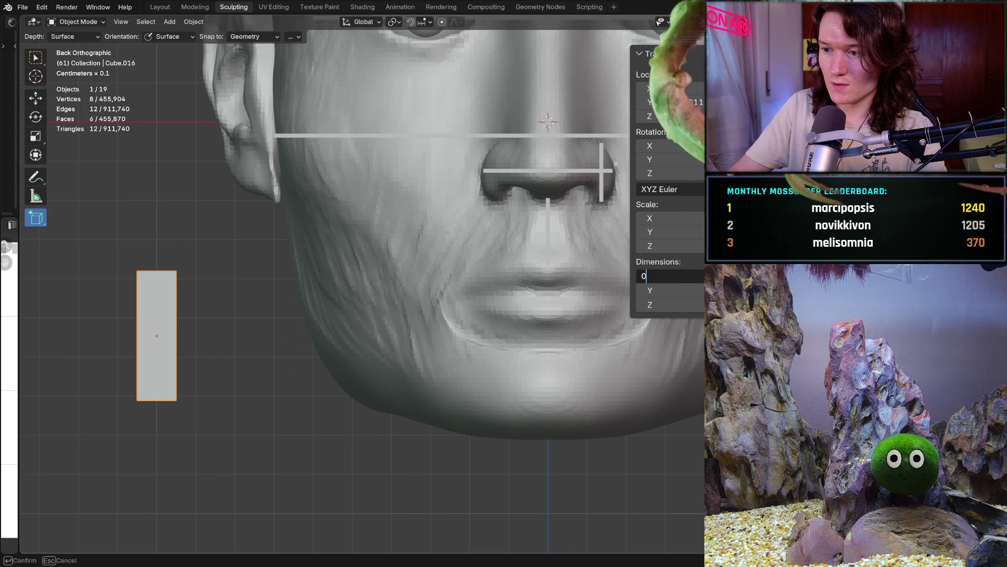
text(.01)
key(Escape)
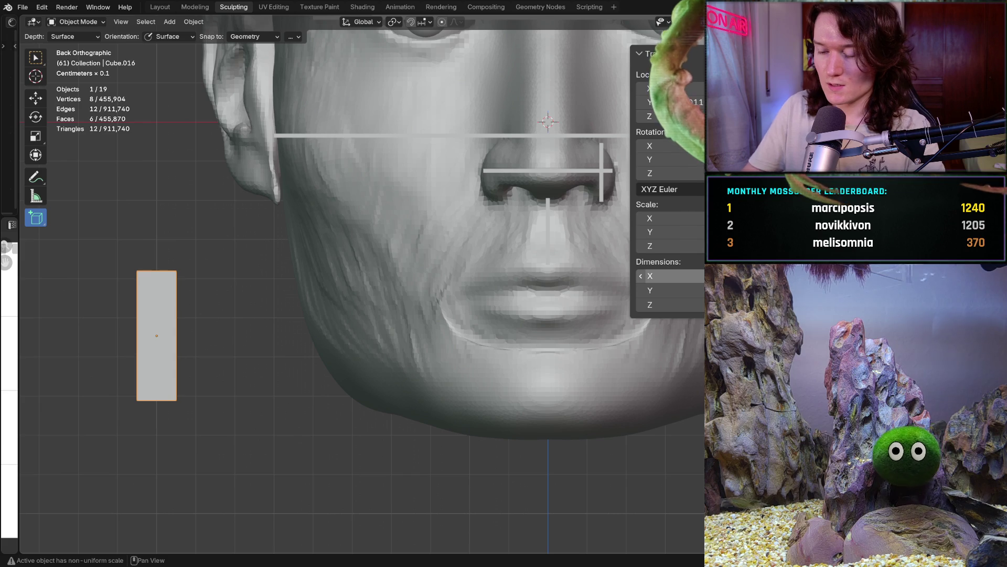
Trim the cube's Y and Z dimensions so it becomes a short, thin stub
click(677, 276)
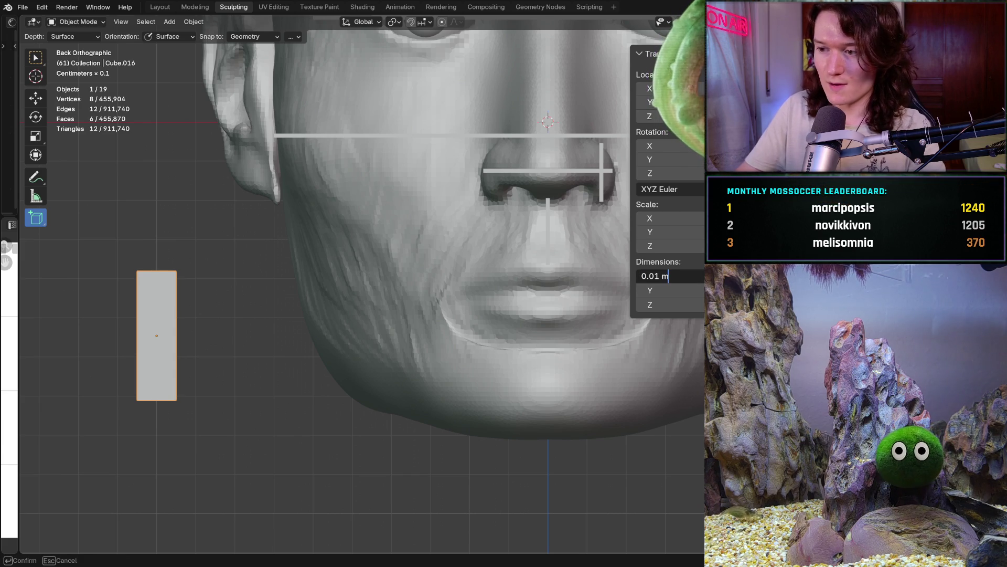
key(Tab)
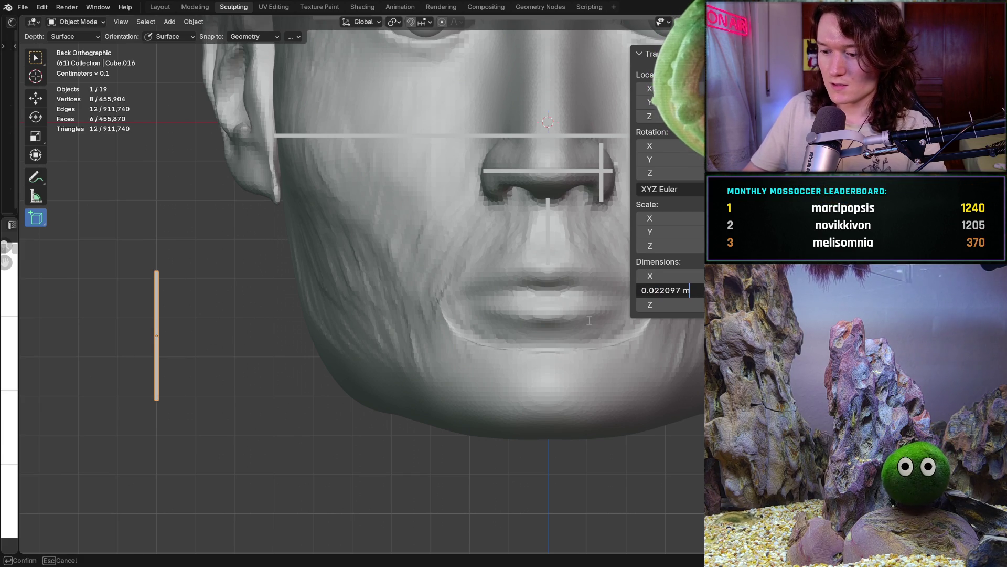
key(BackSpace)
key(BackSpace)
key(BackSpace)
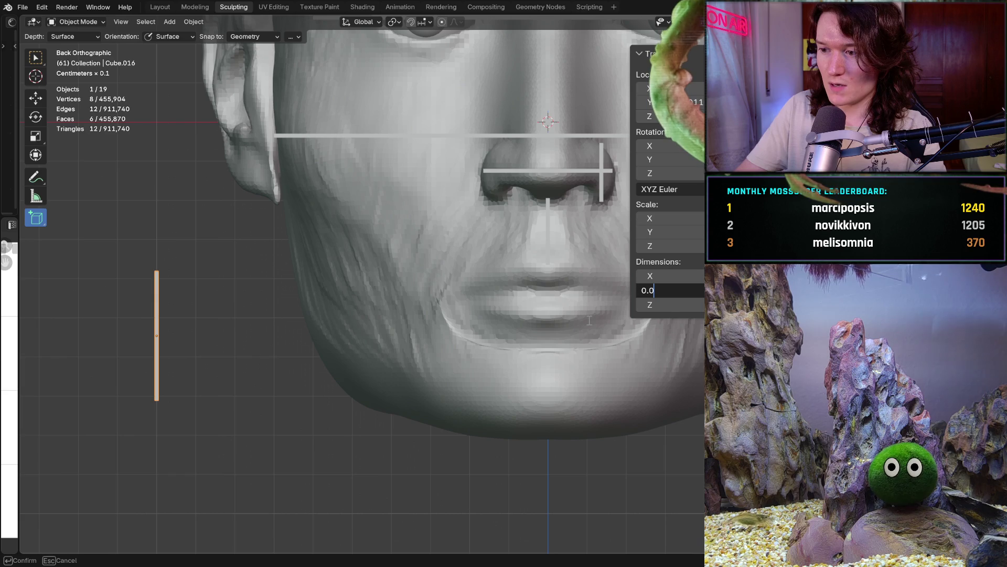
text(01)
key(Tab)
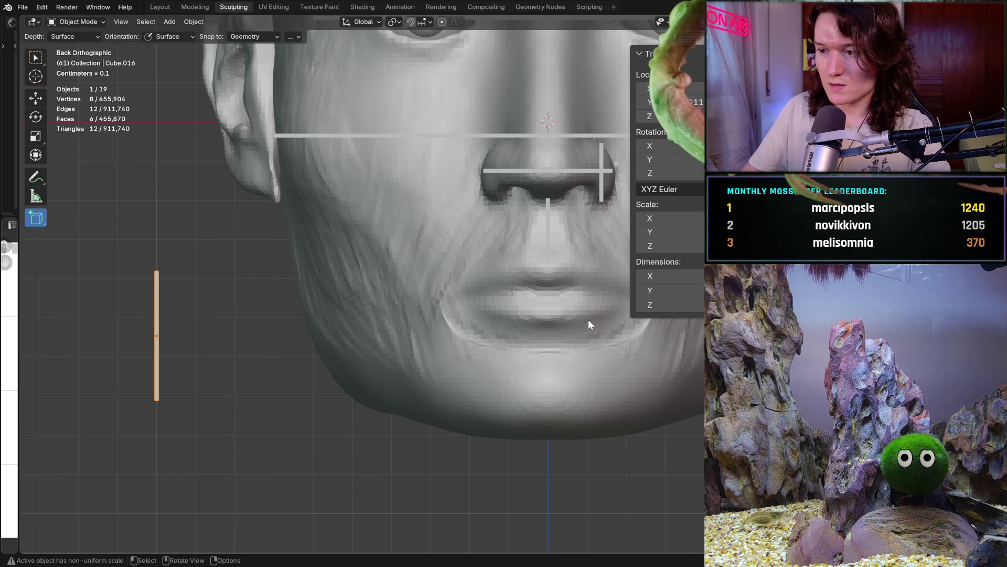
key(BackSpace)
key(BackSpace)
key(BackSpace)
text(0.007)
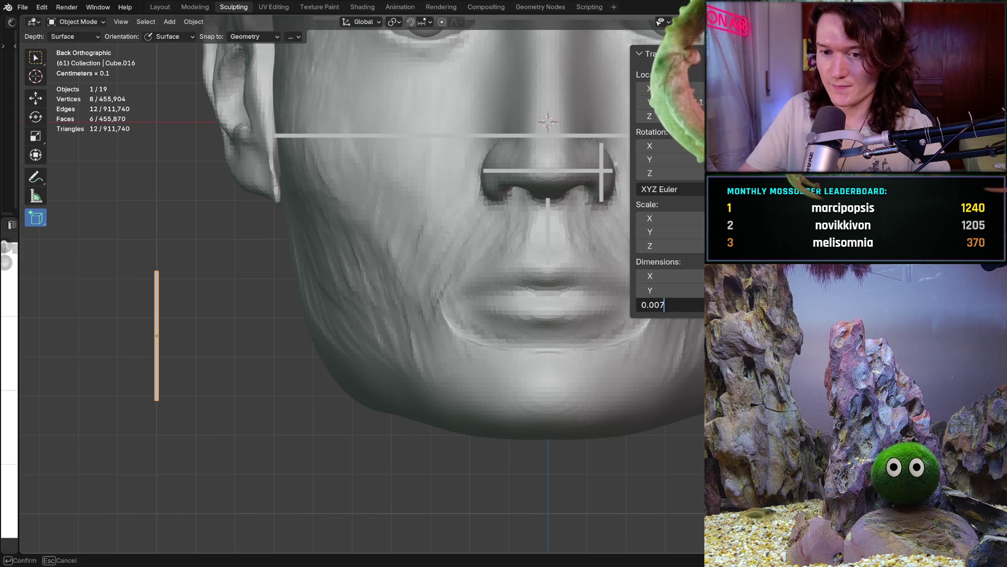
key(Return)
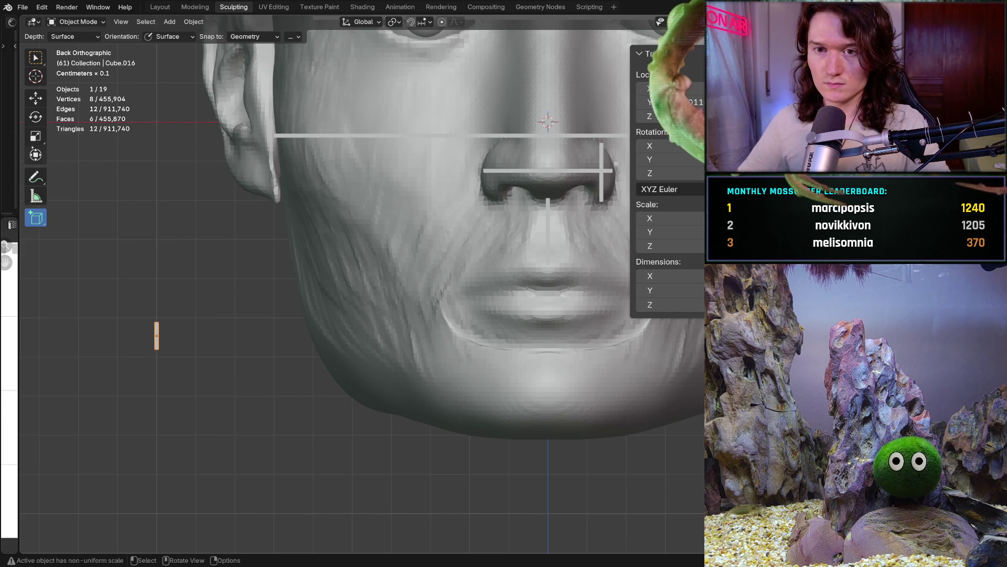
click(36, 98)
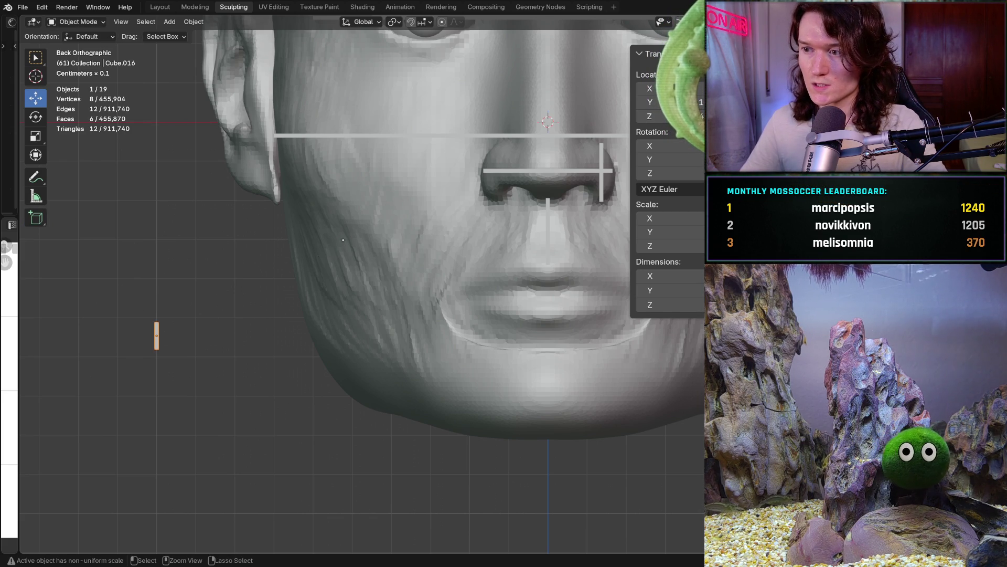
Select the small bar and slide it along the Y axis toward the head
scroll(370, 224, down, 6)
mouse_move(369, 272)
middle_down()
mouse_move(367, 332)
mouse_move(181, 75)
middle_up()
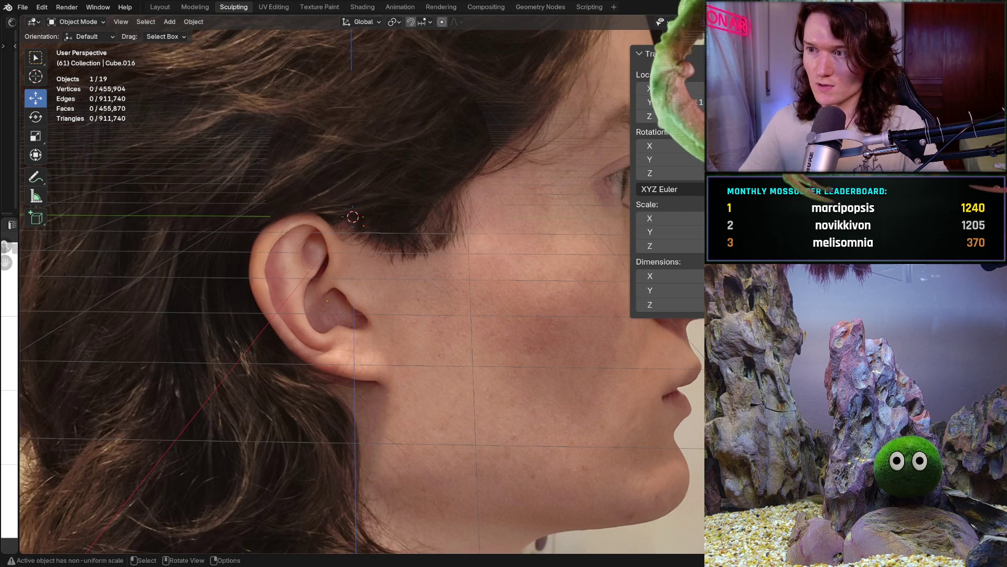
middle_drag(368, 262, 210, 263)
click(528, 328)
key(g)
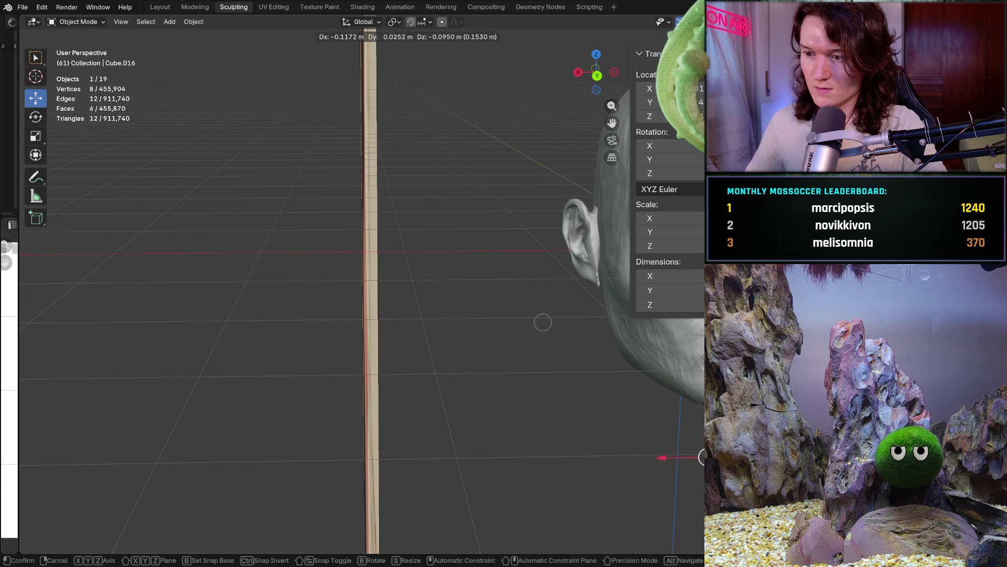
click(577, 362)
mouse_move(578, 362)
middle_down()
mouse_move(398, 308)
mouse_move(451, 362)
middle_up()
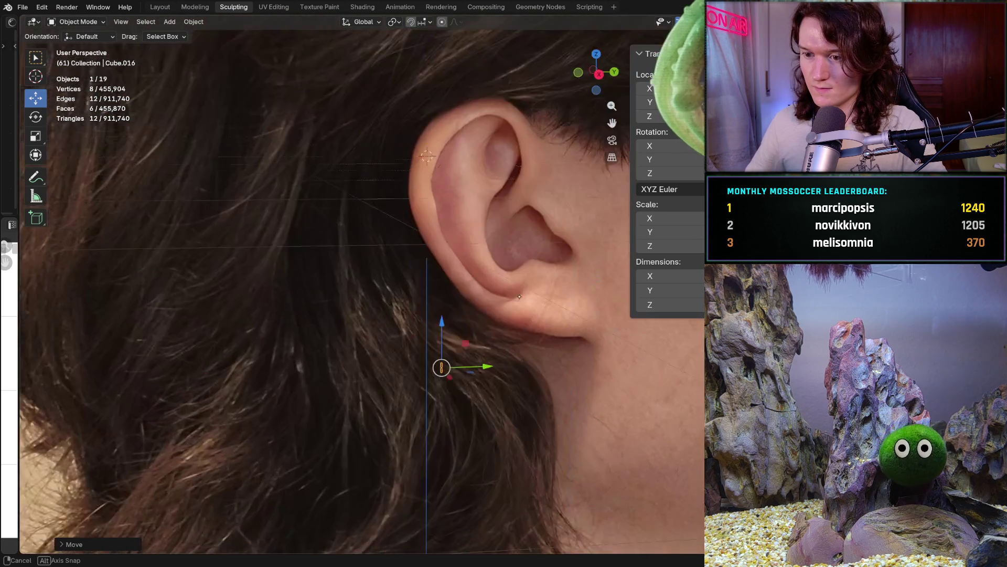
drag(488, 362, 677, 360)
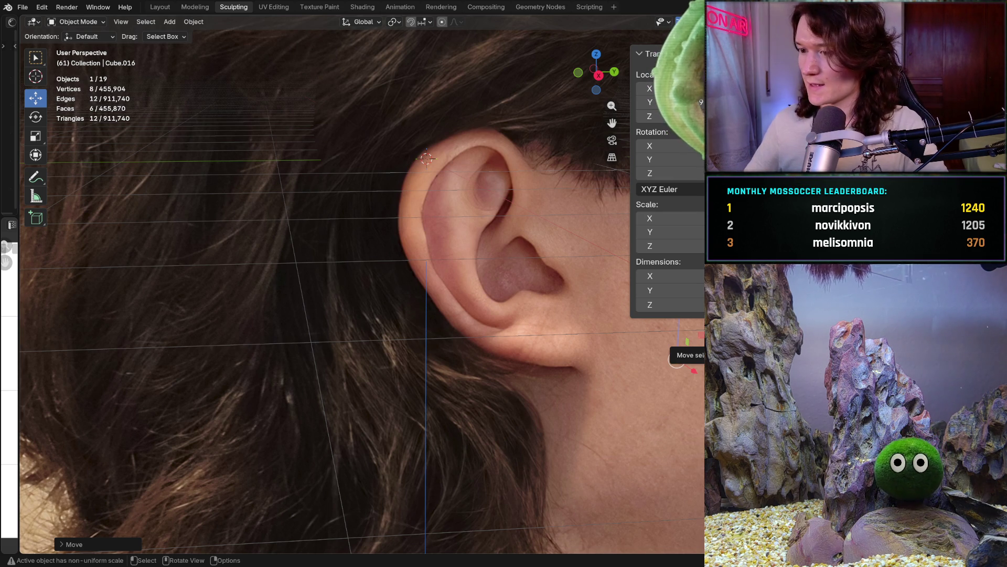
Raise the bar onto the face just beneath the nose, then view it in back orthographic
mouse_move(676, 359)
middle_down()
mouse_move(415, 329)
mouse_move(477, 272)
middle_up()
scroll(477, 271, up, 3)
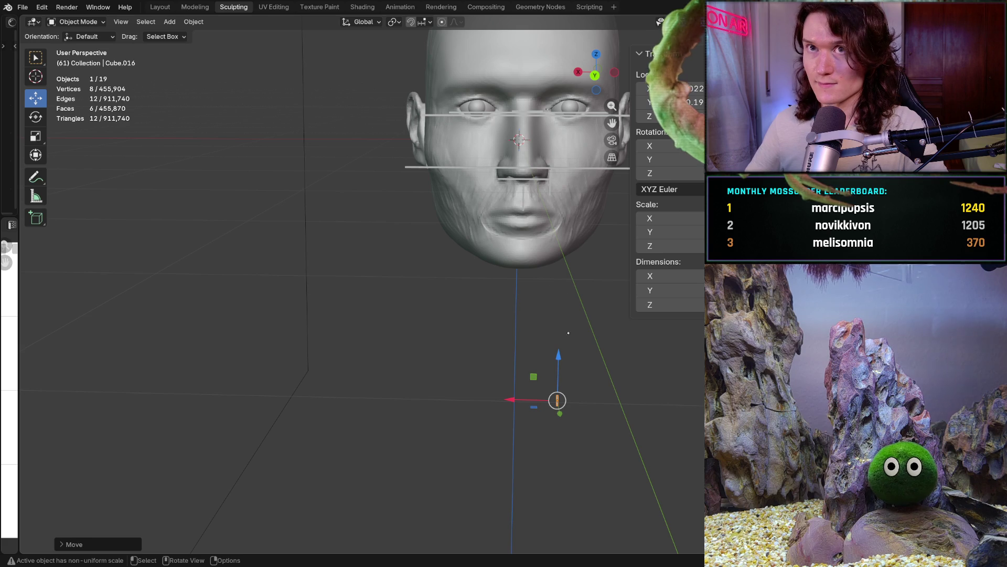
drag(558, 354, 559, 192)
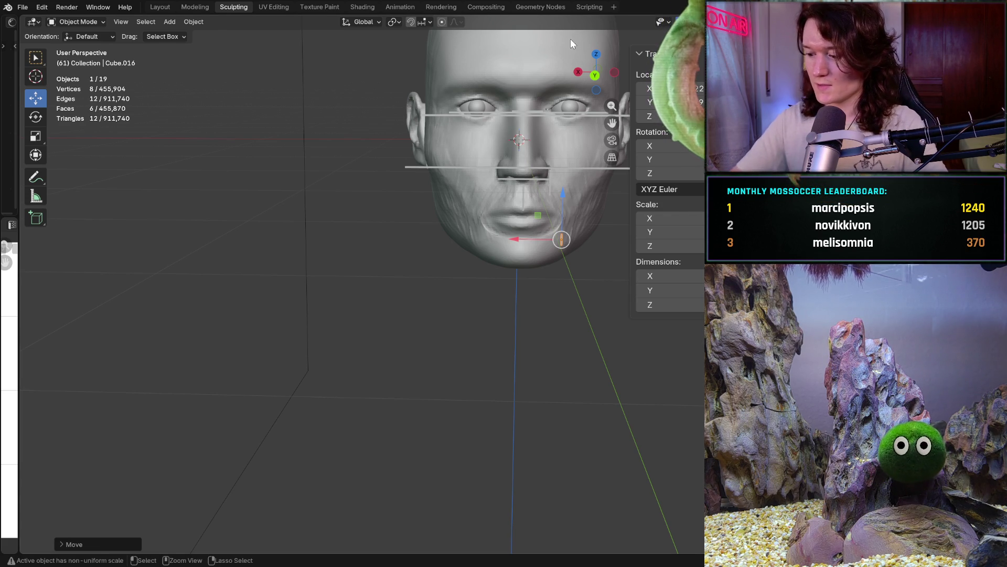
key(ctrl+KP_1)
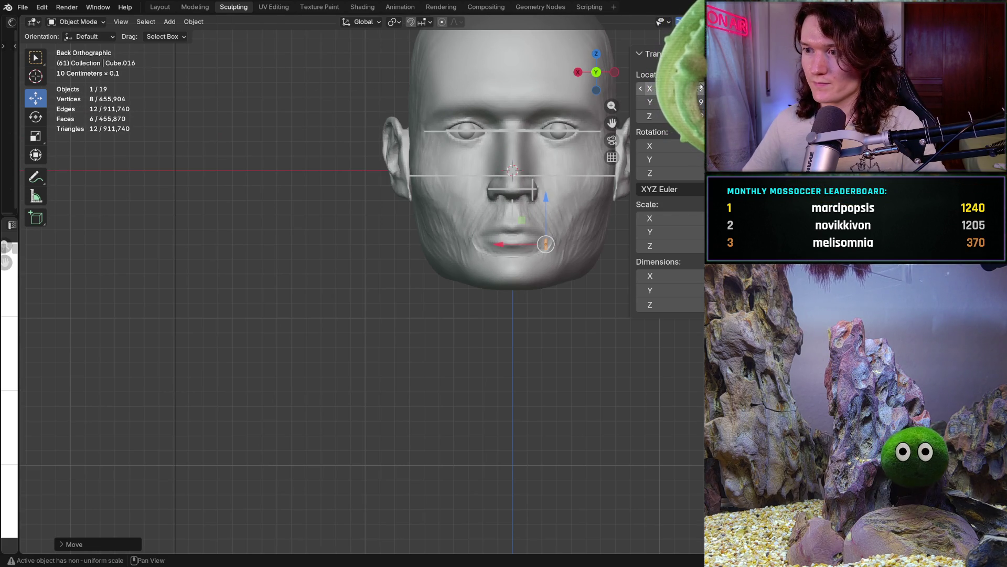
Shift the small bar left and raise it onto the lip line, directly below the nose bar
drag(700, 89, 724, 88)
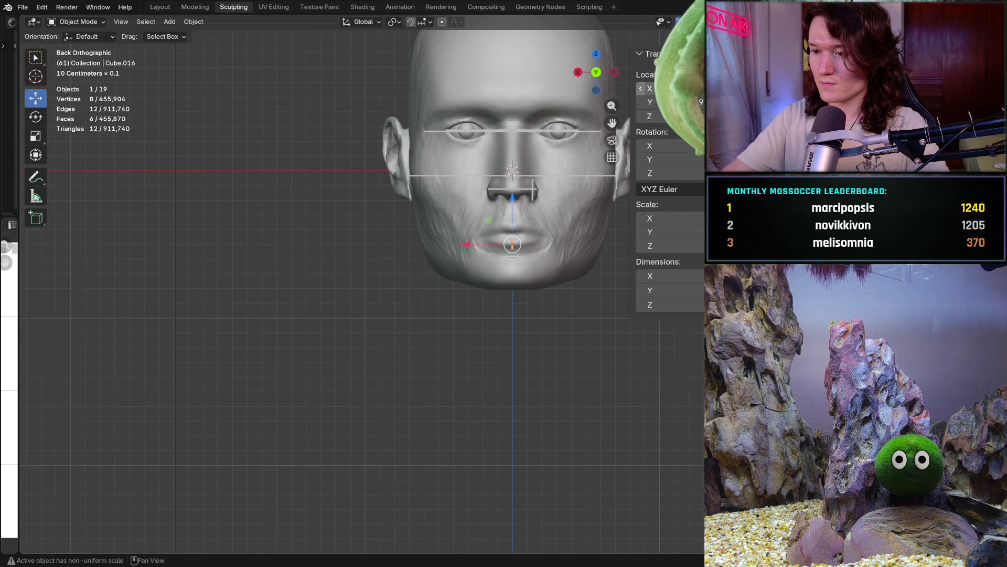
key(alt+a)
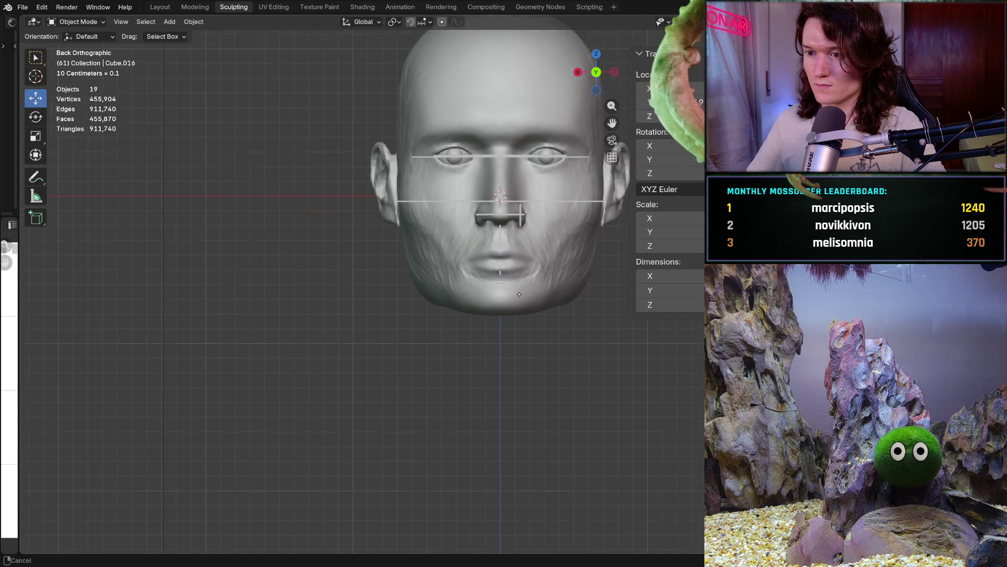
shift+middle_drag(542, 267, 503, 335)
scroll(503, 335, up, 5)
click(513, 354)
drag(513, 348, 514, 246)
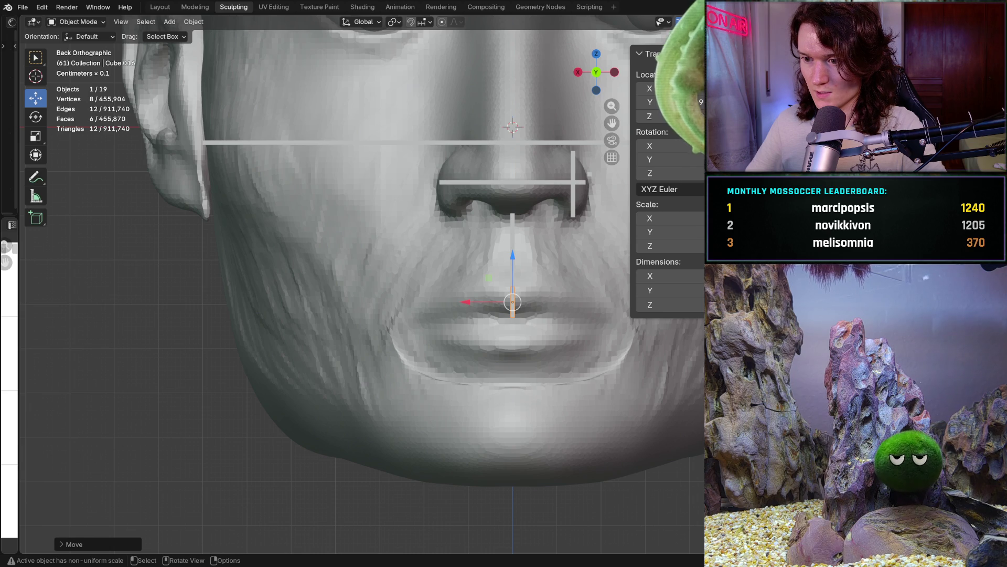
click(514, 254)
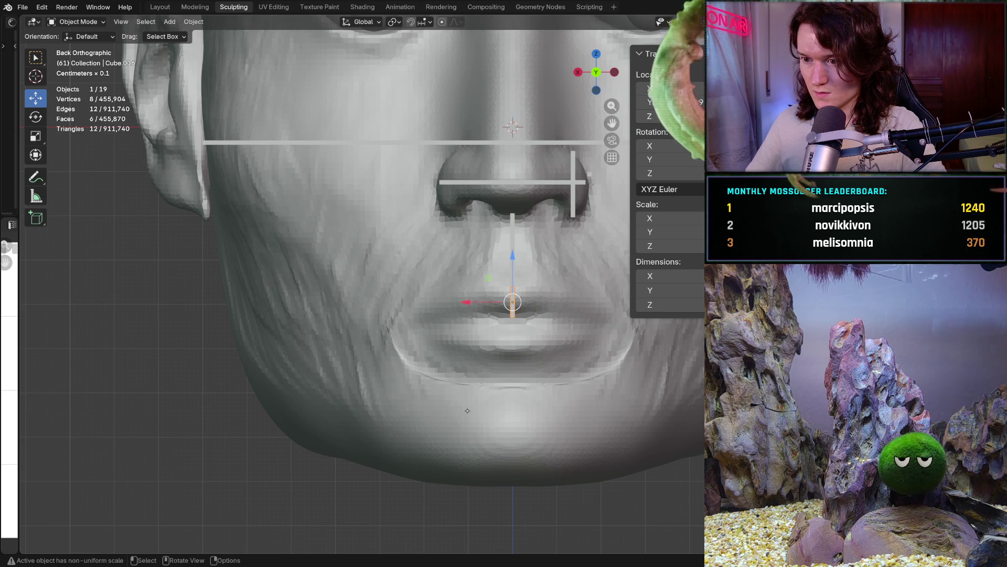
click(525, 294)
scroll(594, 271, up, 3)
shift+middle_drag(594, 272, 539, 281)
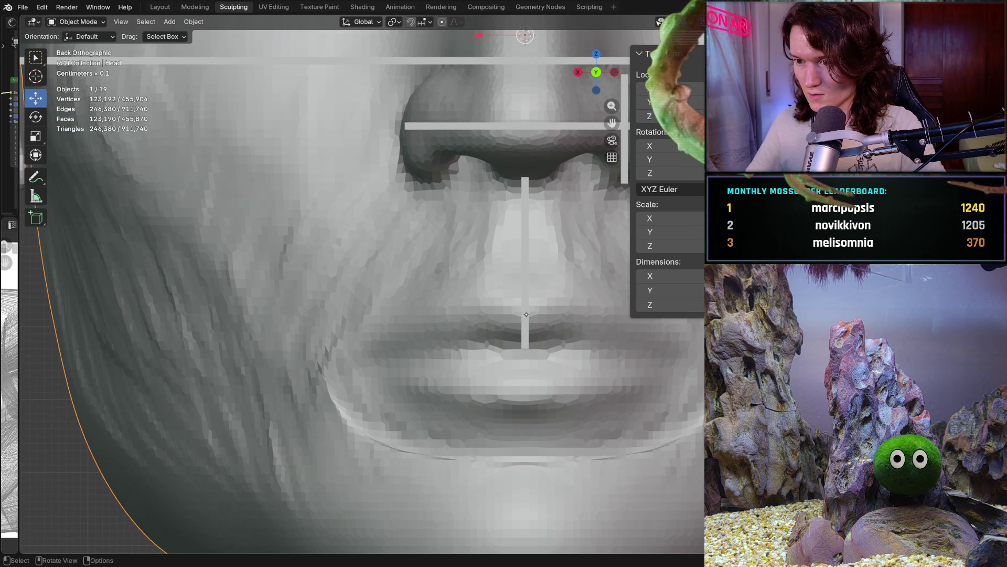
click(525, 247)
click(524, 320)
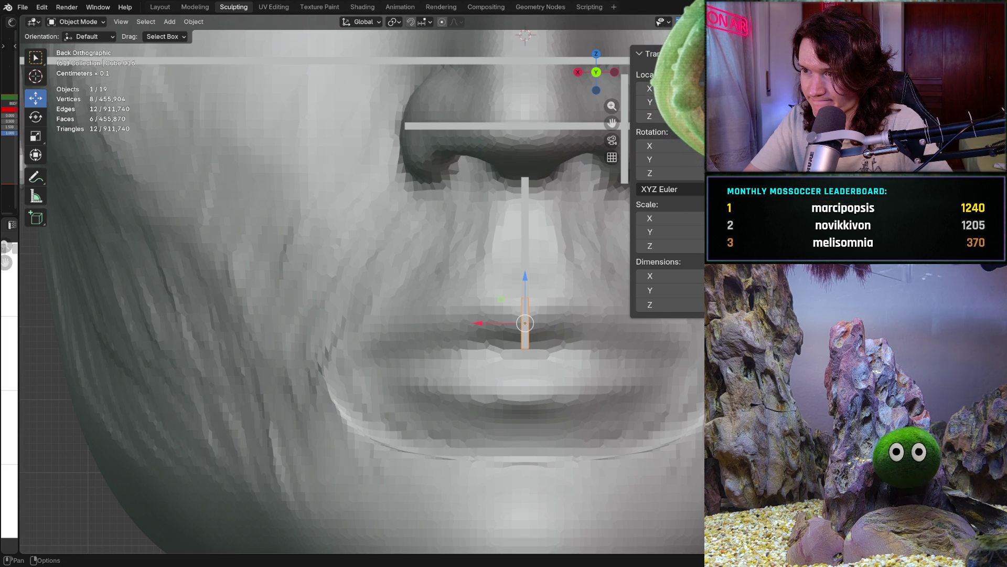
key(z)
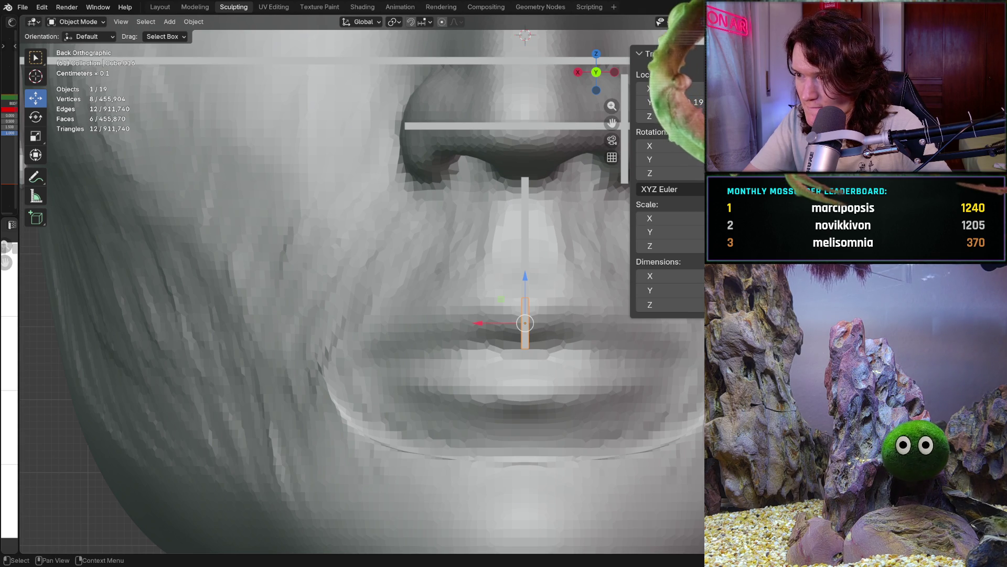
click(525, 252)
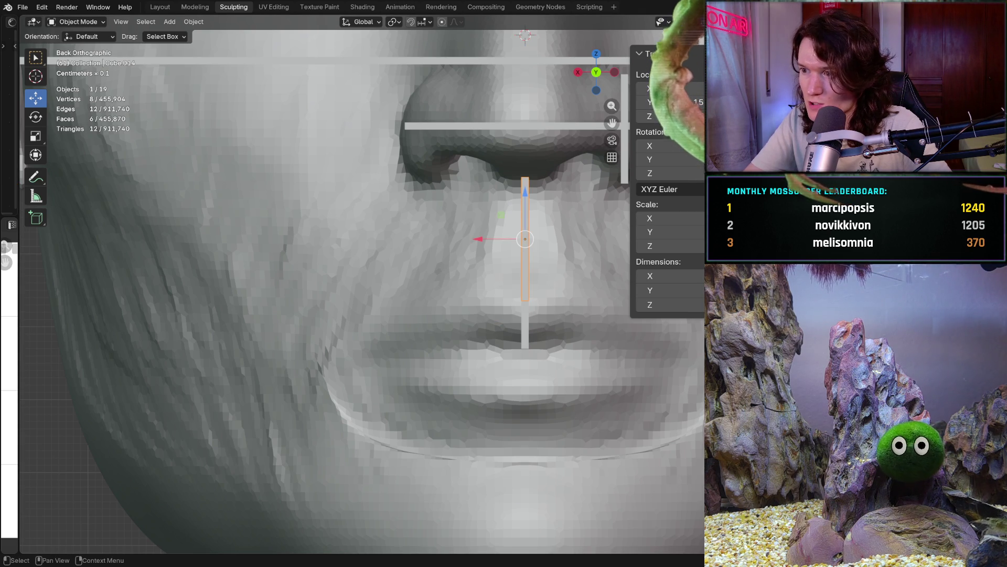
click(526, 325)
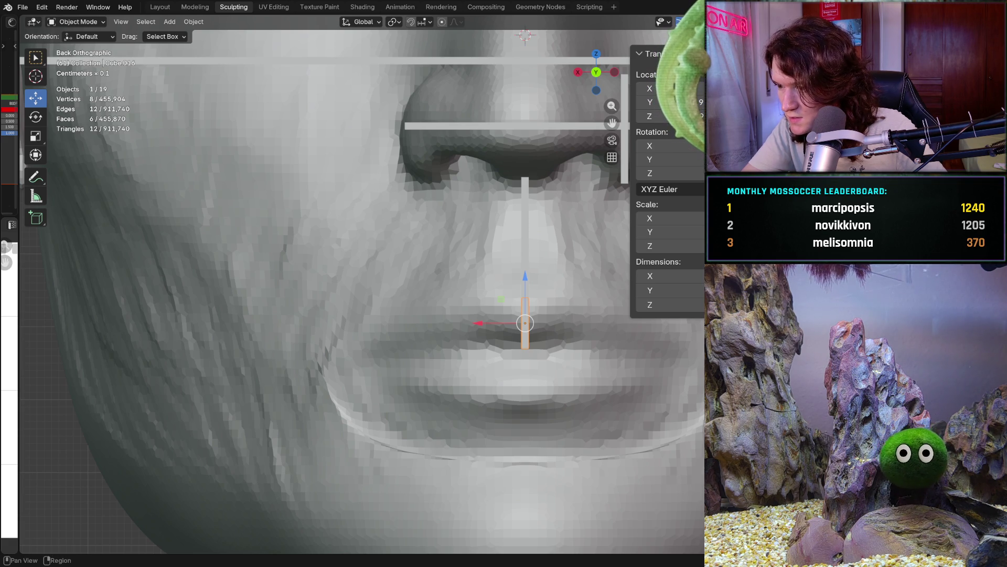
right_click(714, 220)
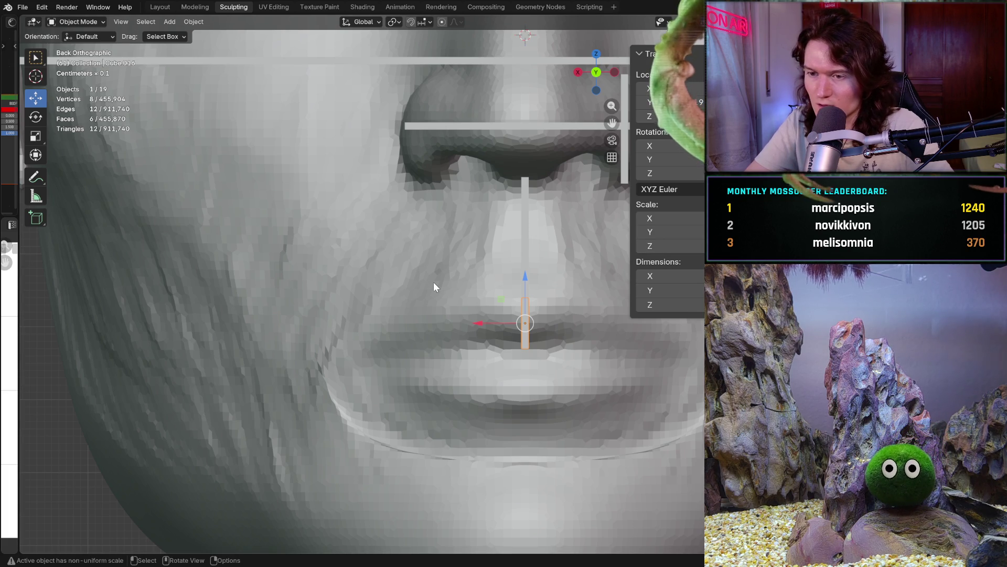
scroll(434, 282, down, 3)
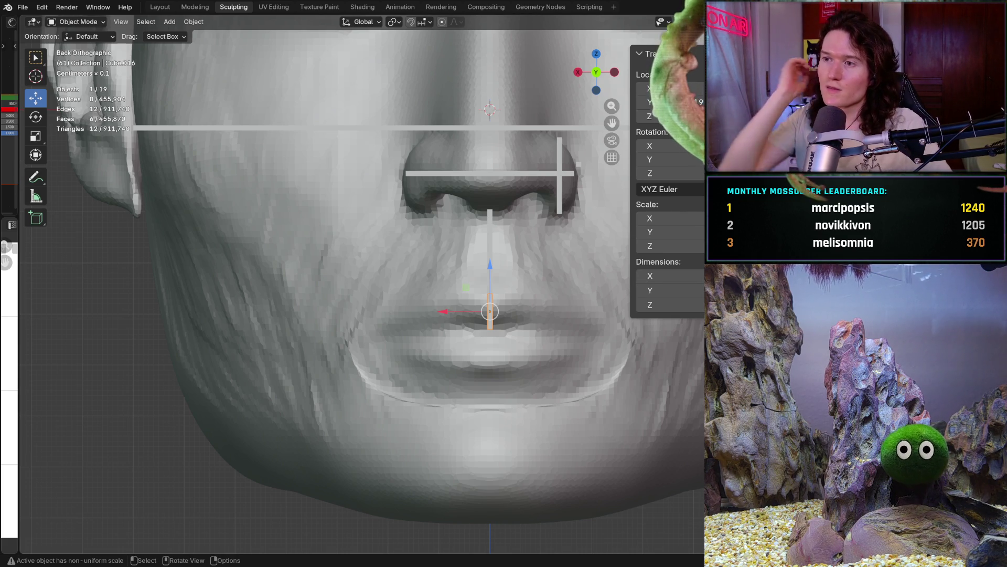
Shrink the transform panel, orbit back to a frontal view, and switch to the Modeling workspace
middle_drag(559, 336, 487, 354)
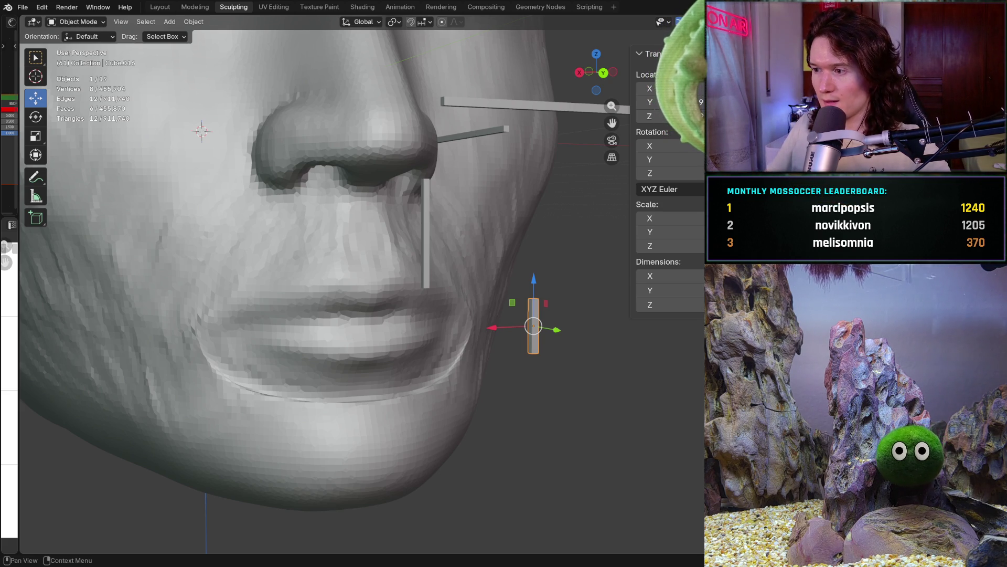
key(F3)
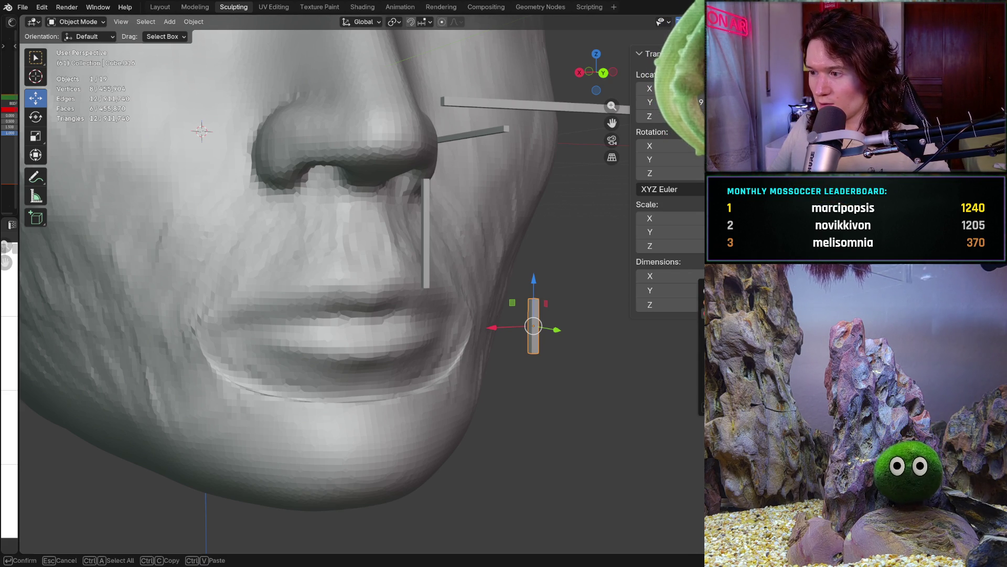
key(Return)
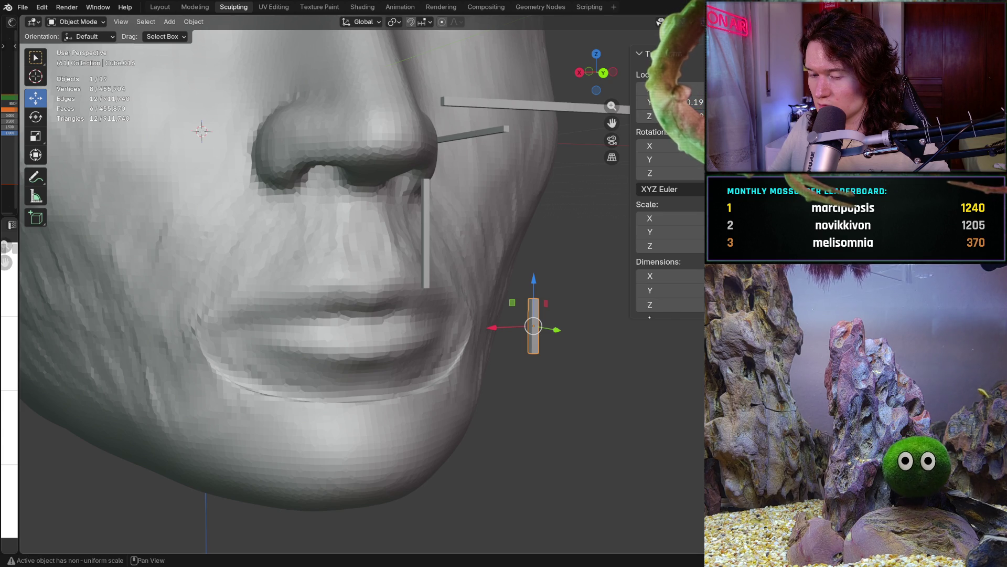
ctrl+middle_drag(653, 316, 651, 232)
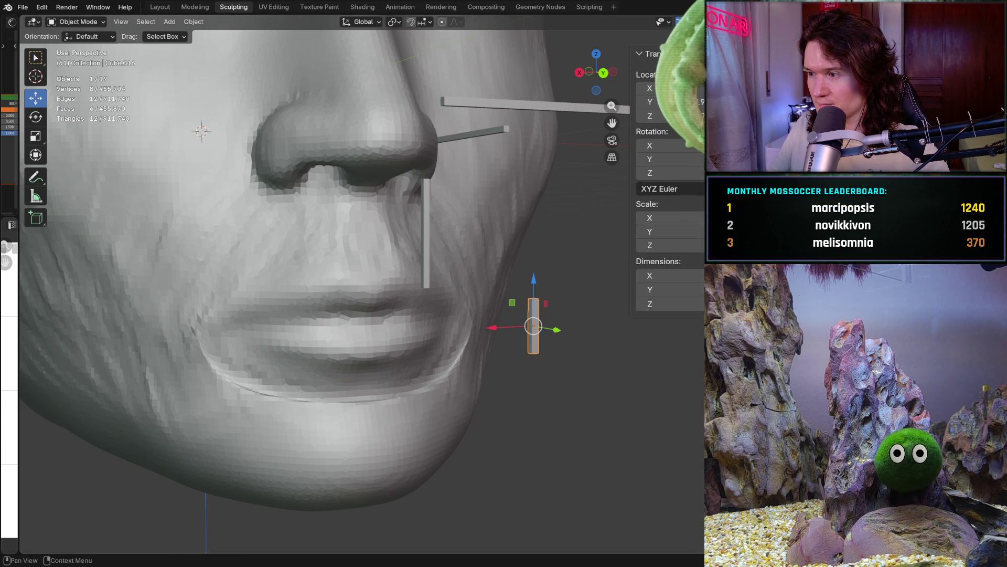
scroll(502, 291, down, 5)
mouse_move(493, 294)
middle_down()
mouse_move(501, 291)
mouse_move(488, 278)
middle_up()
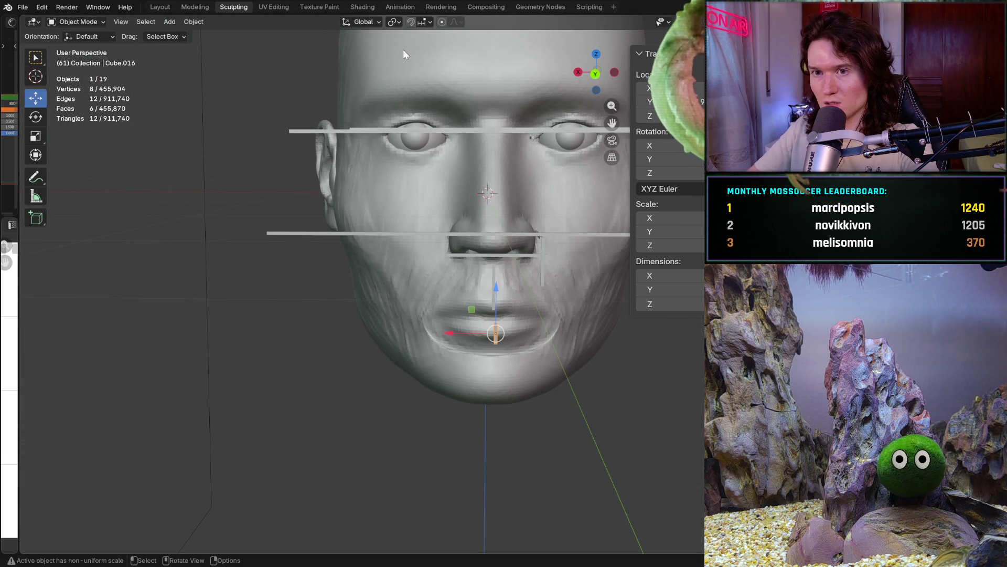
click(178, 8)
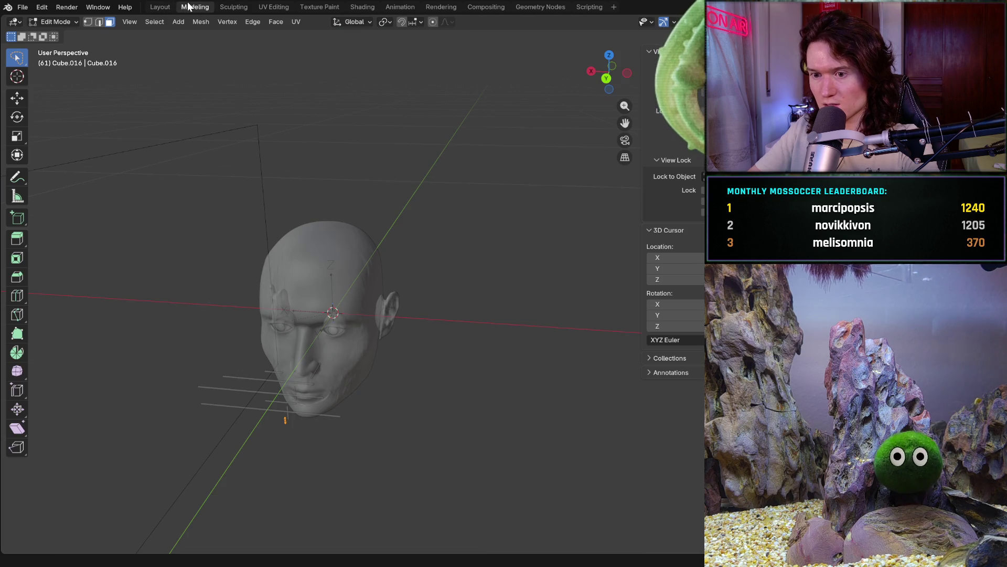
Go through the Layout workspace and back to the Sculpting workspace
click(169, 8)
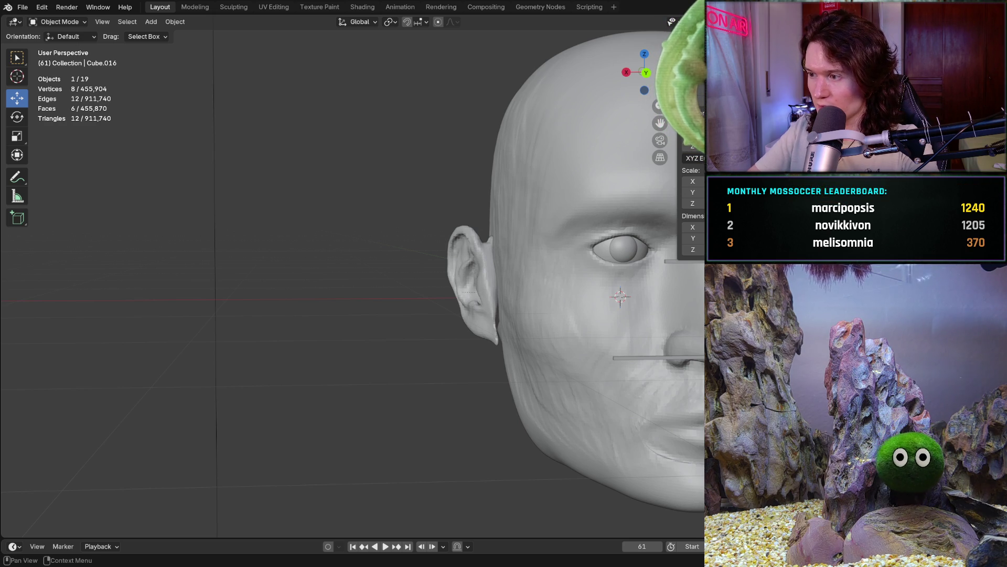
key(F2)
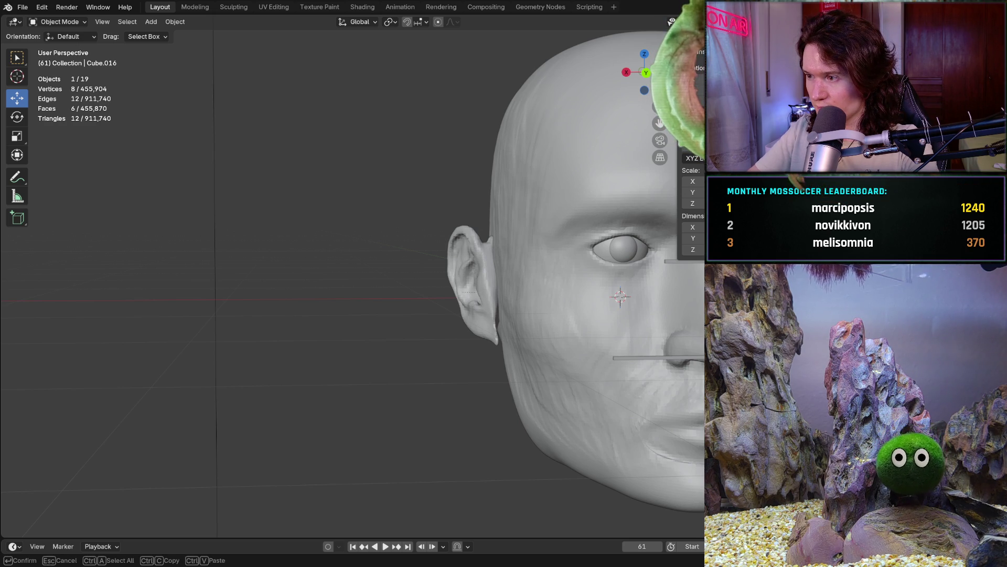
key(Return)
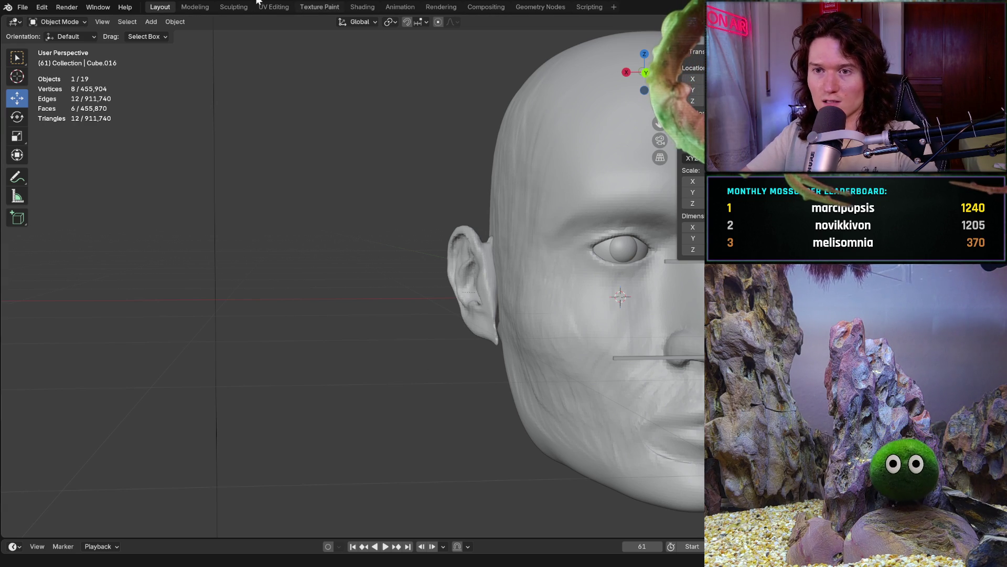
click(233, 6)
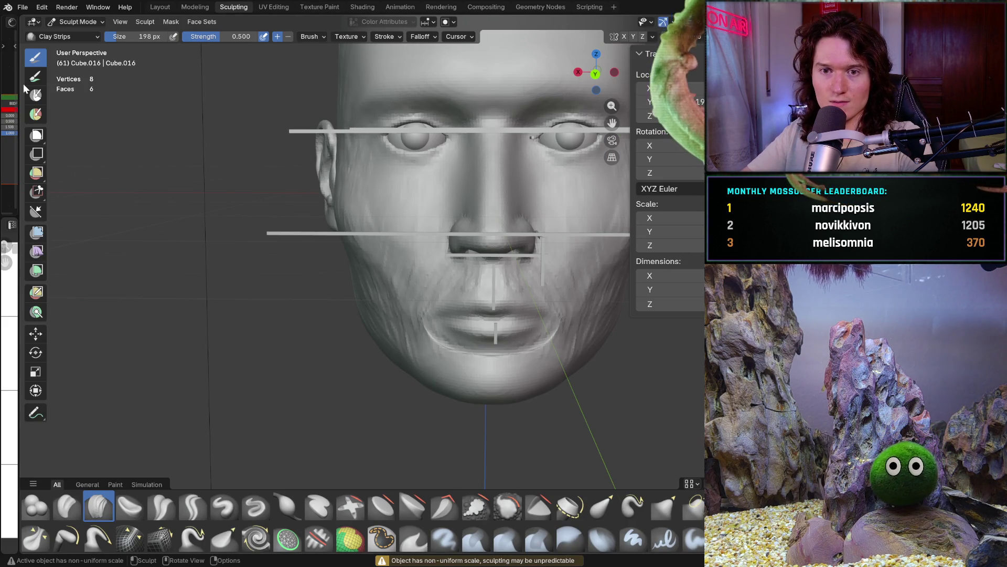
Widen the left area to show Material.001's shader nodes and the Brow_texture image
drag(21, 87, 448, 99)
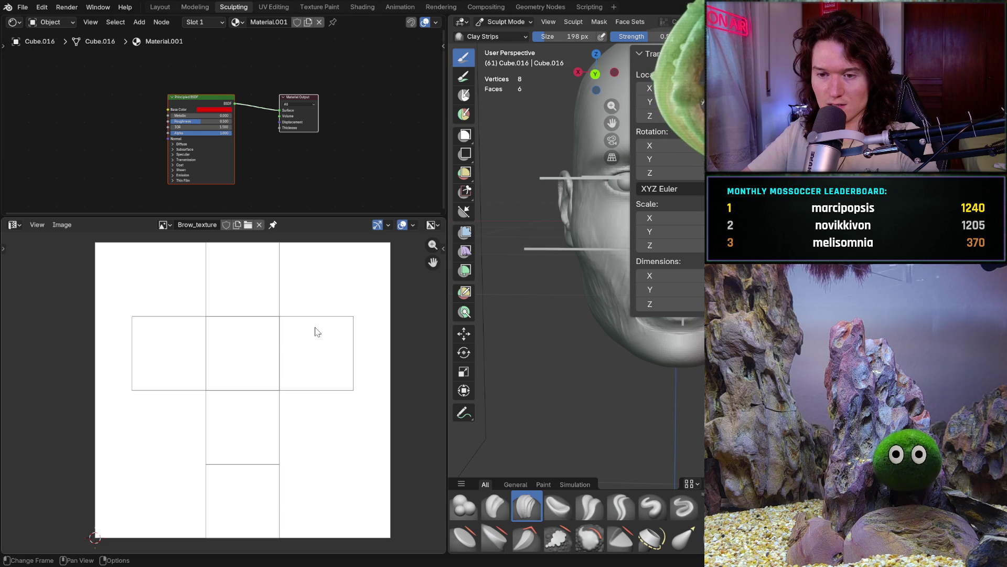
Unlink Brow_texture from the Image Editor, leave the image list unchosen, and deselect the shader nodes
scroll(315, 332, up, 5)
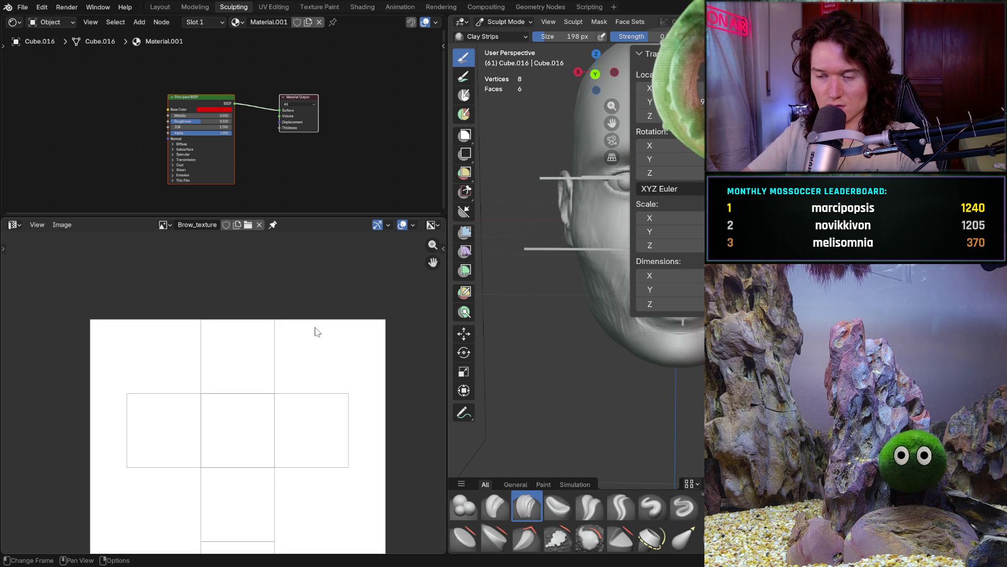
scroll(315, 331, down, 2)
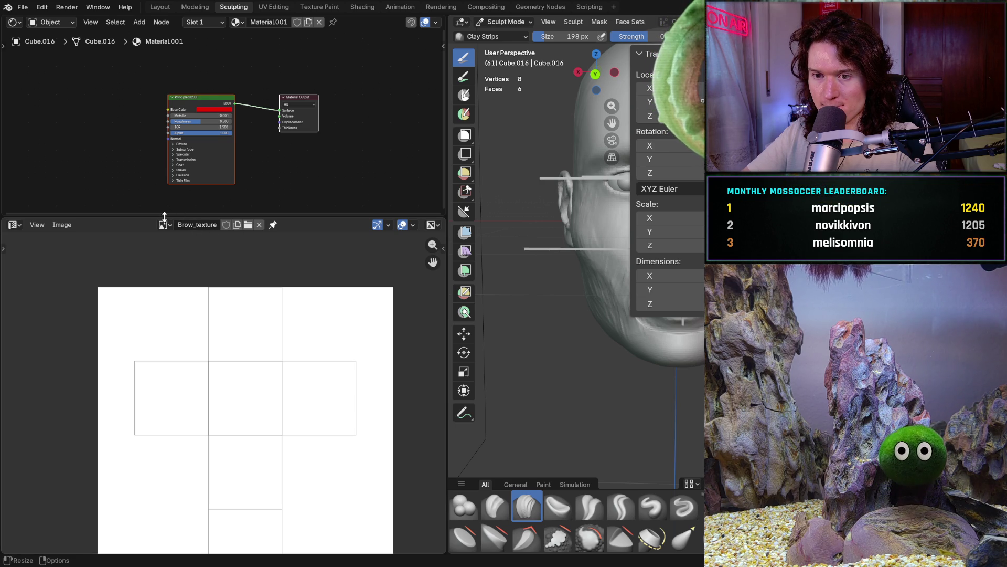
click(260, 225)
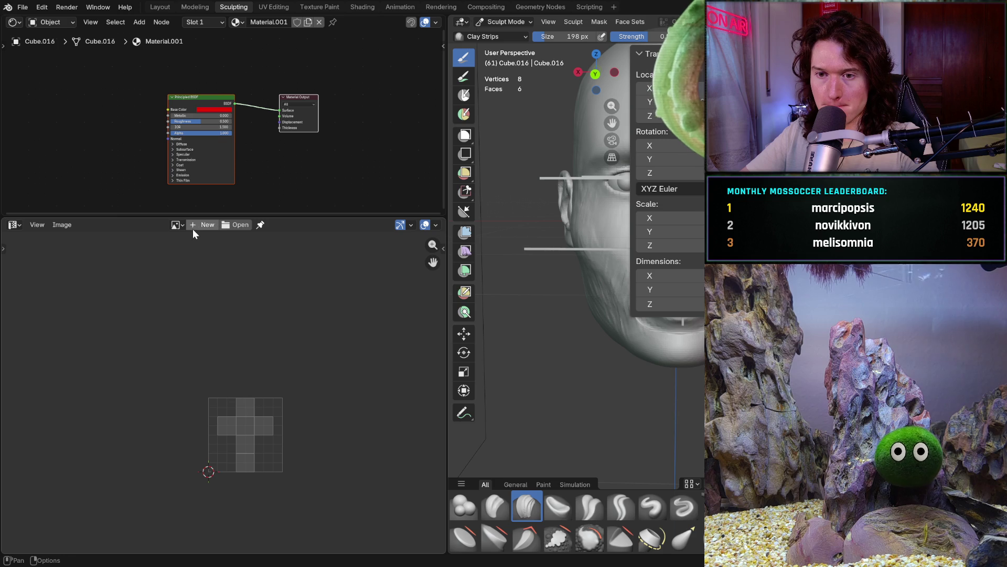
click(177, 225)
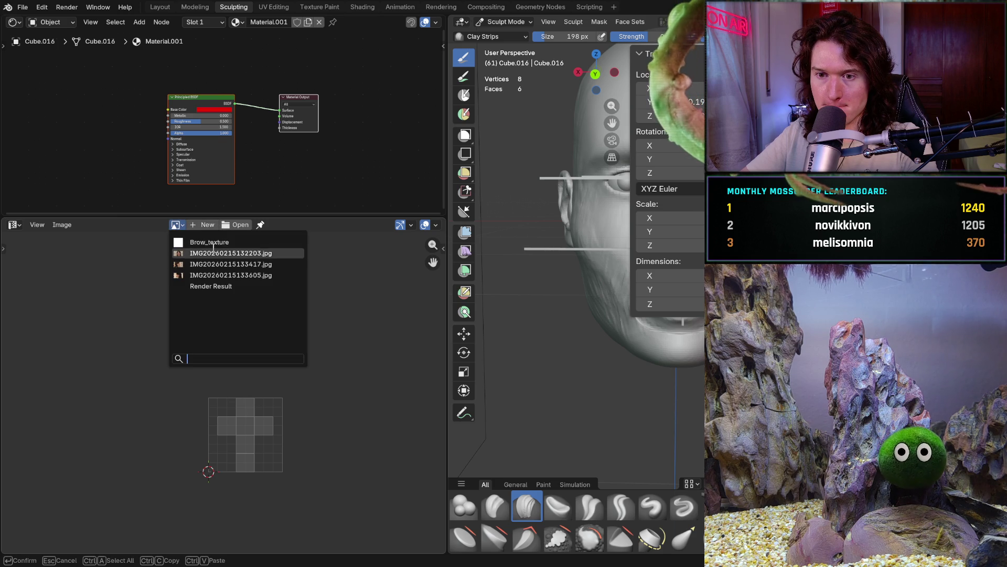
mouse_move(238, 242)
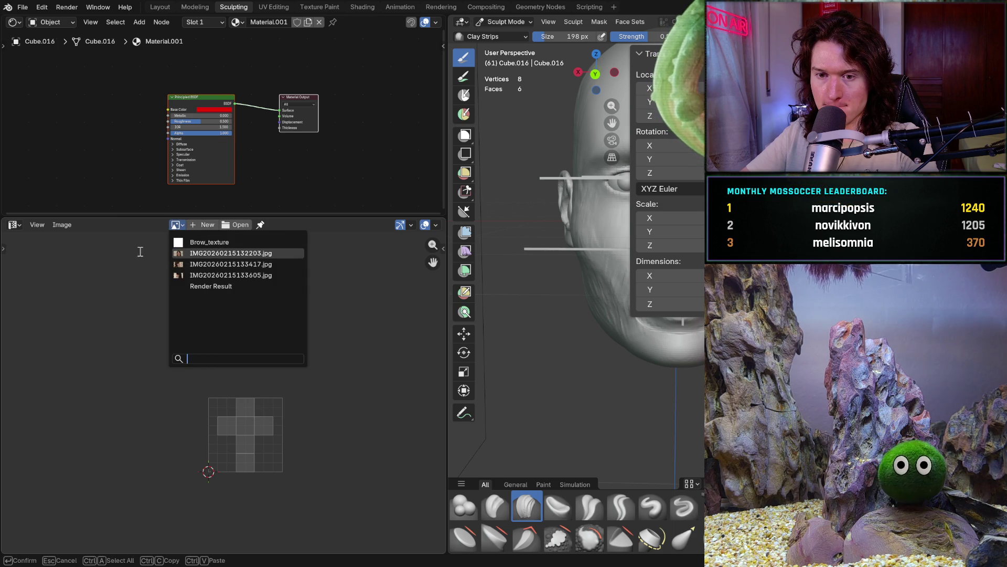
click(97, 250)
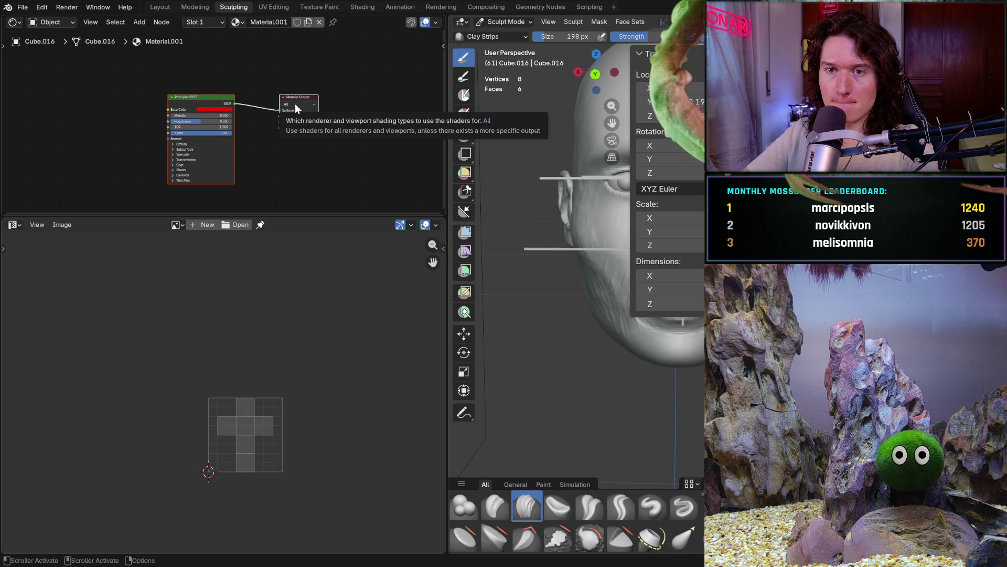
click(108, 40)
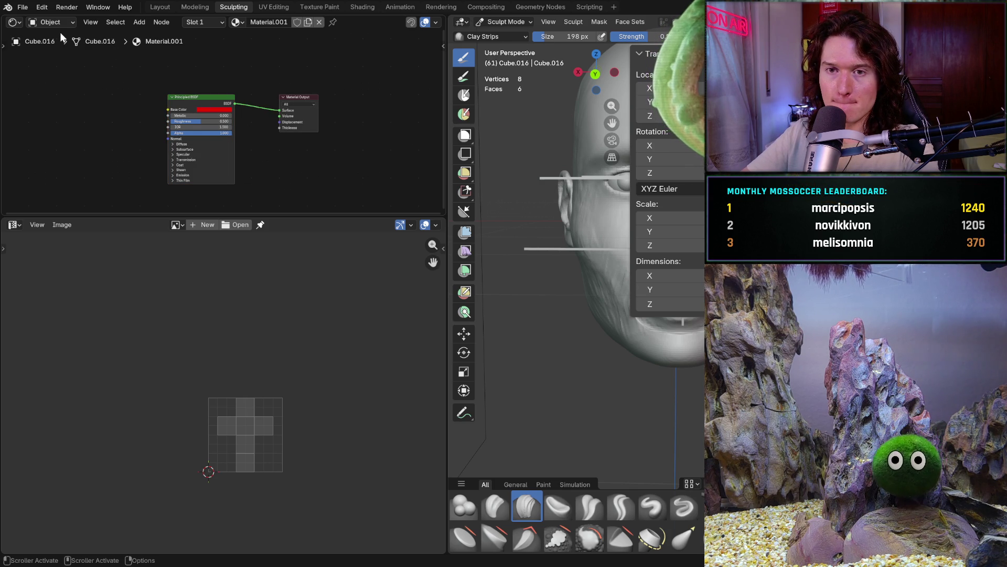
click(60, 24)
click(60, 24)
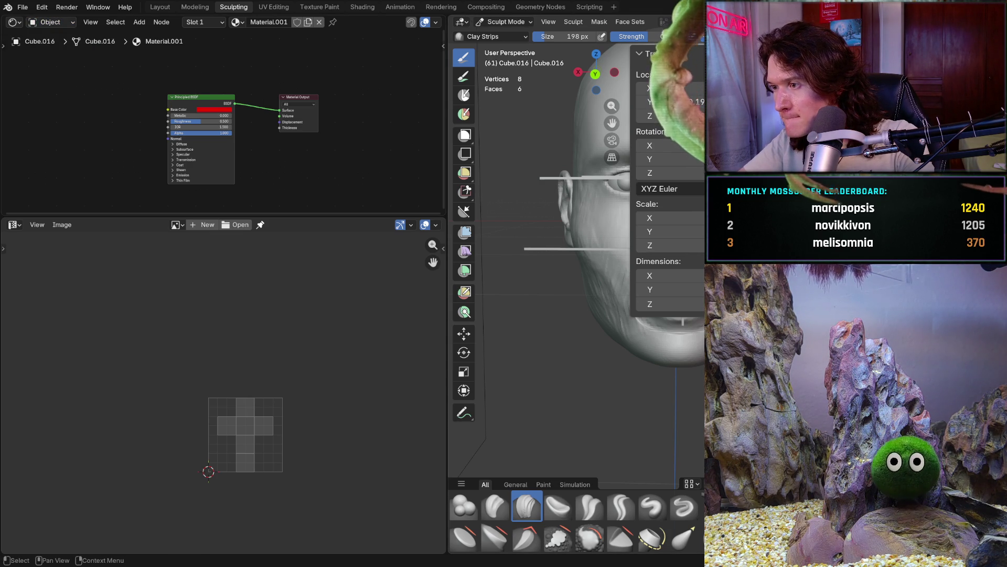
Switch the 3D view to Object Mode, orbit the scene, and open the panel visibility menu
click(508, 21)
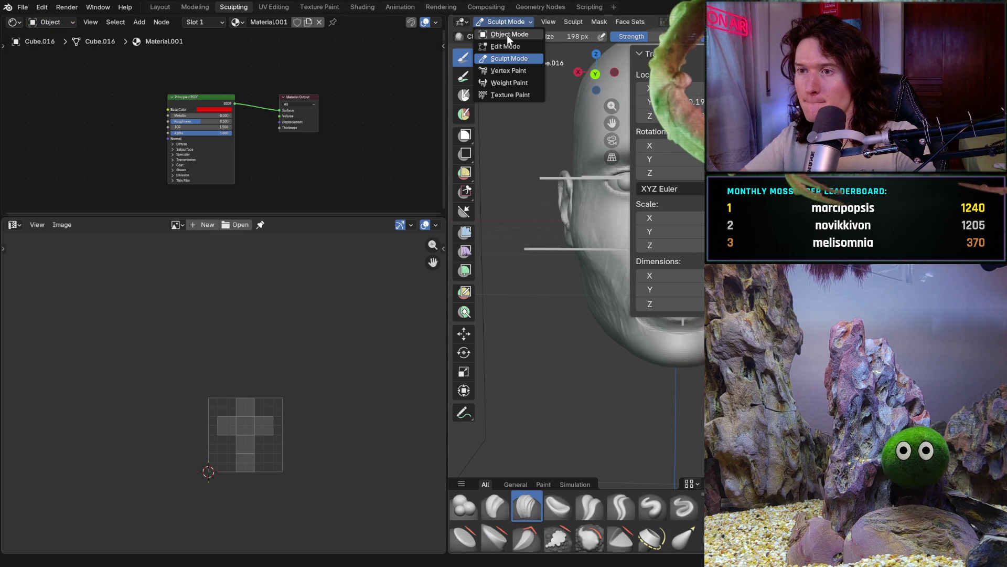
click(507, 34)
mouse_move(577, 236)
middle_down()
mouse_move(704, 353)
mouse_move(619, 359)
middle_up()
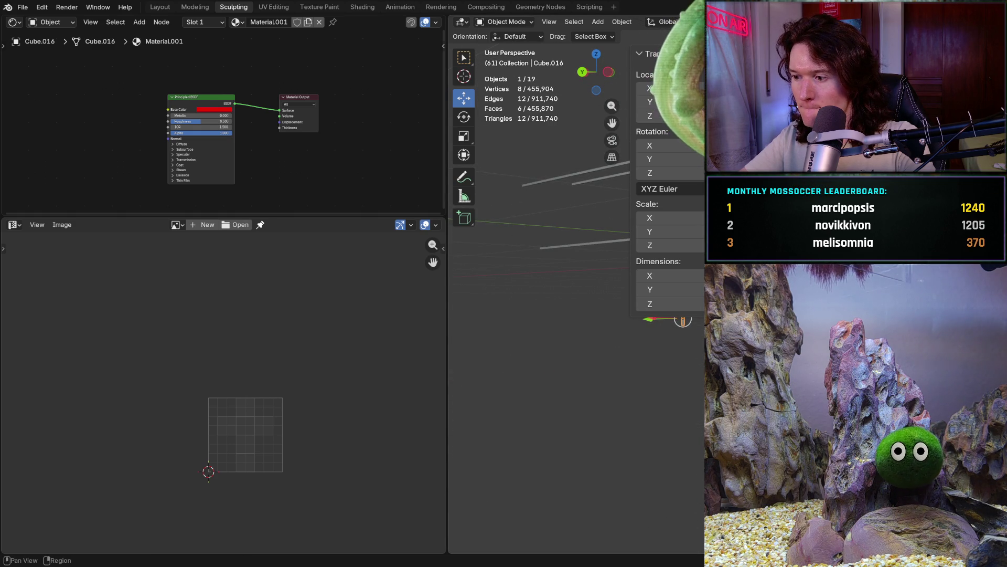
right_click(714, 225)
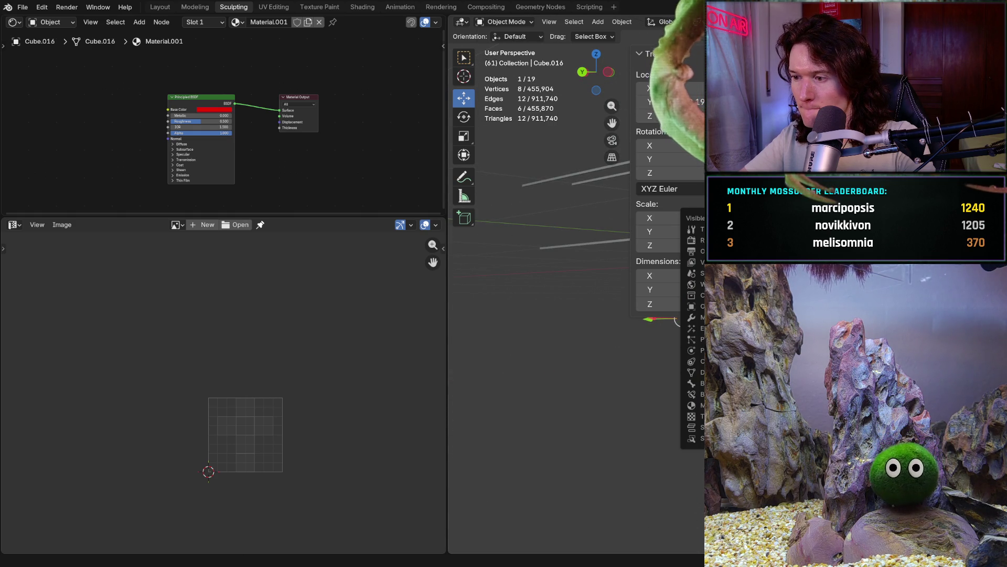
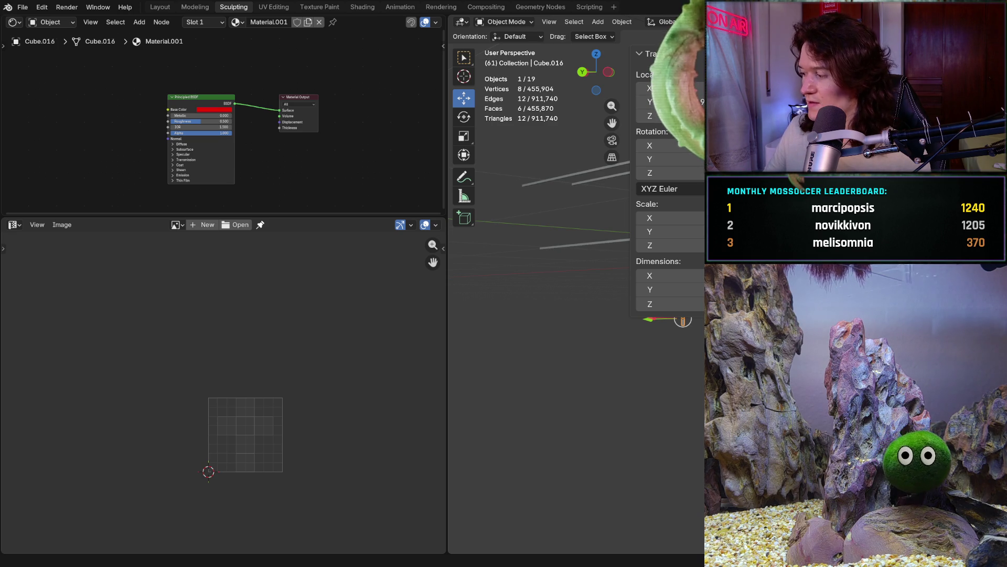
Fine-tune the guide bar's Location Y in the N-panel and bring the sculpted head back into view
drag(677, 102, 677, 102)
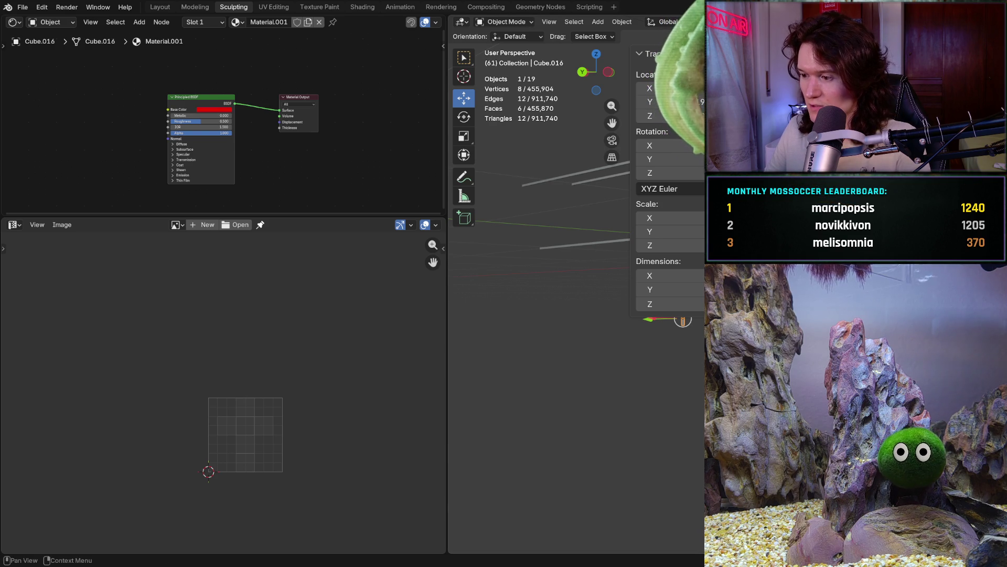
double_click(677, 102)
drag(677, 102, 677, 102)
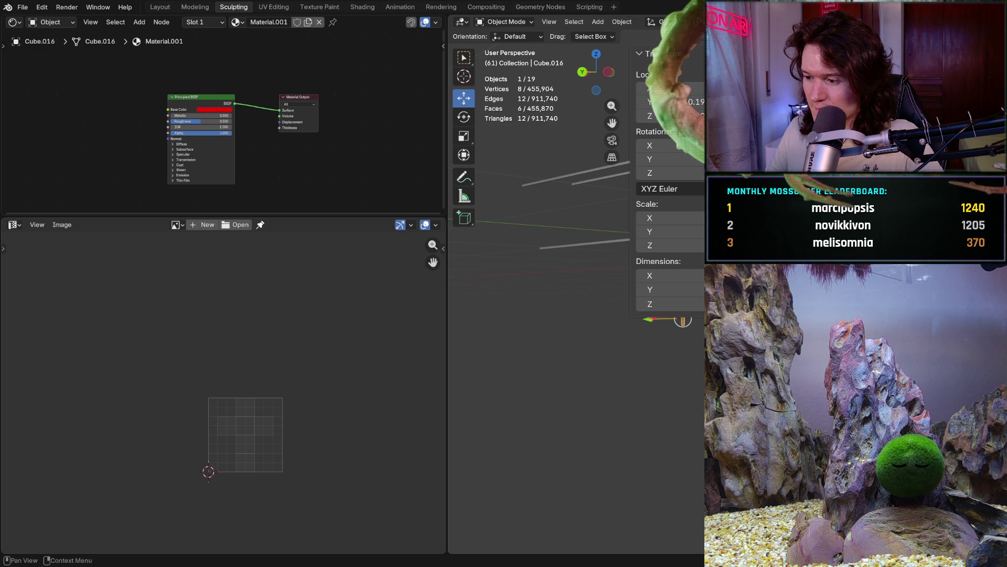
key(KP_Decimal)
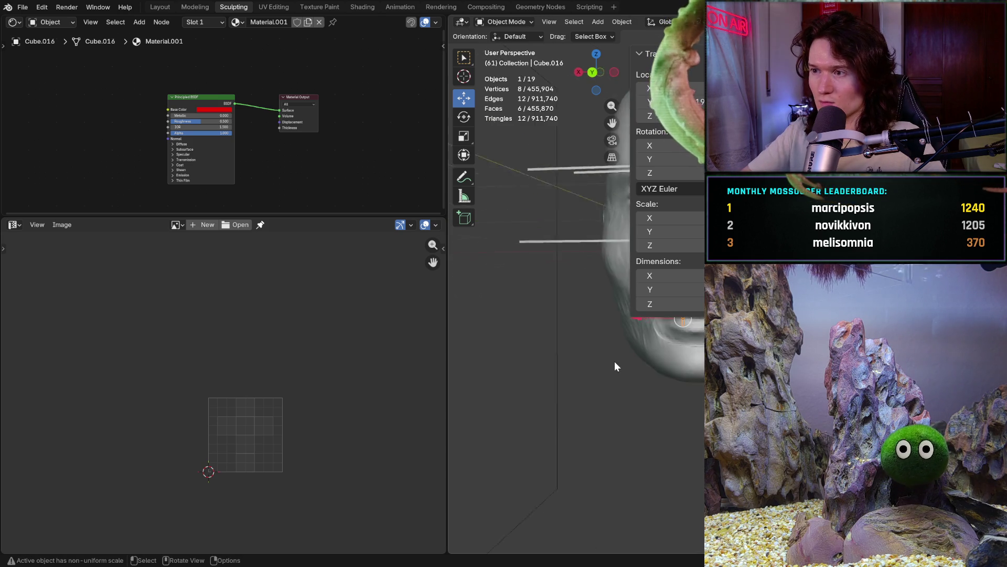
click(189, 9)
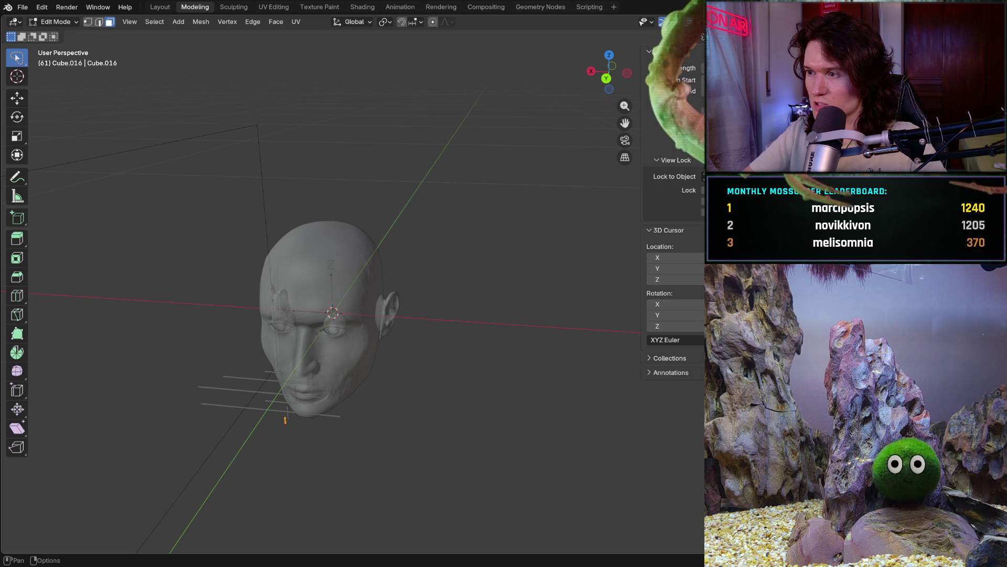
Turn off X-ray, zoom in on the face from the front, and orbit to a three-quarter view
click(663, 22)
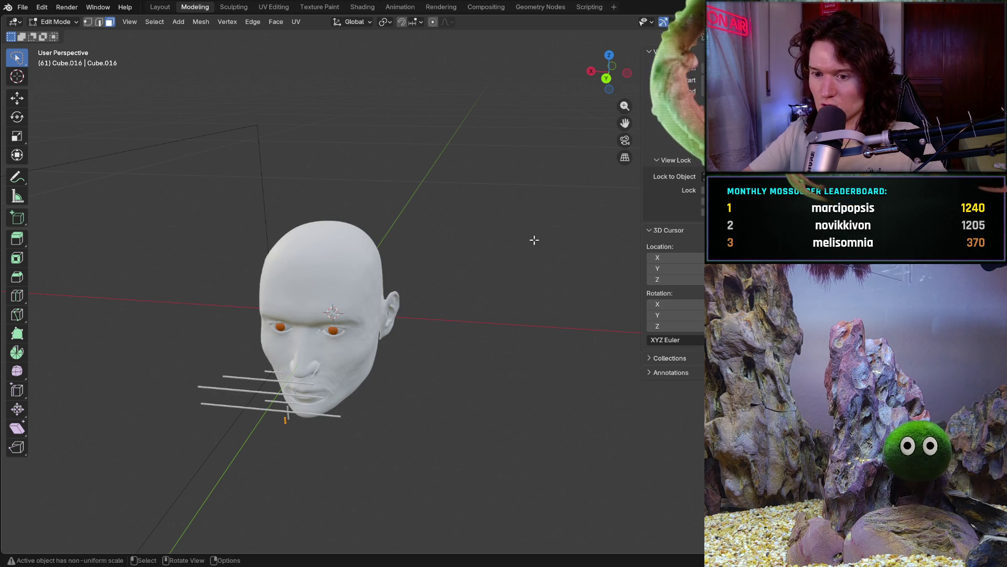
key(KP_8)
key(KP_6)
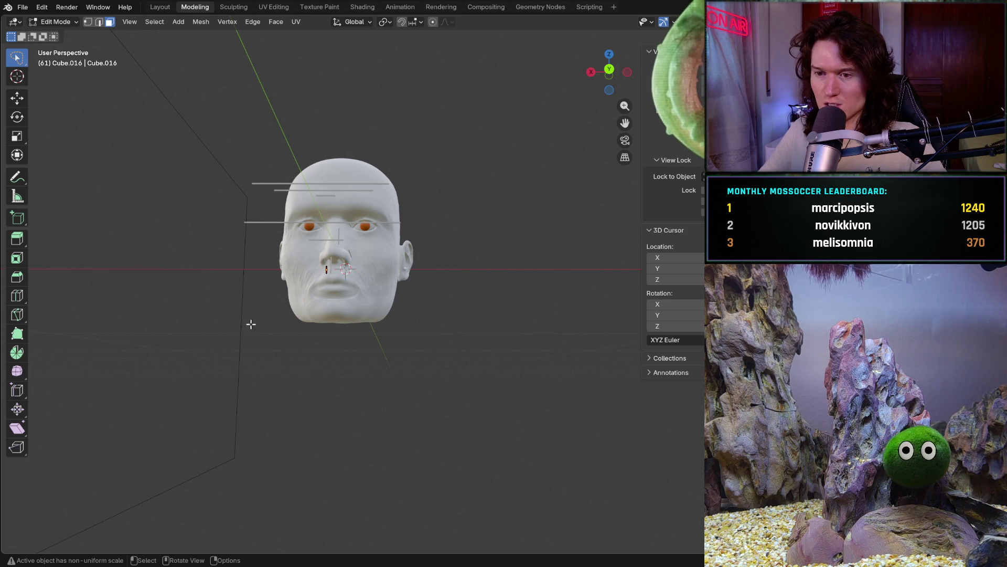
mouse_move(303, 320)
ctrl+middle_down()
mouse_move(302, 270)
mouse_move(291, 362)
mouse_move(315, 364)
mouse_move(286, 315)
ctrl+middle_up()
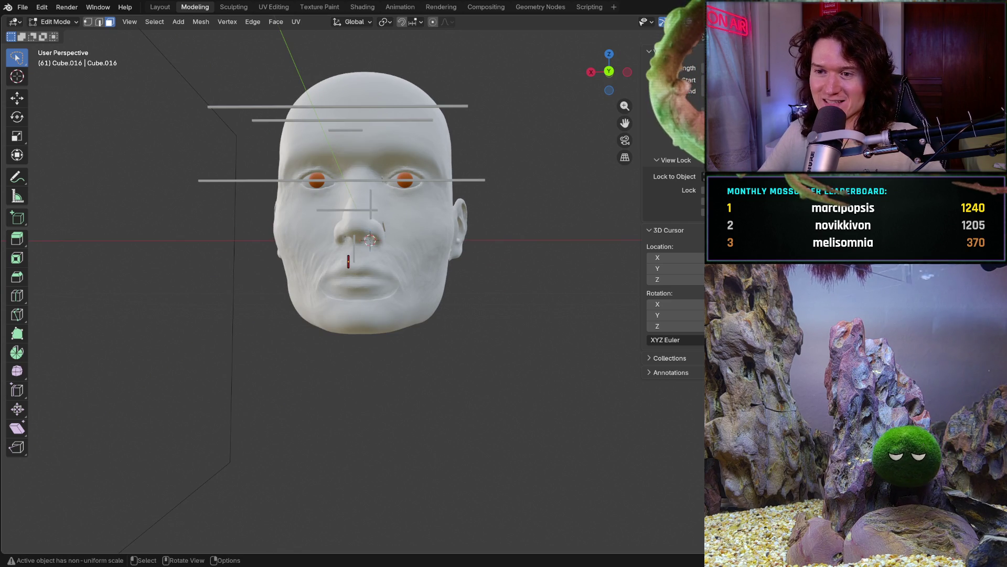
mouse_move(370, 275)
middle_down()
mouse_move(370, 323)
mouse_move(370, 305)
mouse_move(354, 321)
mouse_move(218, 243)
mouse_move(170, 260)
middle_up()
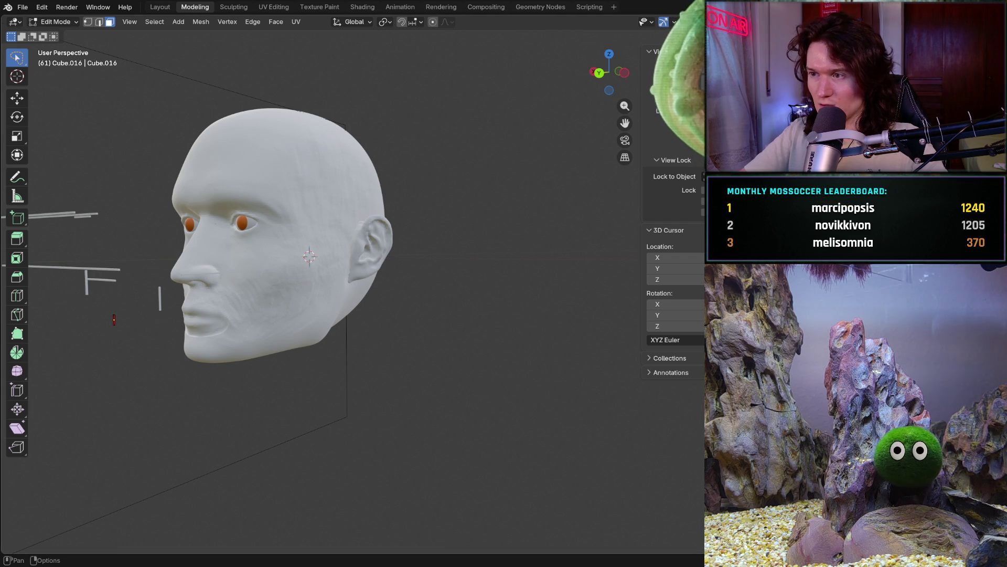
Toggle X-ray on and off, then orbit and zoom to a near-front close-up of the face
key(alt+z)
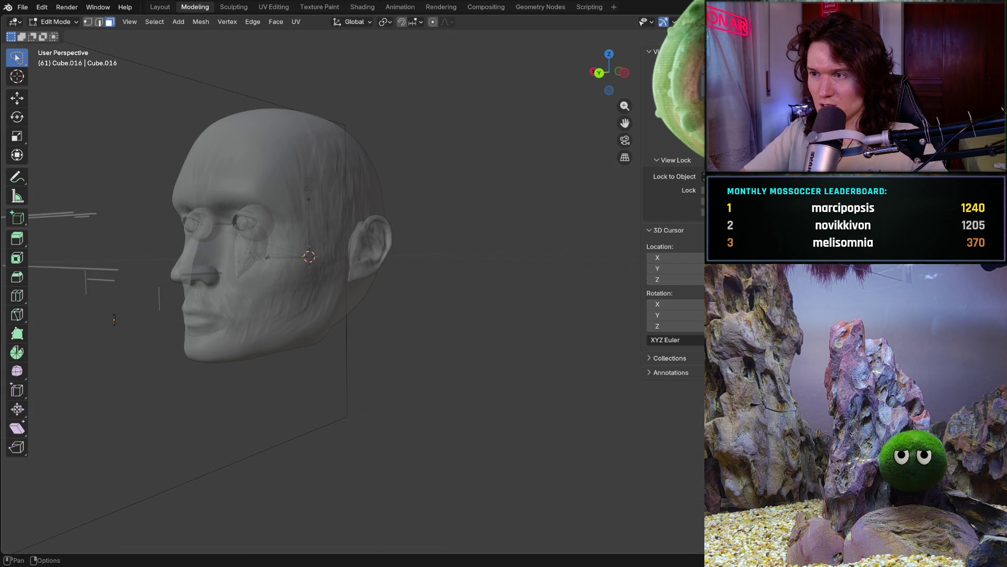
key(alt+z)
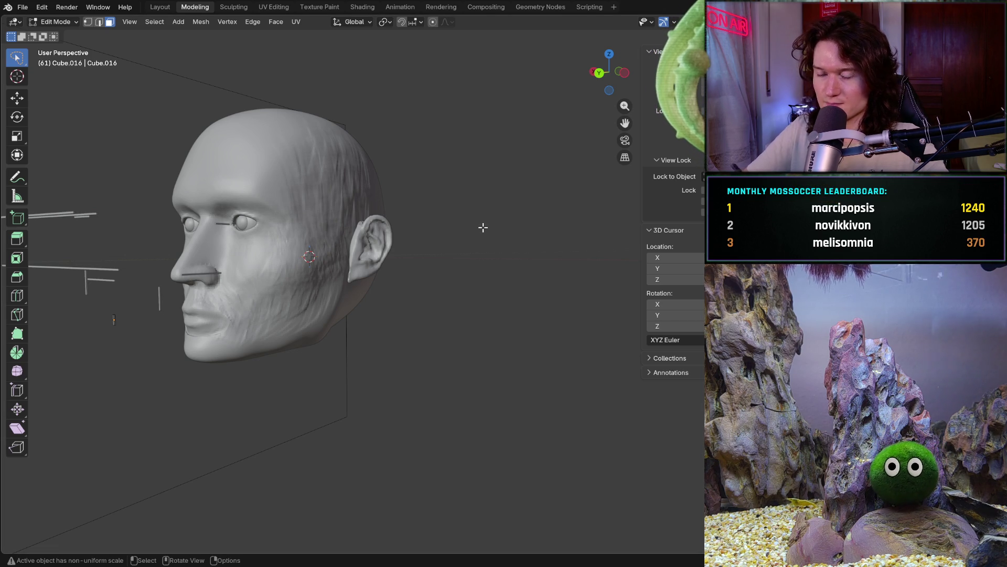
mouse_move(483, 227)
middle_down()
mouse_move(198, 383)
mouse_move(209, 362)
middle_up()
scroll(399, 278, up, 4)
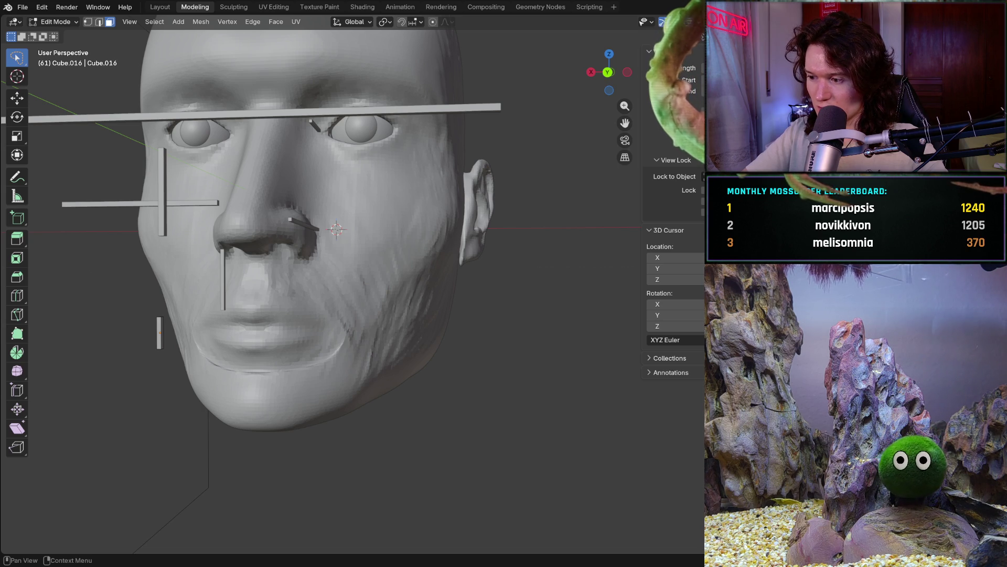
key(i)
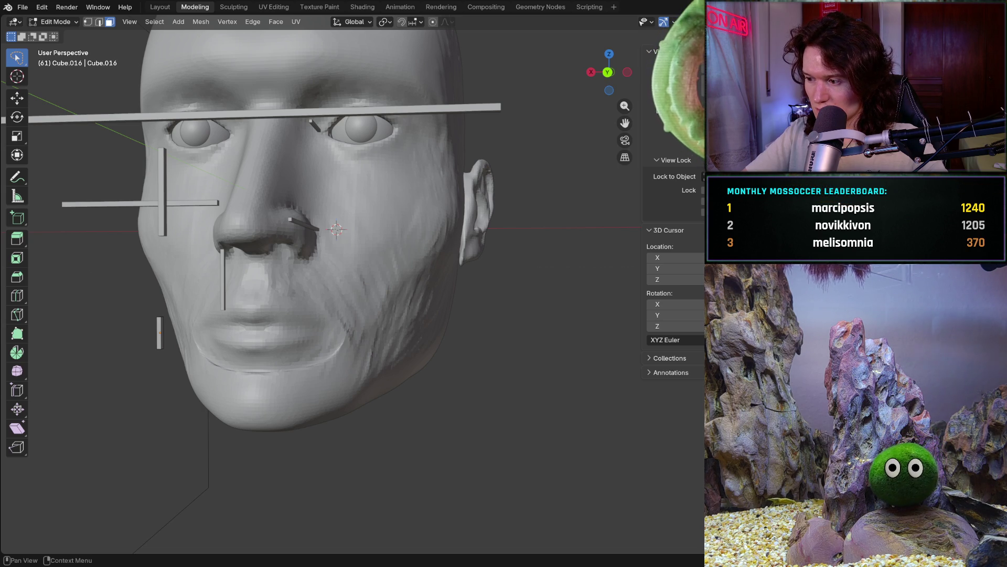
key(i)
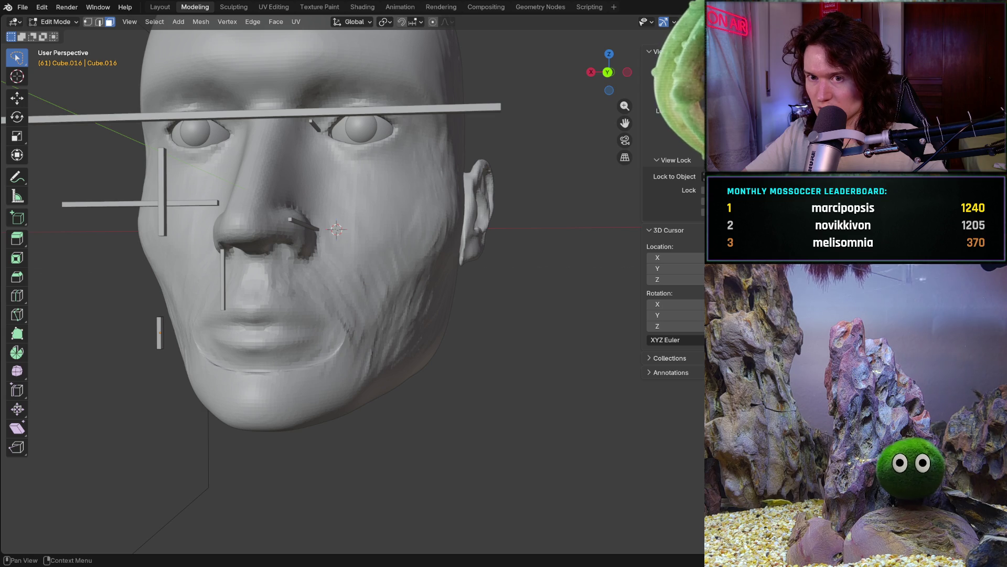
key(alt+i)
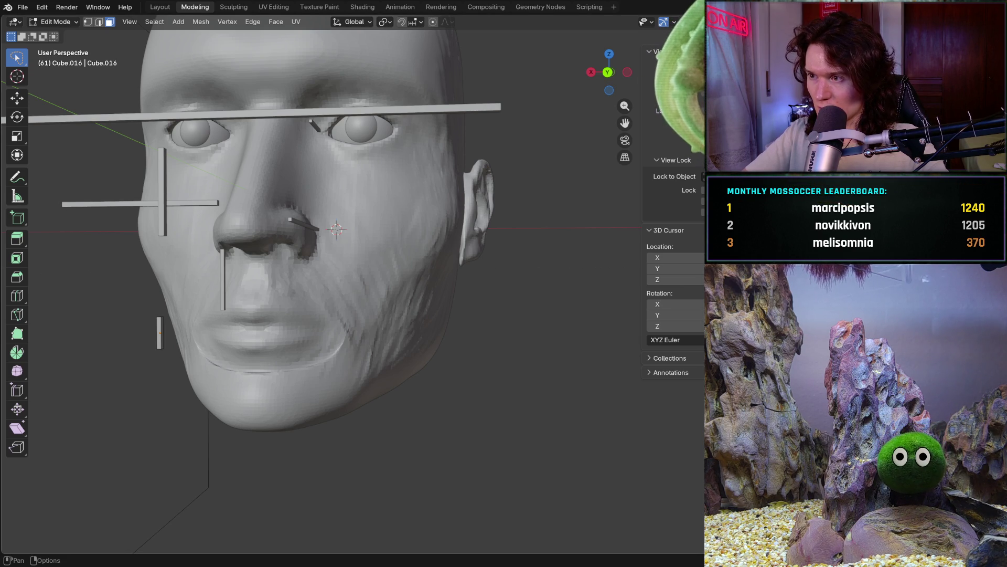
key(shift+z)
key(shift+z)
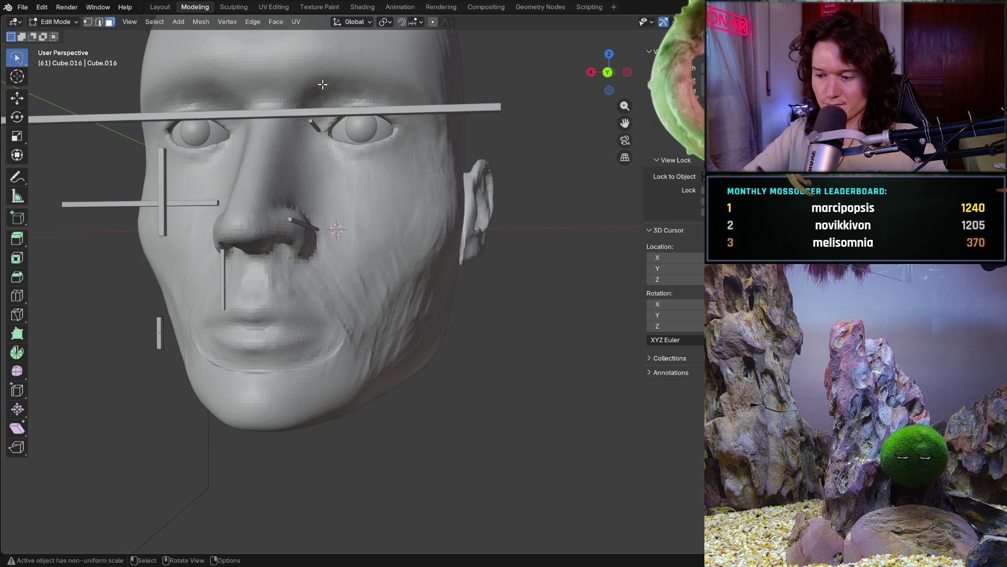
Switch to back orthographic view, zoom in on the face, and show the sidebar's Item properties
key(ctrl+KP_1)
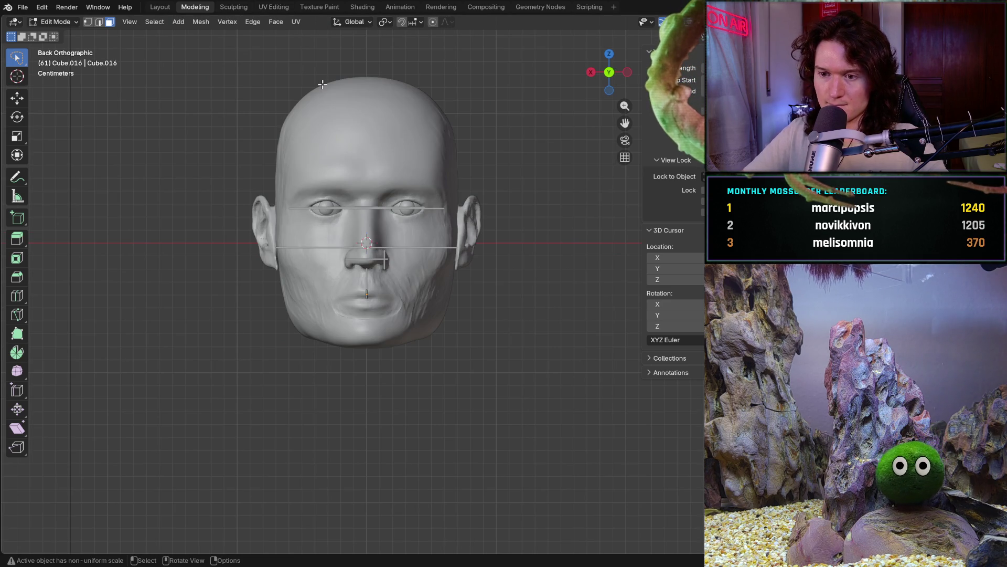
ctrl+middle_drag(322, 83, 301, 498)
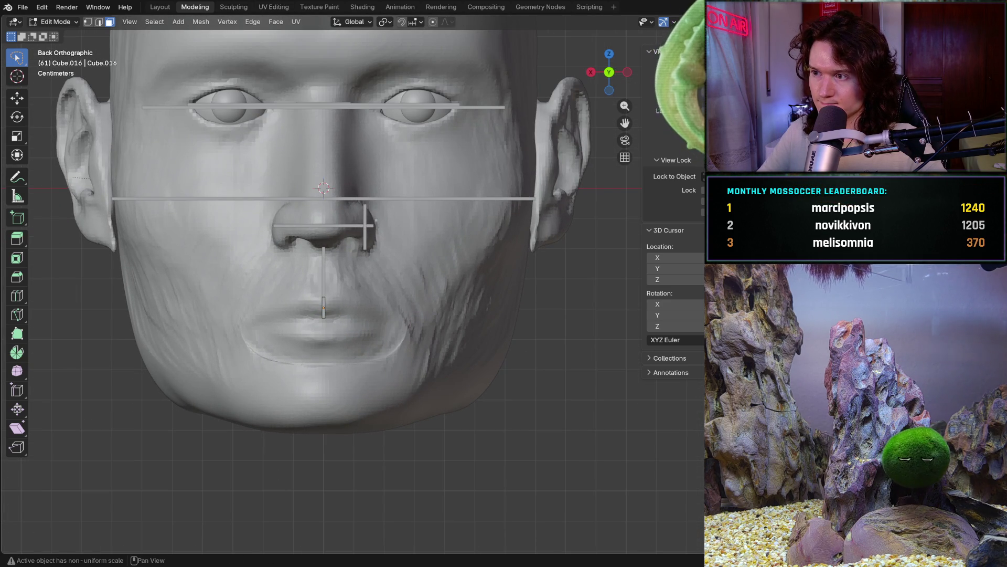
key(ctrl+Tab)
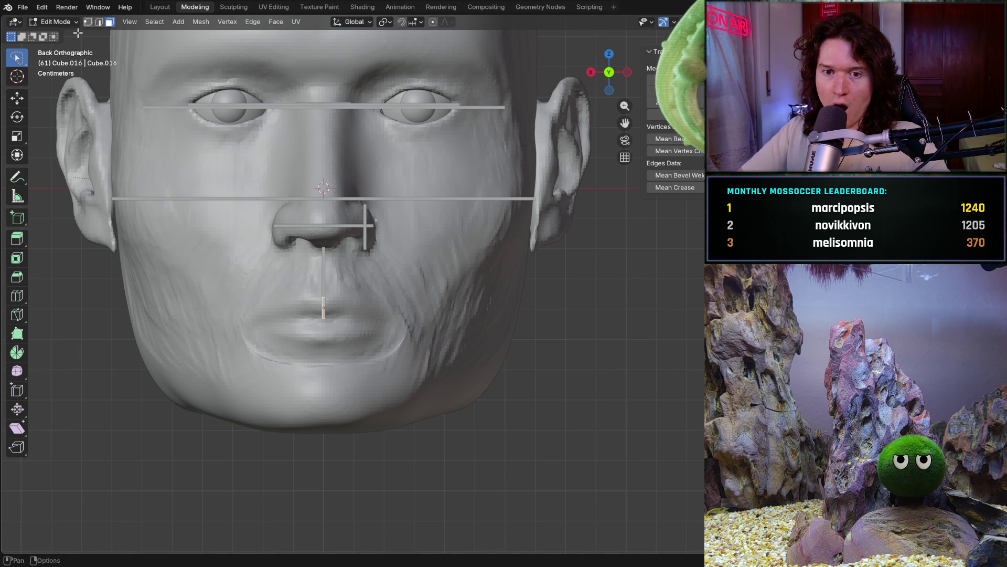
click(76, 21)
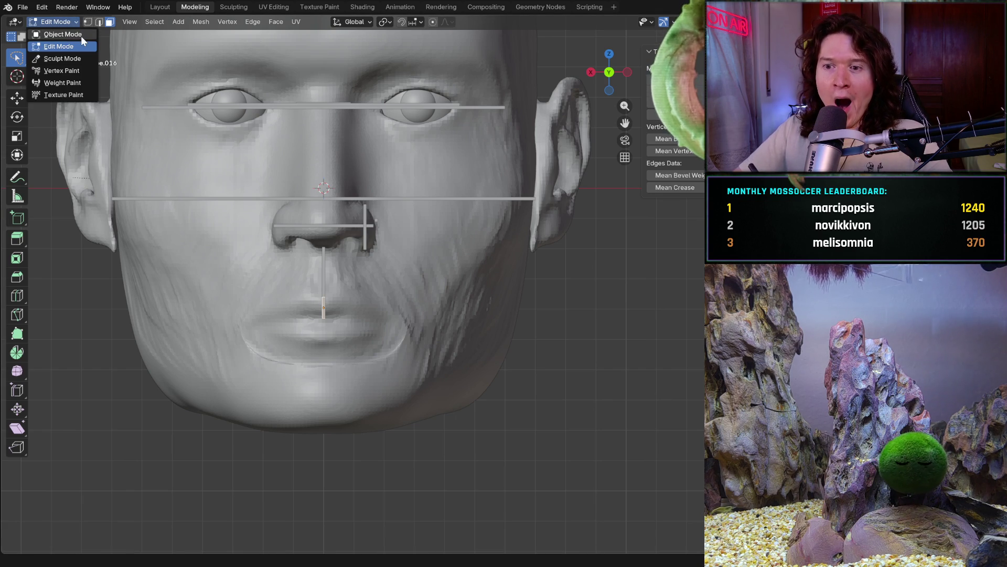
In Object Mode, change the mouth bar's X dimension to 0.03 m, then narrow it to a thin strip
click(80, 35)
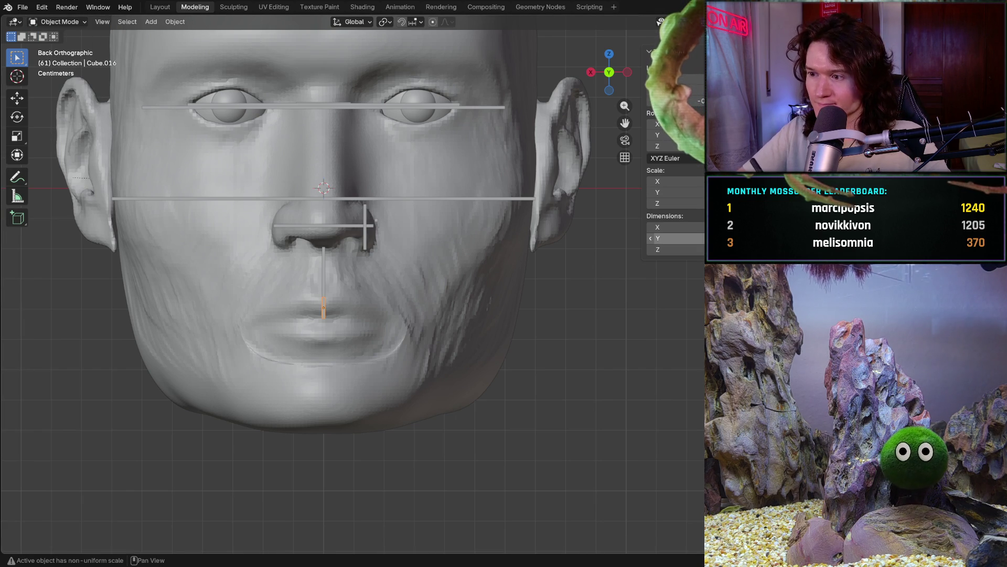
click(662, 227)
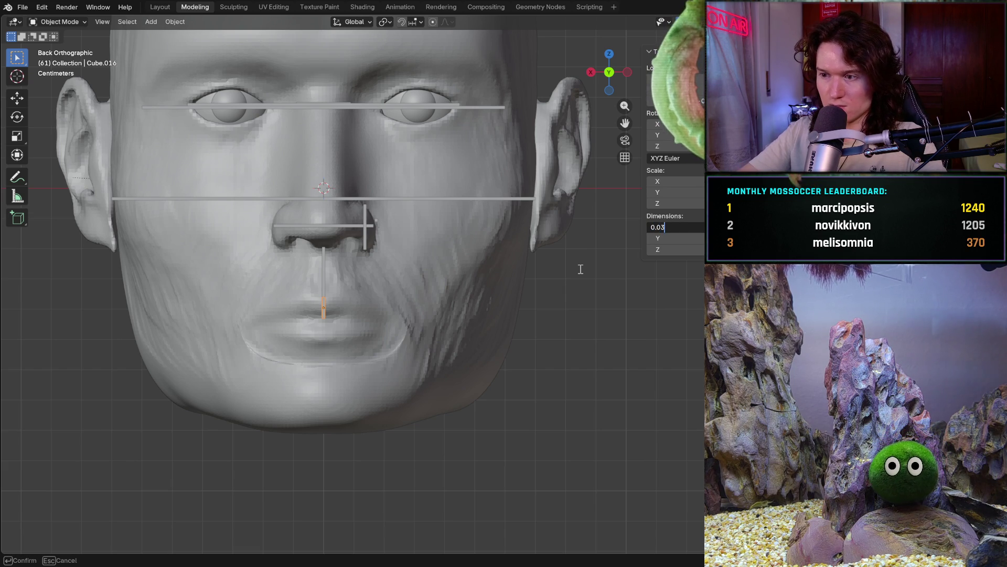
key(Return)
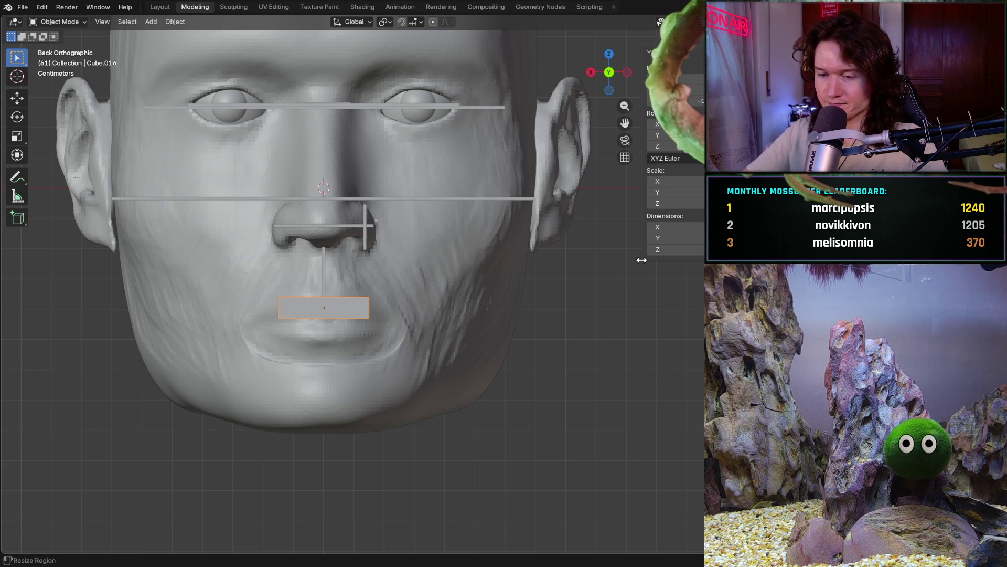
double_click(662, 226)
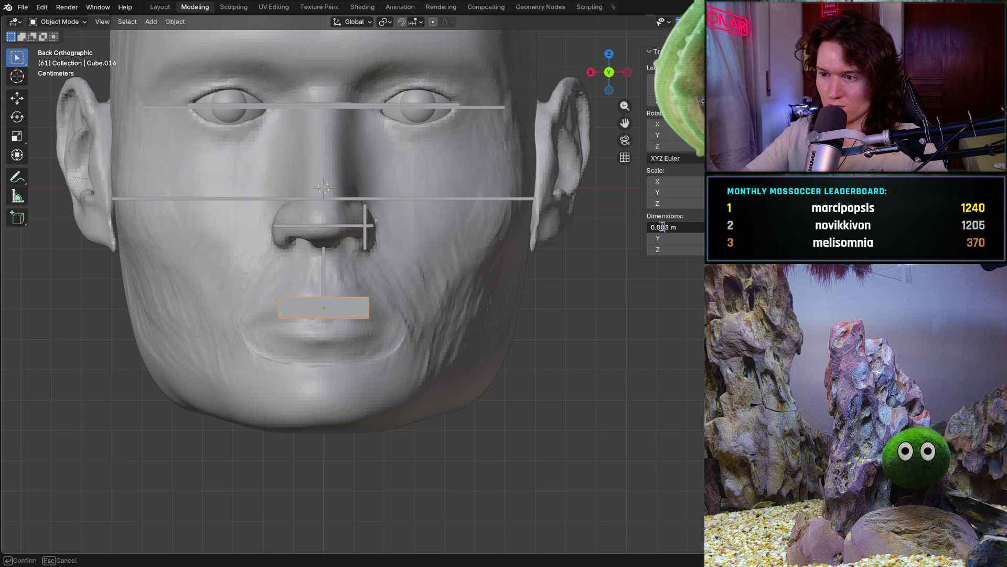
key(Return)
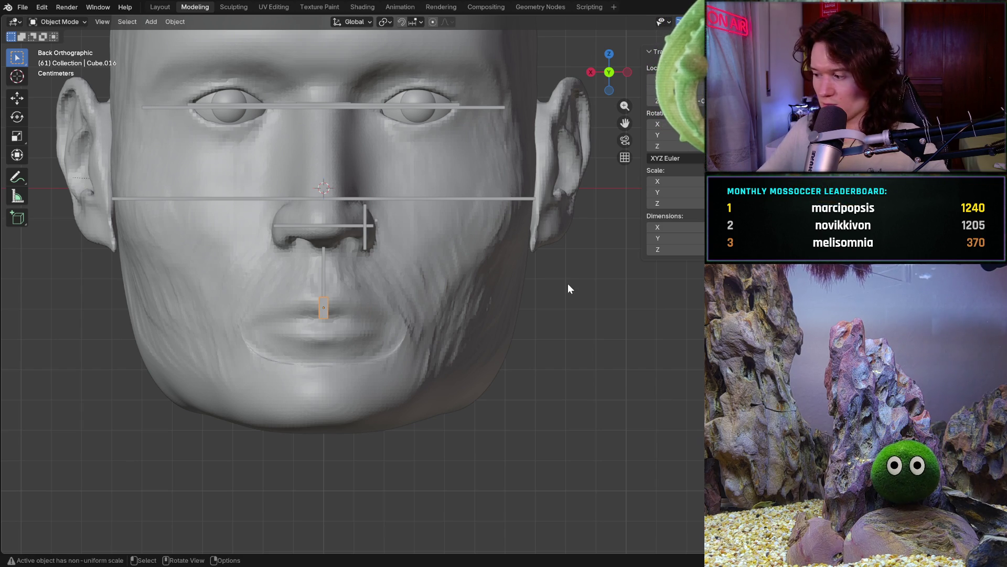
Lower the small lip bar slightly so it sits on the line between the lips
scroll(274, 319, up, 4)
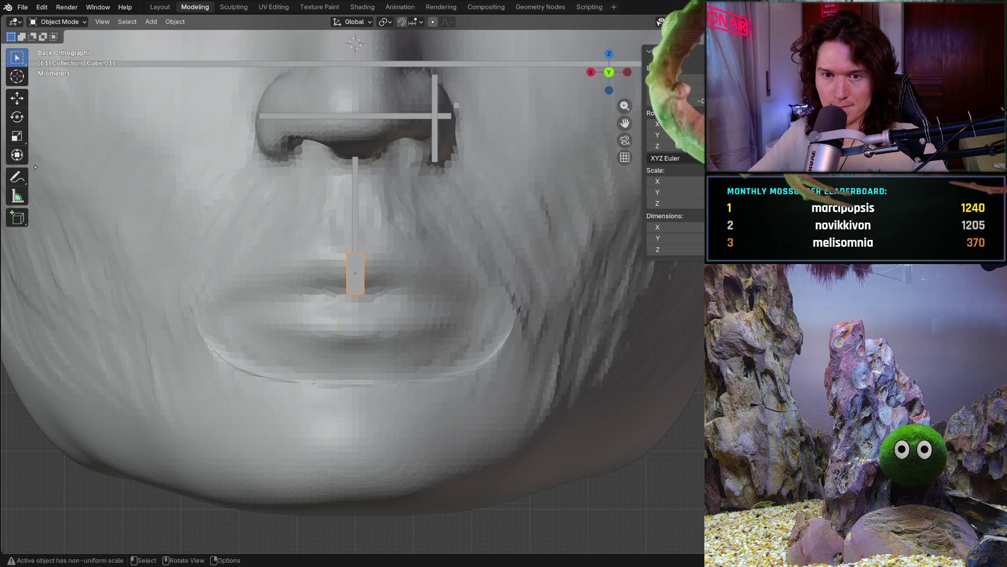
click(17, 98)
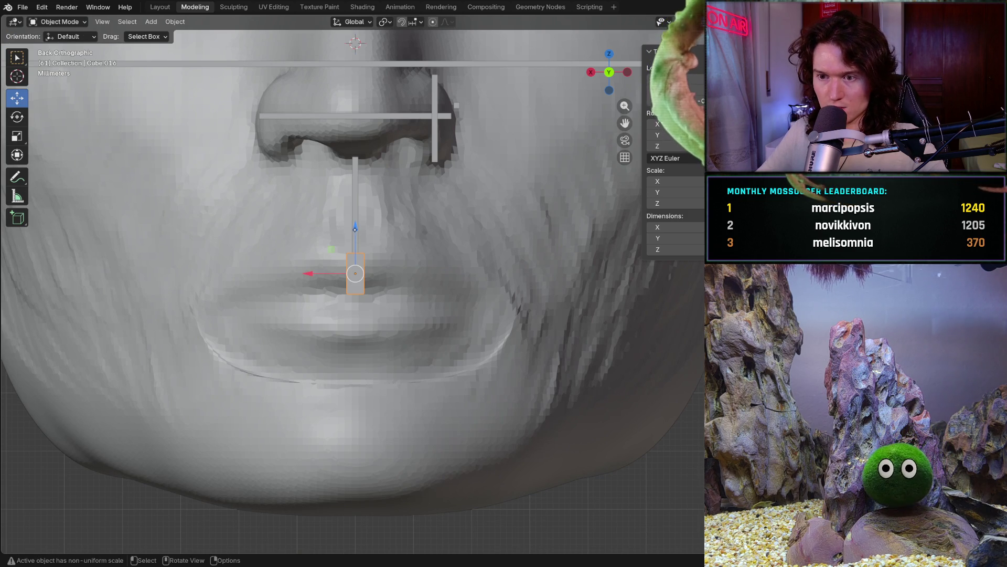
mouse_move(354, 231)
mouse_down()
mouse_move(355, 239)
mouse_move(356, 229)
mouse_up()
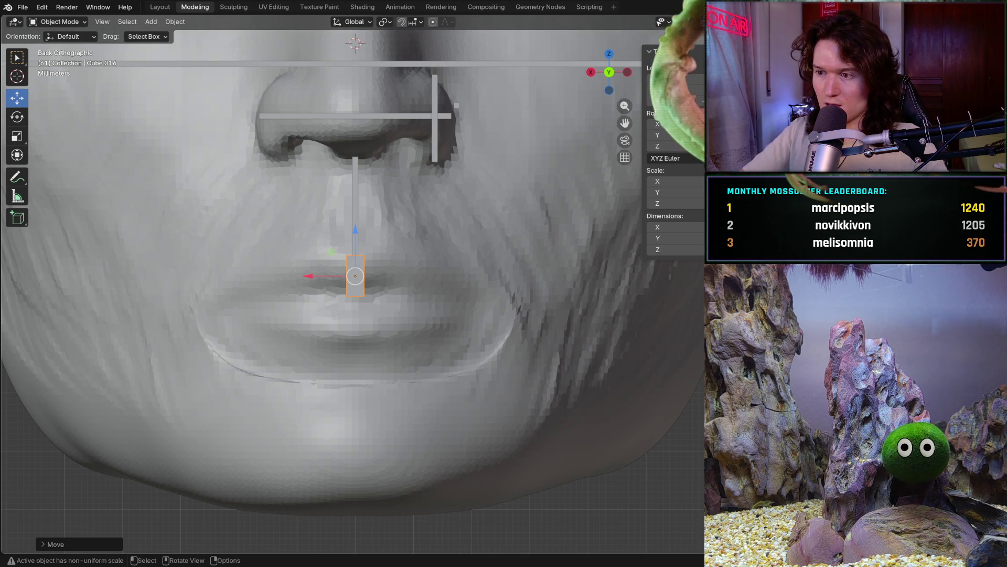
click(21, 222)
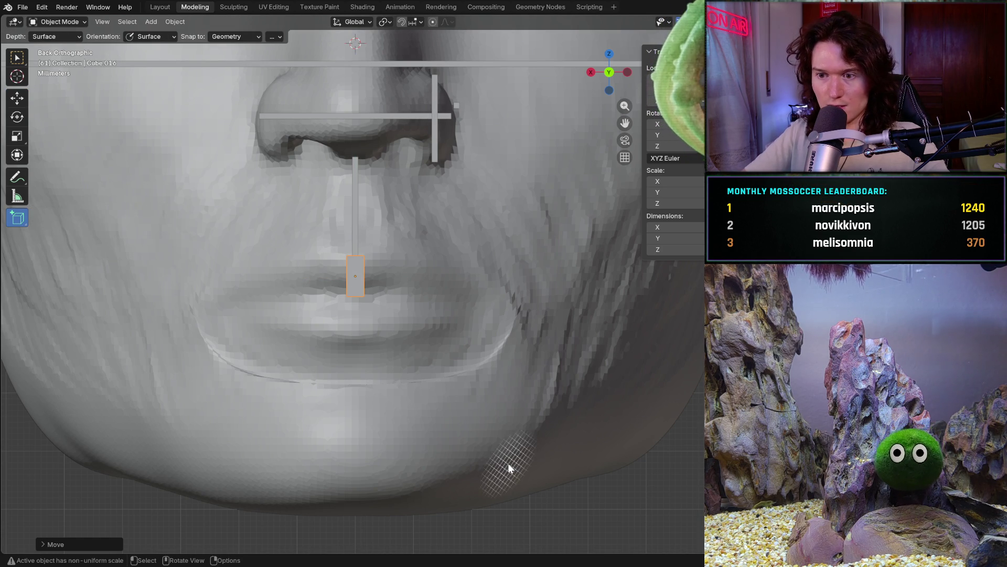
Draw a new cube near the jaw and retype its X, Y and Z dimensions, making Z 0.011 m
drag(700, 471, 706, 536)
click(703, 535)
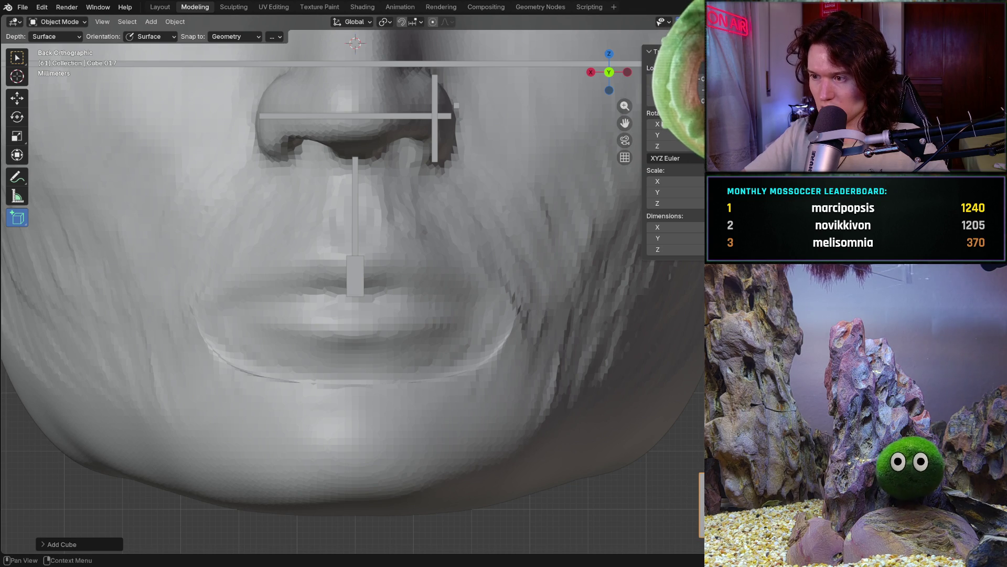
click(676, 226)
text(0)
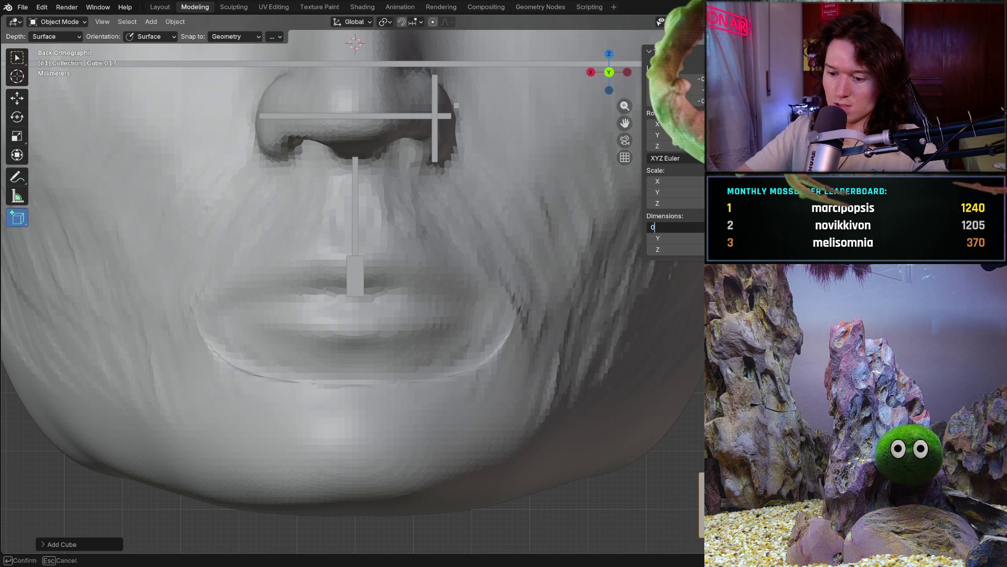
key(Return)
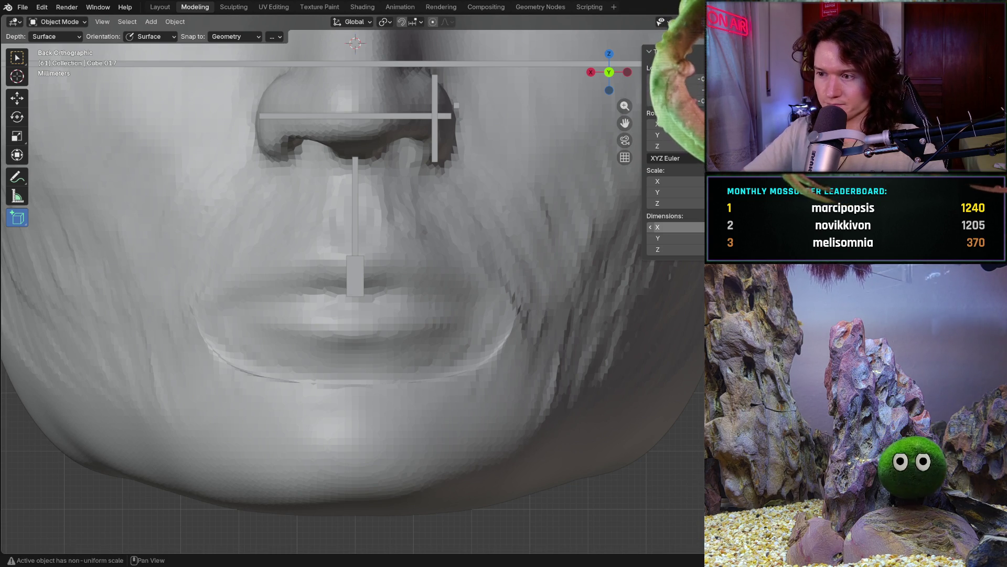
click(676, 238)
text(0)
key(Return)
click(661, 249)
text(01)
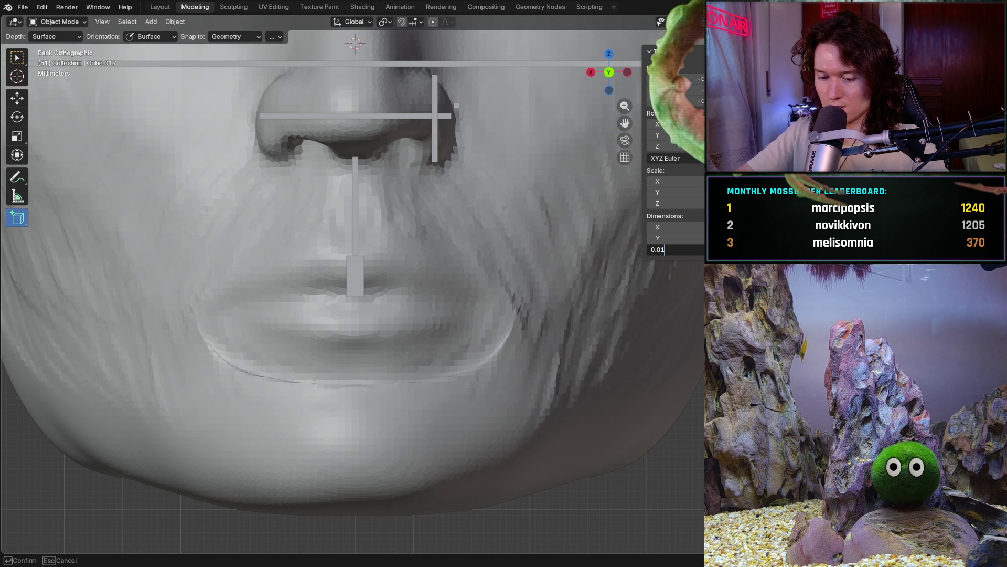
key(Return)
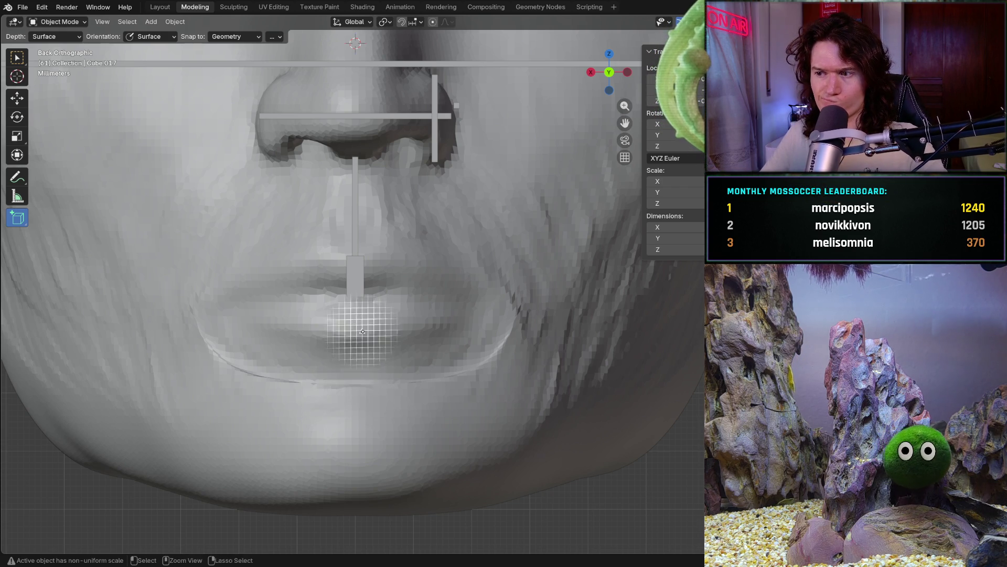
Slide the new thin bar onto the face's centre line with the Move tool
scroll(347, 357, down, 1)
scroll(330, 399, down, 5)
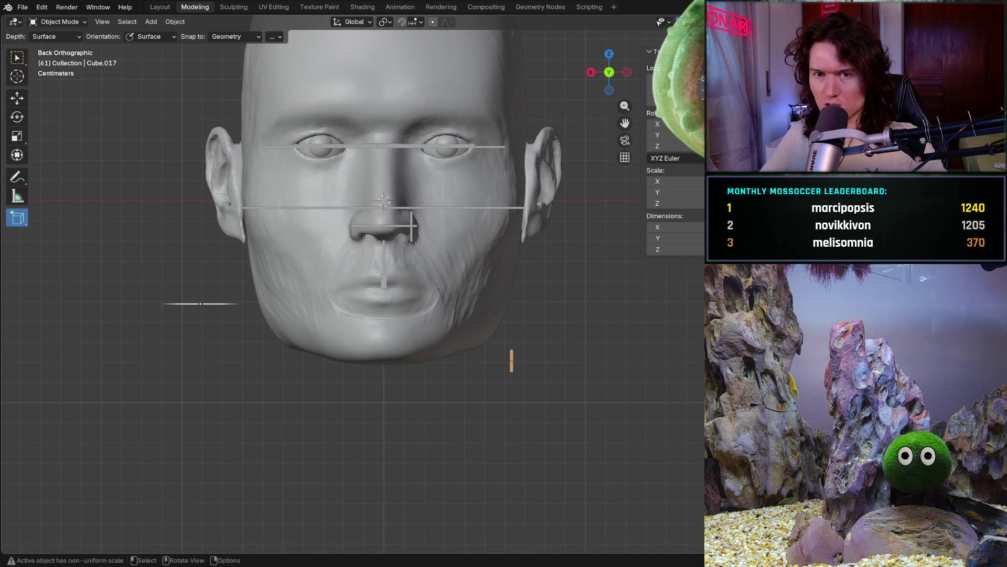
click(17, 98)
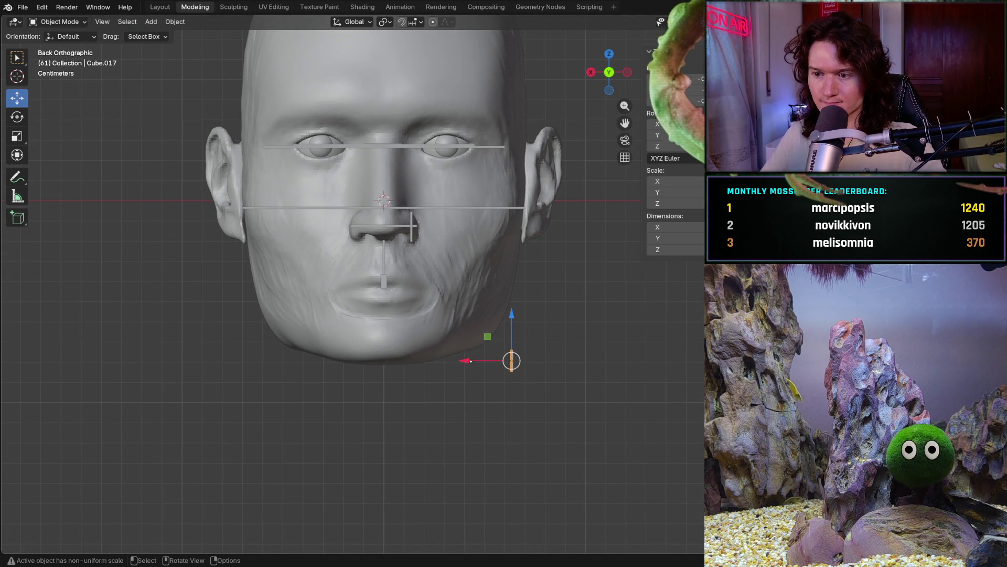
drag(465, 360, 336, 360)
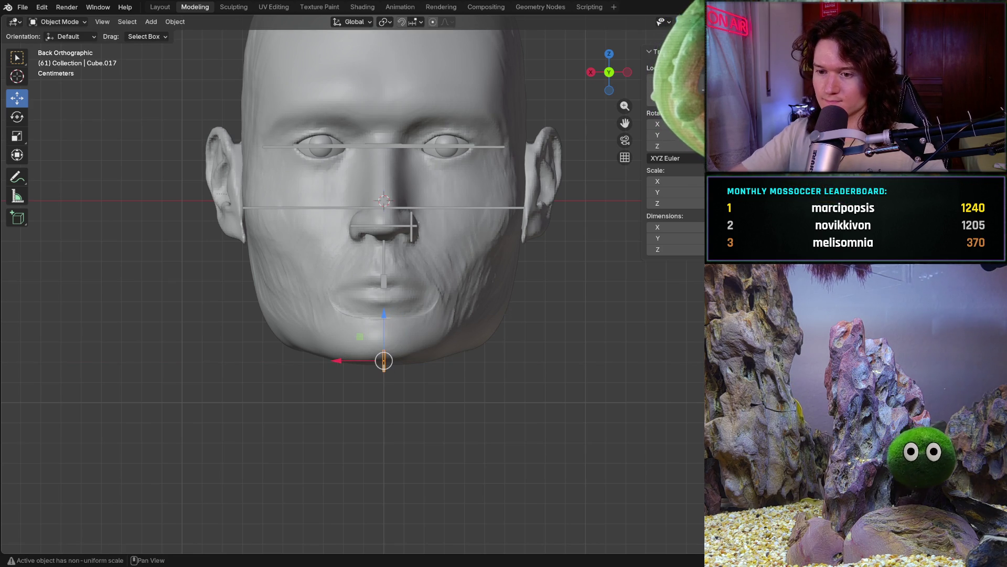
click(623, 406)
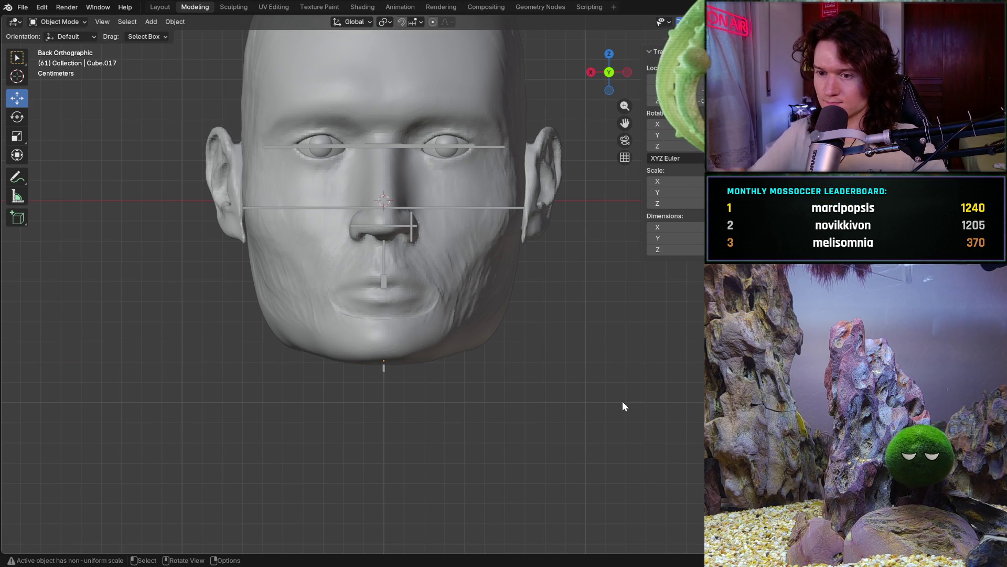
middle_drag(623, 401, 625, 405)
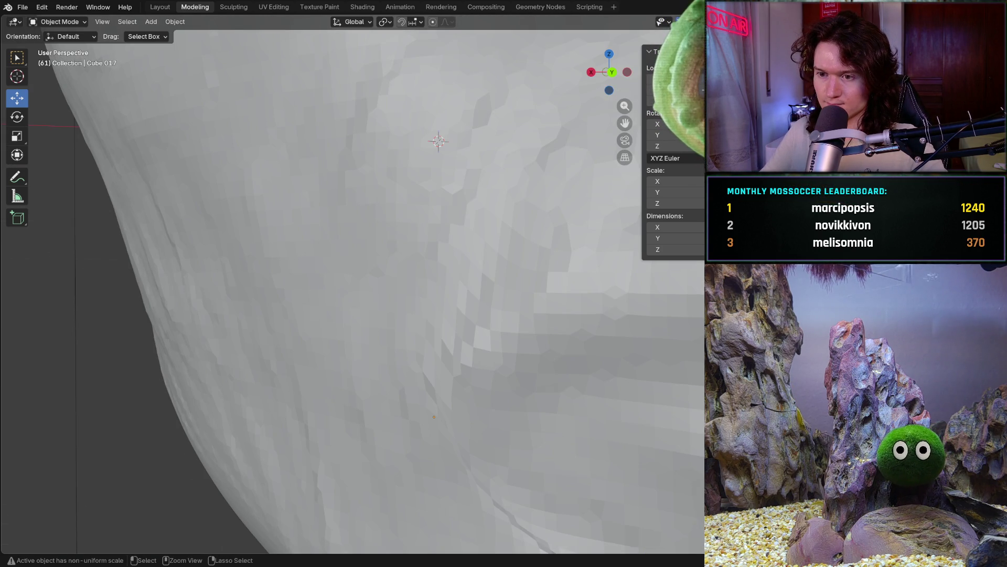
mouse_move(624, 404)
ctrl+middle_down()
mouse_move(625, 420)
mouse_move(472, 419)
ctrl+middle_up()
click(323, 309)
drag(279, 306, 167, 314)
In straight-on back view, raise the bar about 0.03 m from the jaw onto the lower lip
key(ctrl+KP_1)
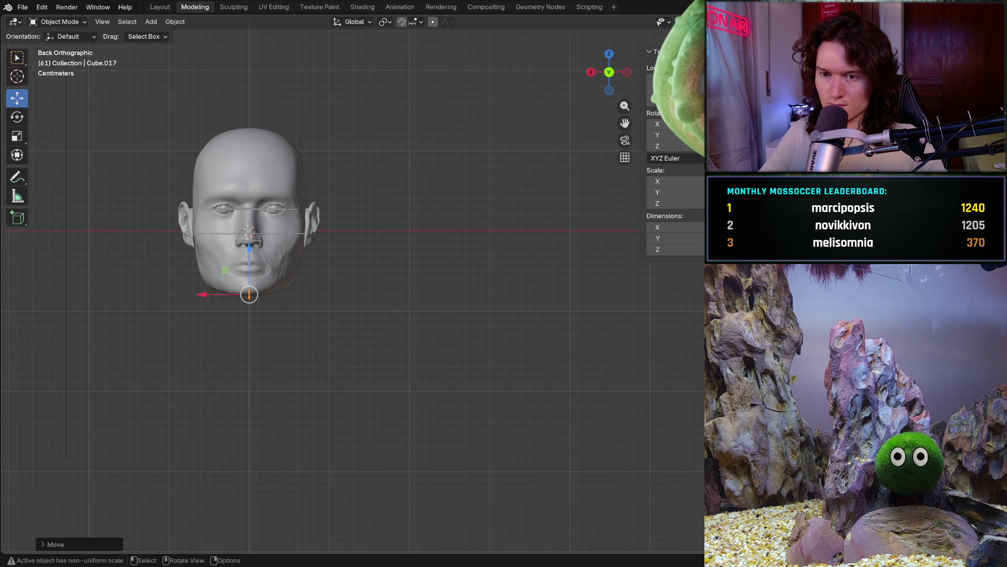
scroll(329, 270, up, 1)
scroll(329, 270, up, 3)
mouse_move(158, 268)
shift+middle_down()
mouse_move(327, 298)
mouse_move(367, 318)
shift+middle_up()
scroll(334, 403, up, 3)
drag(334, 402, 326, 295)
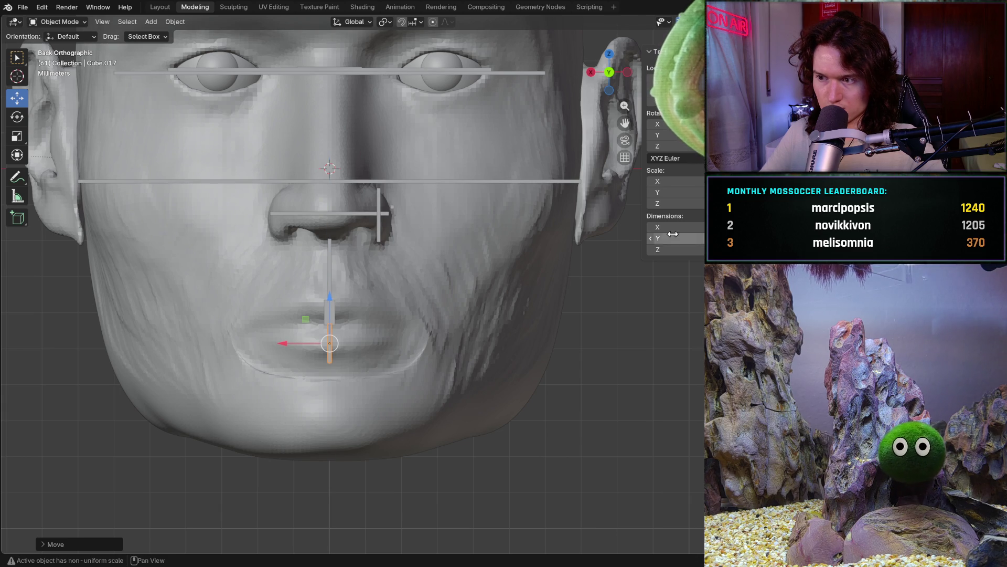
Slightly change the lower bar's Z dimension
click(677, 249)
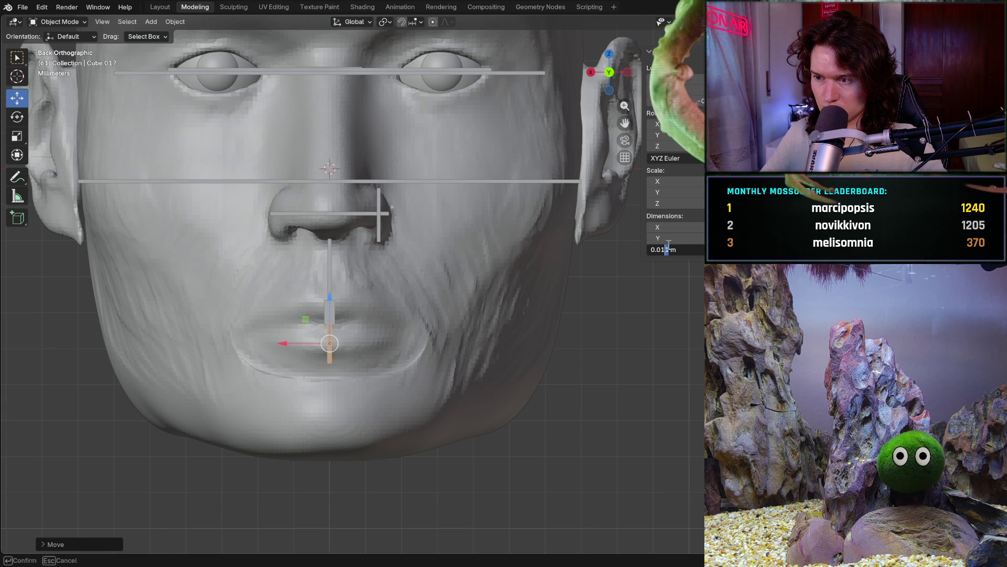
key(Return)
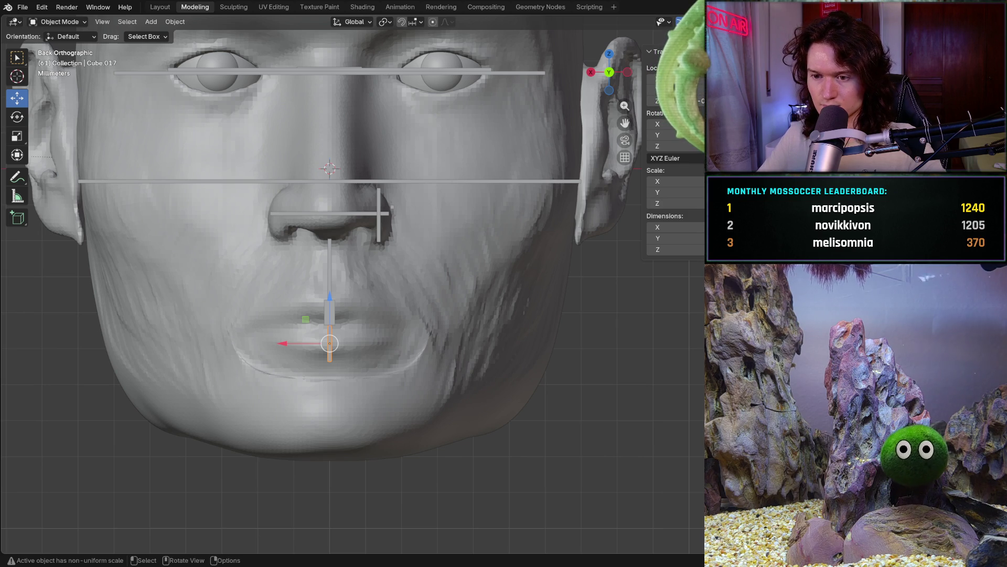
scroll(340, 335, up, 3)
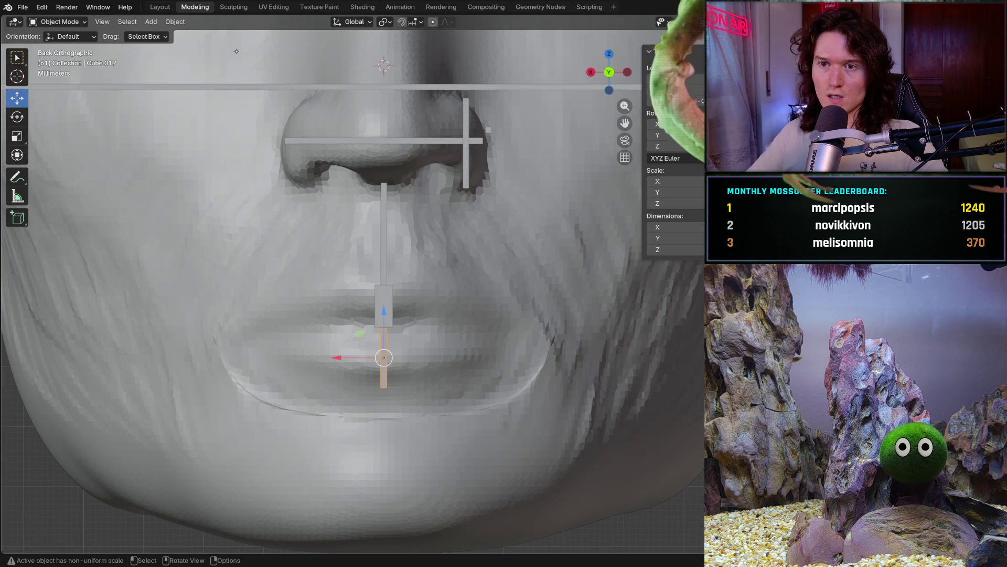
Move to the Sculpting workspace and collapse the image editor to widen the 3D view
click(233, 7)
mouse_move(406, 275)
middle_down()
mouse_move(294, 288)
mouse_move(380, 251)
middle_up()
drag(449, 195, 19, 205)
scroll(370, 315, up, 3)
Make the Head the sculpt object and zoom closely on the mouth in back view
key(alt+q)
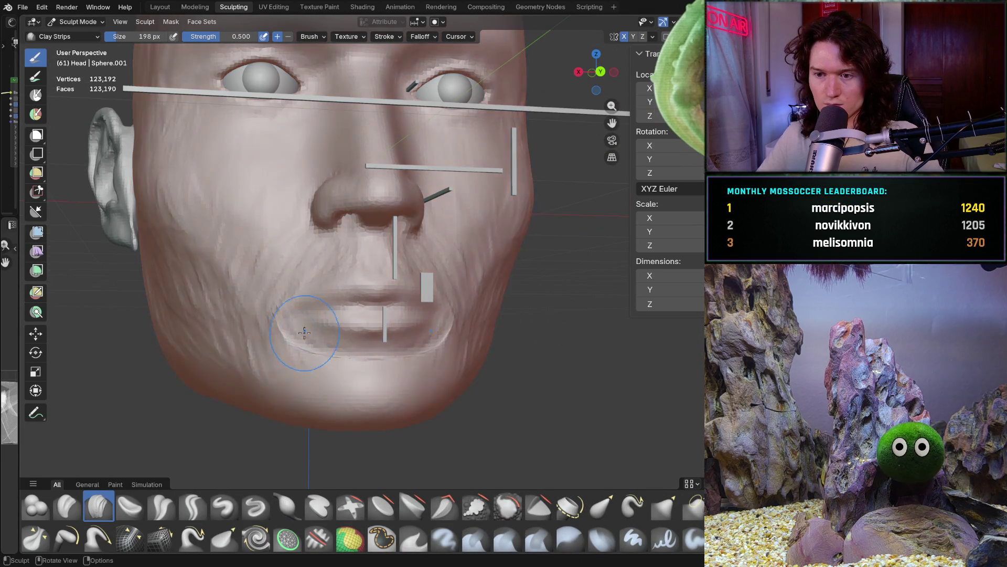
key(ctrl+KP_1)
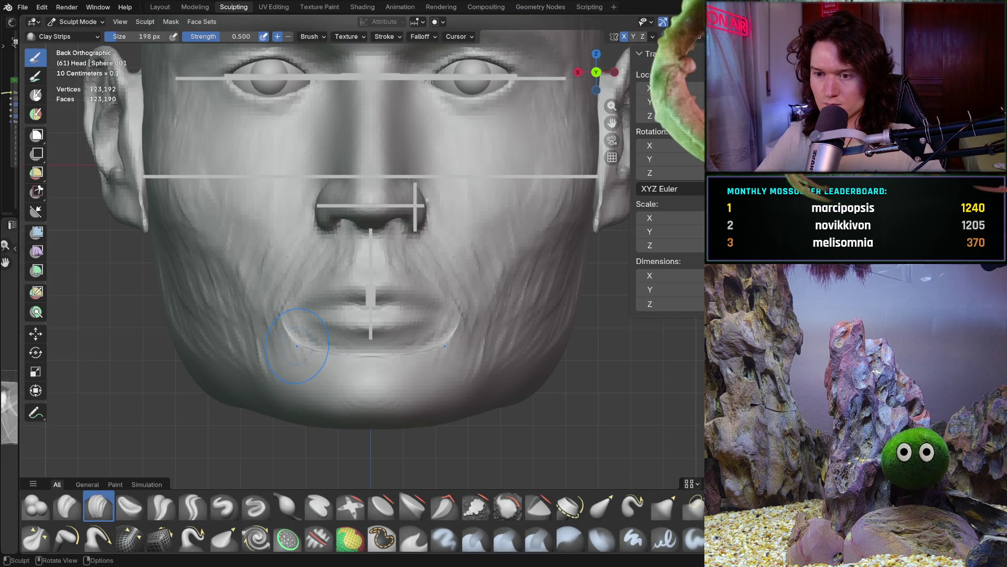
mouse_move(360, 348)
ctrl+middle_down()
mouse_move(371, 265)
mouse_move(416, 276)
mouse_move(406, 283)
ctrl+middle_up()
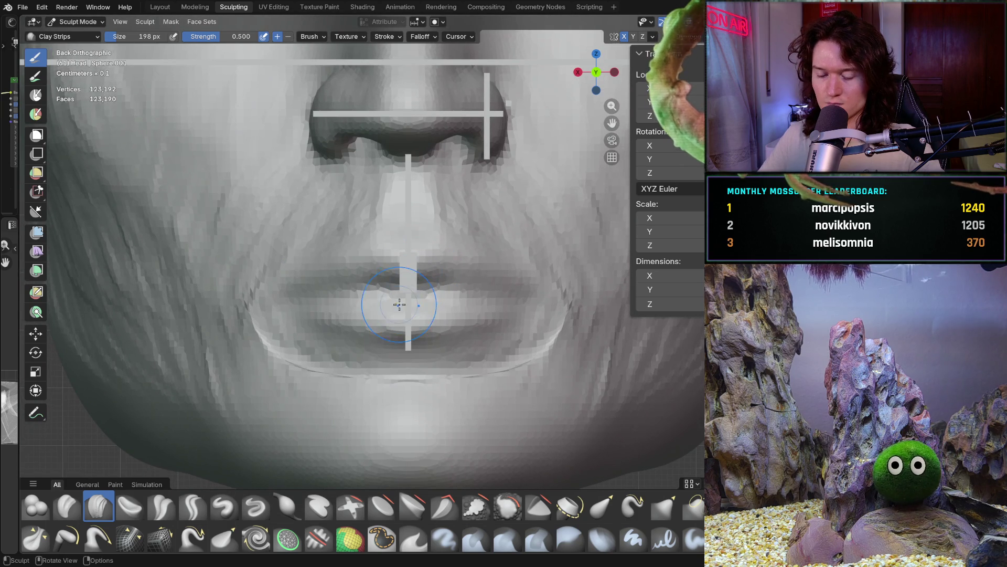
With the Grab brush, reshape the lip corners, upper lip and lower lip to fit the bars
key(g)
drag(404, 326, 400, 334)
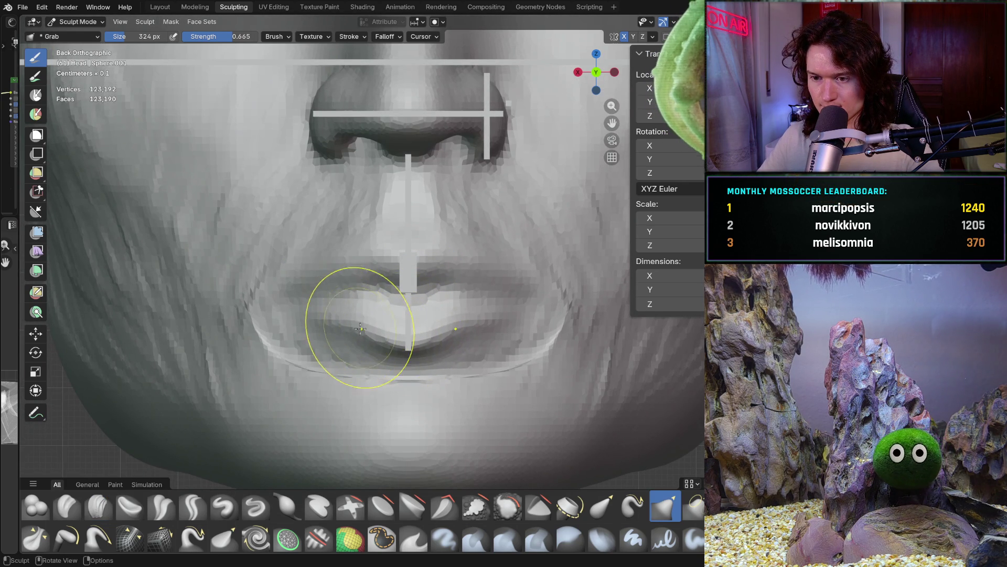
drag(338, 316, 300, 316)
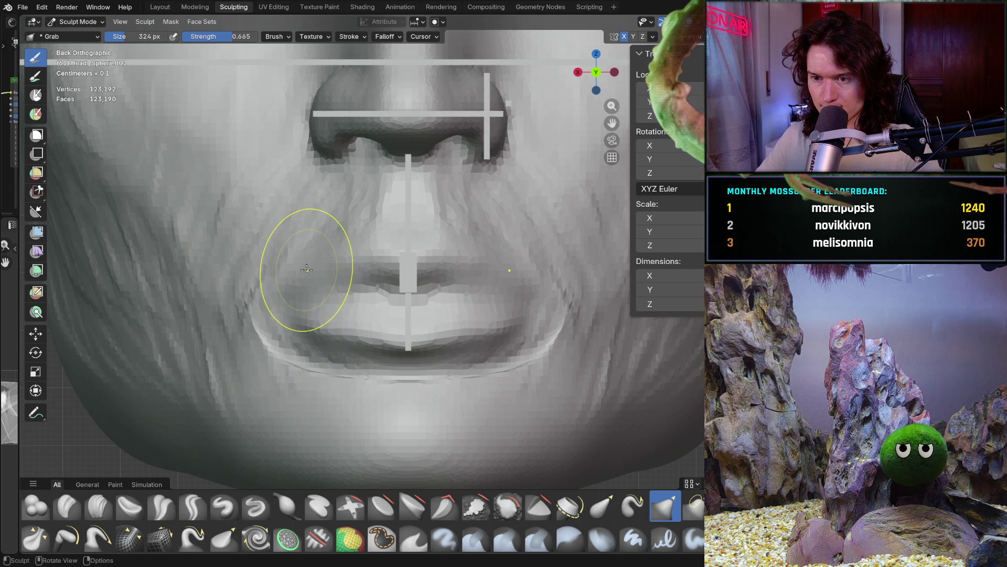
drag(331, 257, 371, 258)
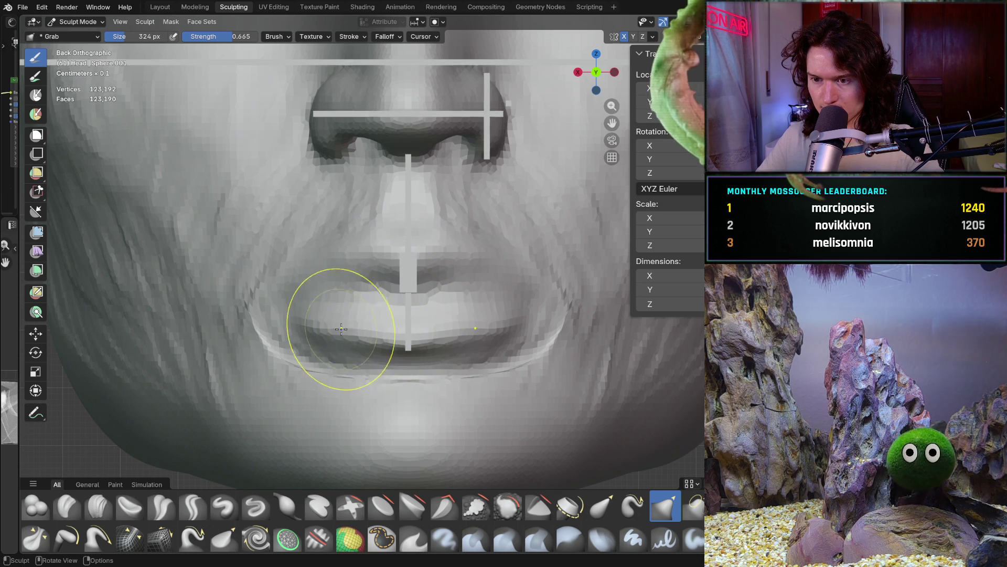
drag(350, 336, 327, 330)
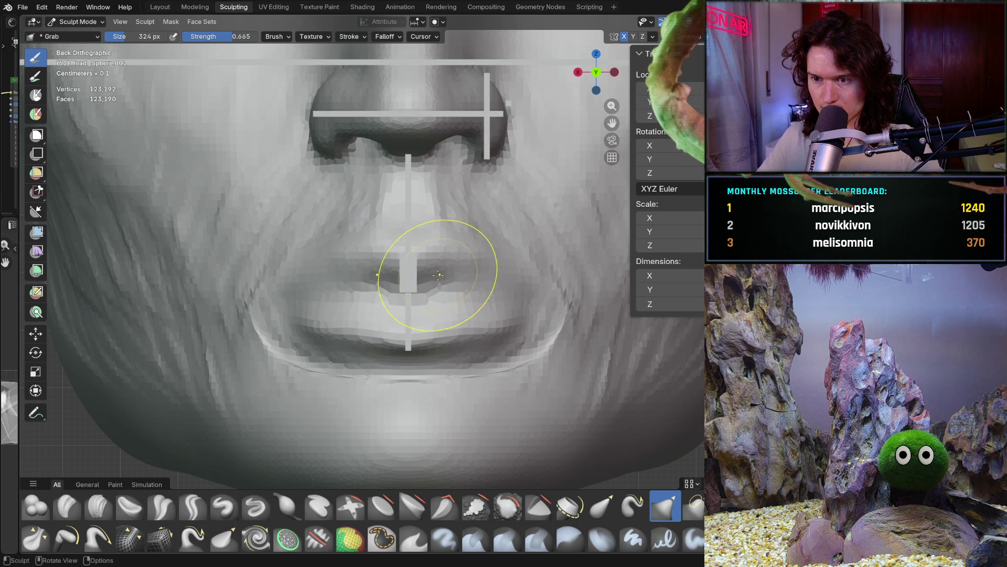
drag(410, 297, 394, 292)
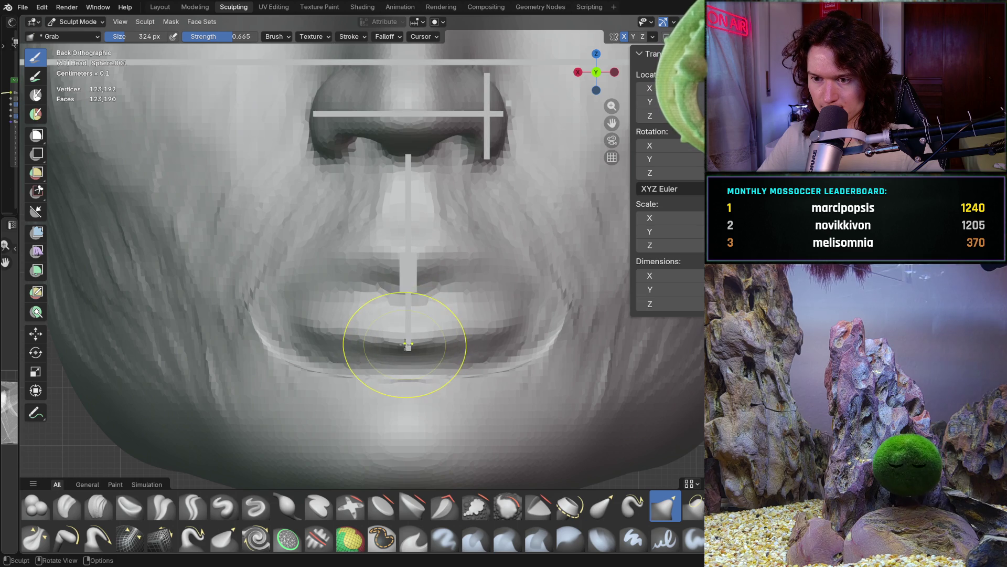